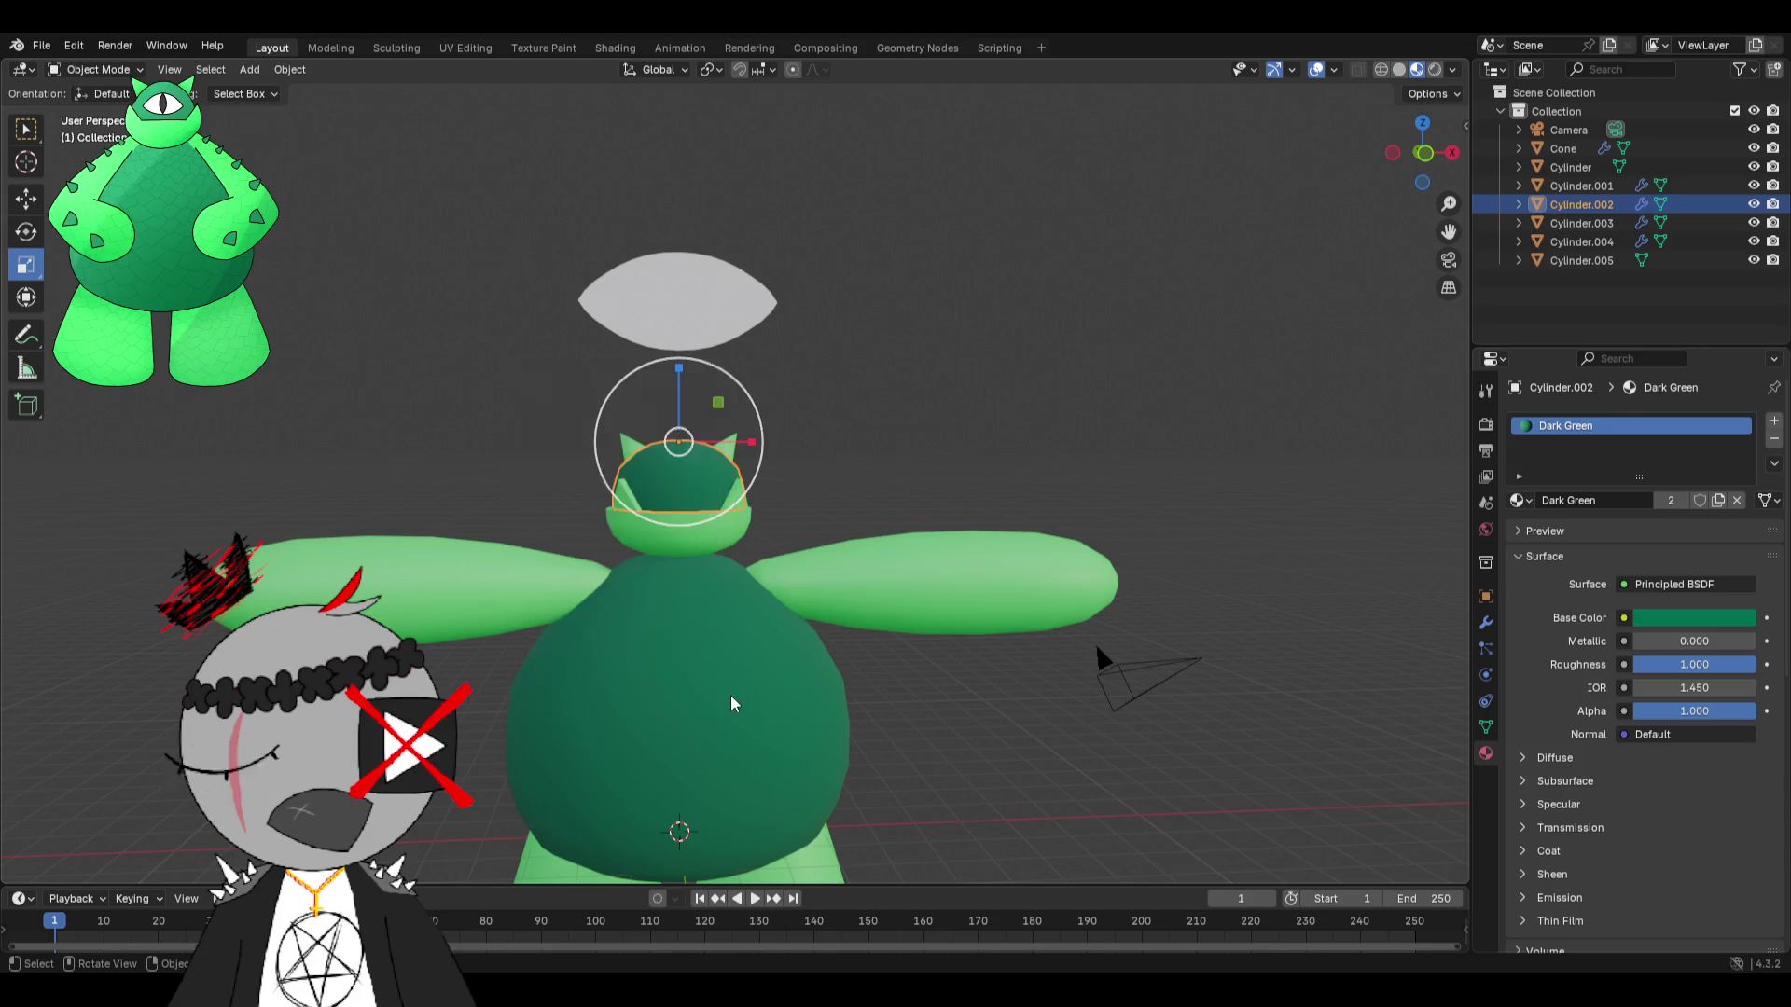
Set the body cylinder's origin to the centre of its geometry.
{"action": "right_click", "coordinate": [731, 703]}
{"action": "mouse_move", "coordinate": [737, 690]}
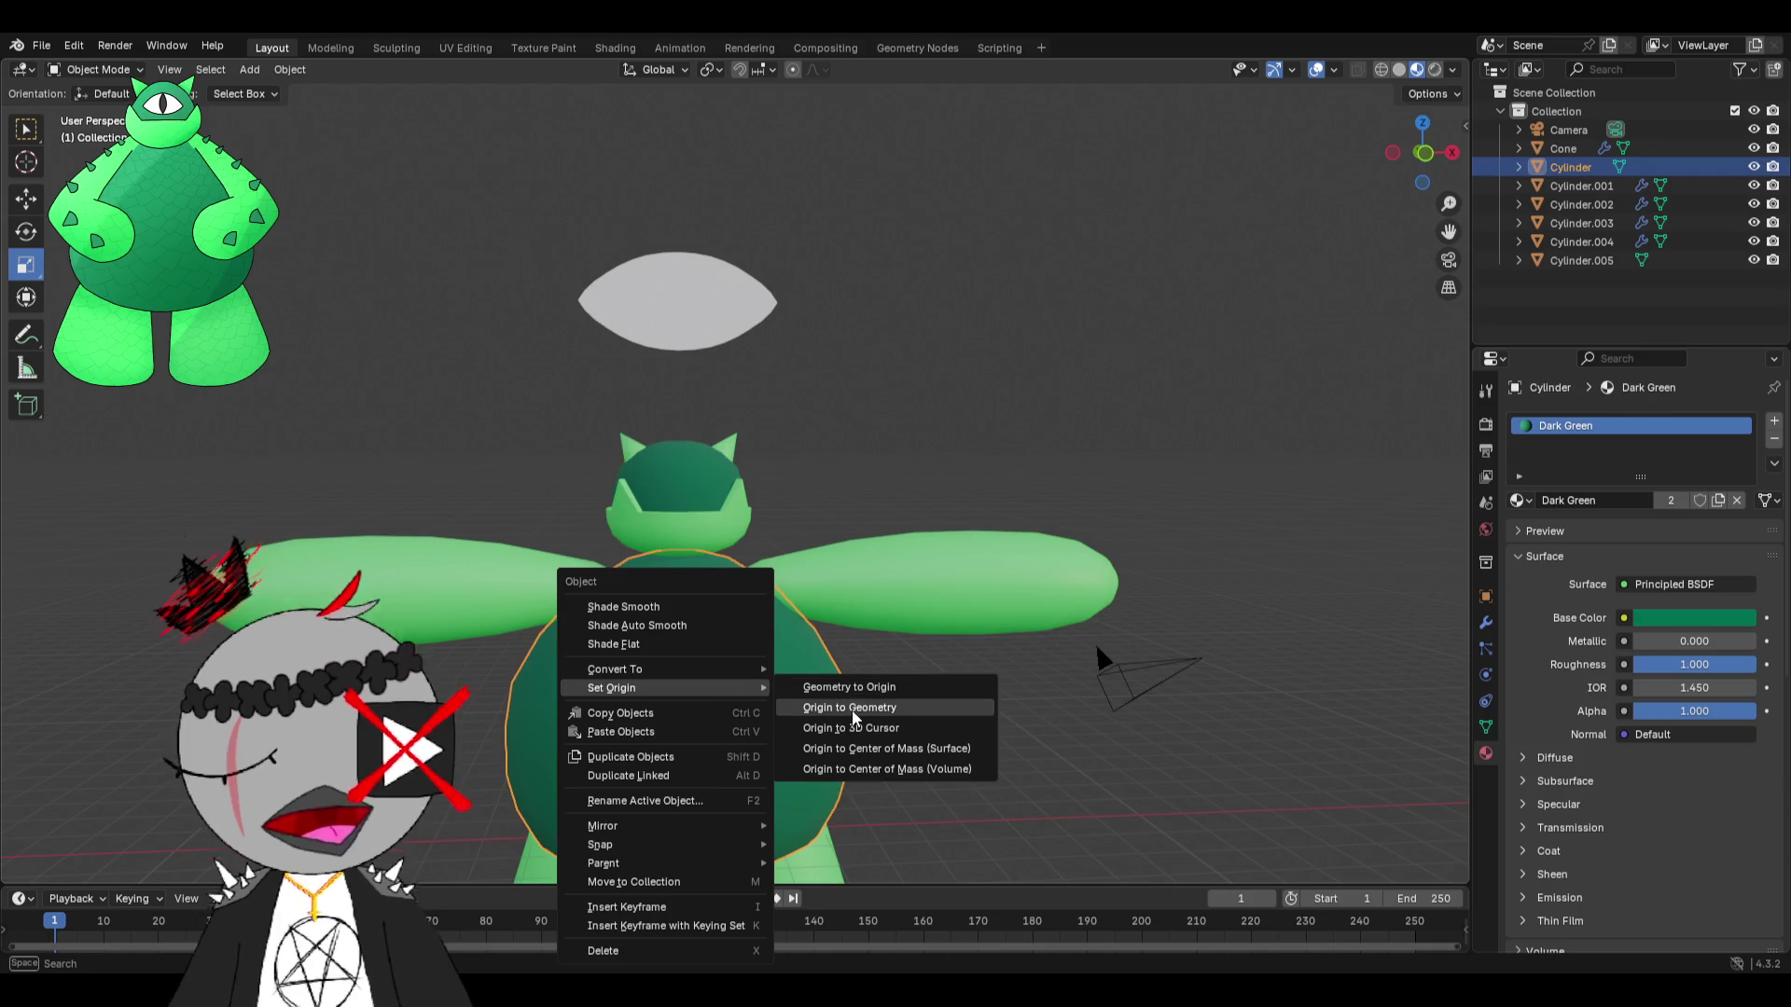
{"action": "left_click", "coordinate": [864, 748]}
{"action": "middle_click_drag", "start_coordinate": [864, 748], "coordinate": [860, 652]}
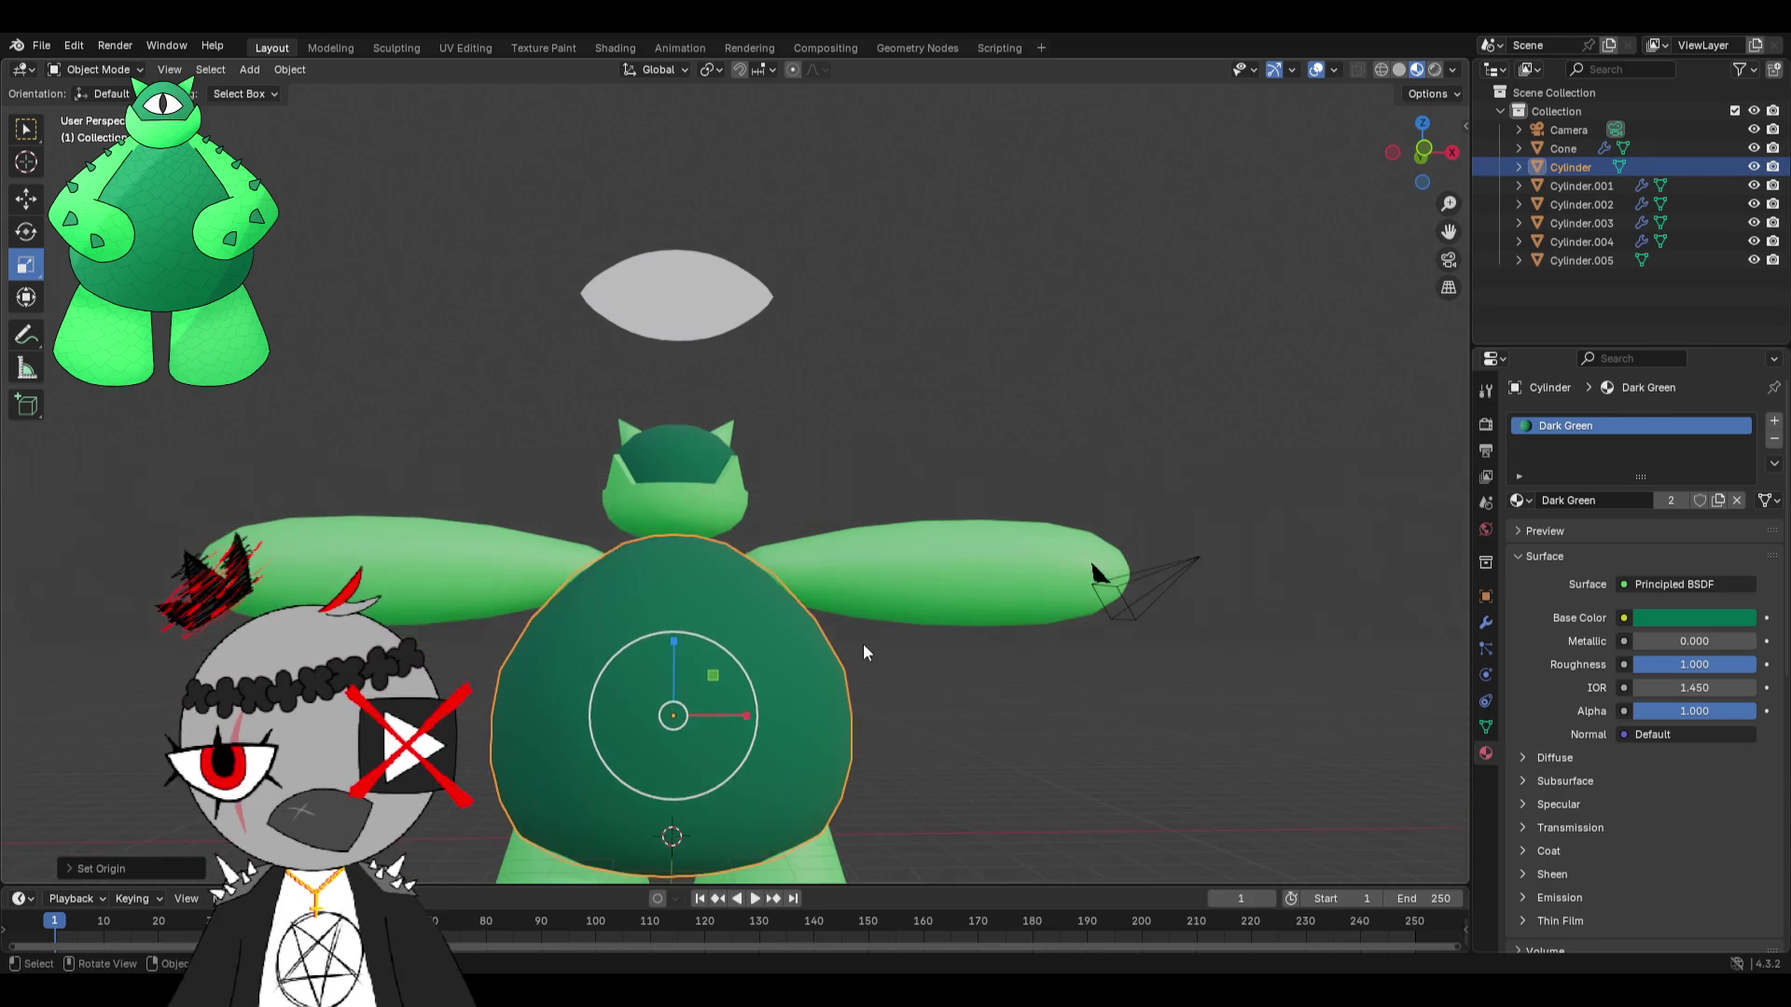
Set Origin to Geometry for Cylinder.001 and Cylinder.002.
{"action": "left_click", "coordinate": [875, 597]}
{"action": "left_click", "coordinate": [685, 508]}
{"action": "right_click", "coordinate": [685, 509]}
{"action": "mouse_move", "coordinate": [686, 504]}
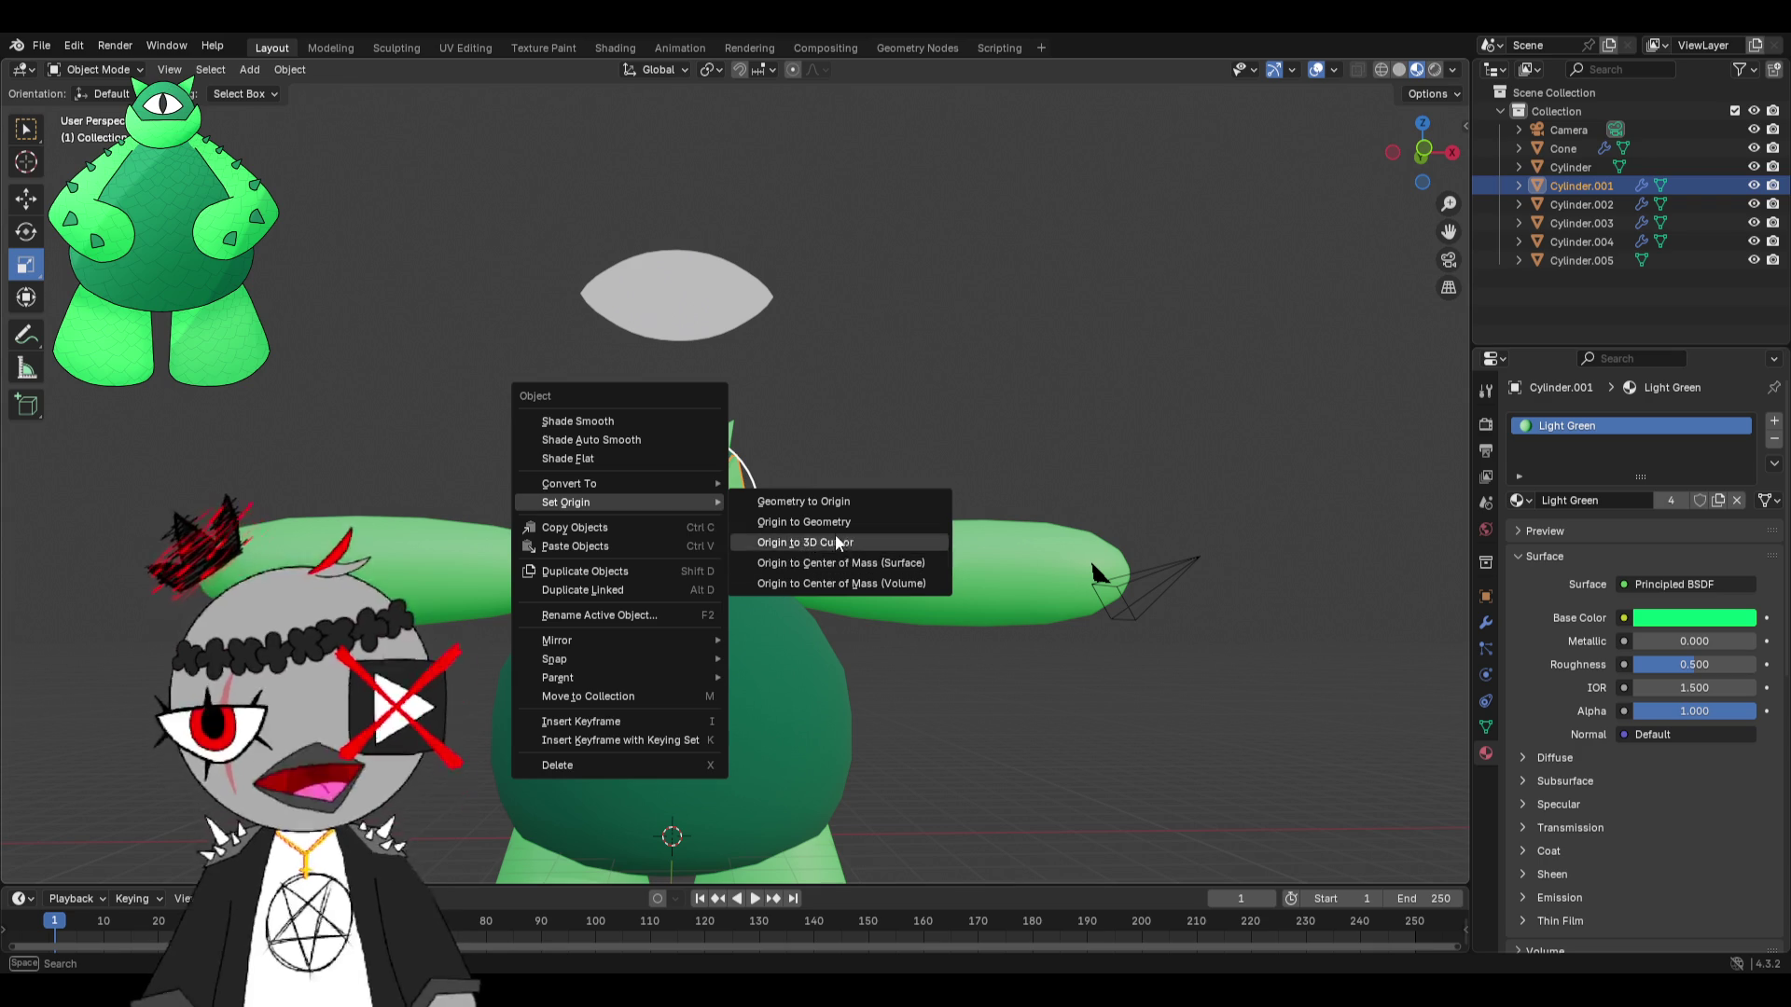
{"action": "left_click", "coordinate": [839, 560]}
{"action": "left_click", "coordinate": [680, 454]}
{"action": "right_click", "coordinate": [685, 450]}
{"action": "mouse_move", "coordinate": [690, 451]}
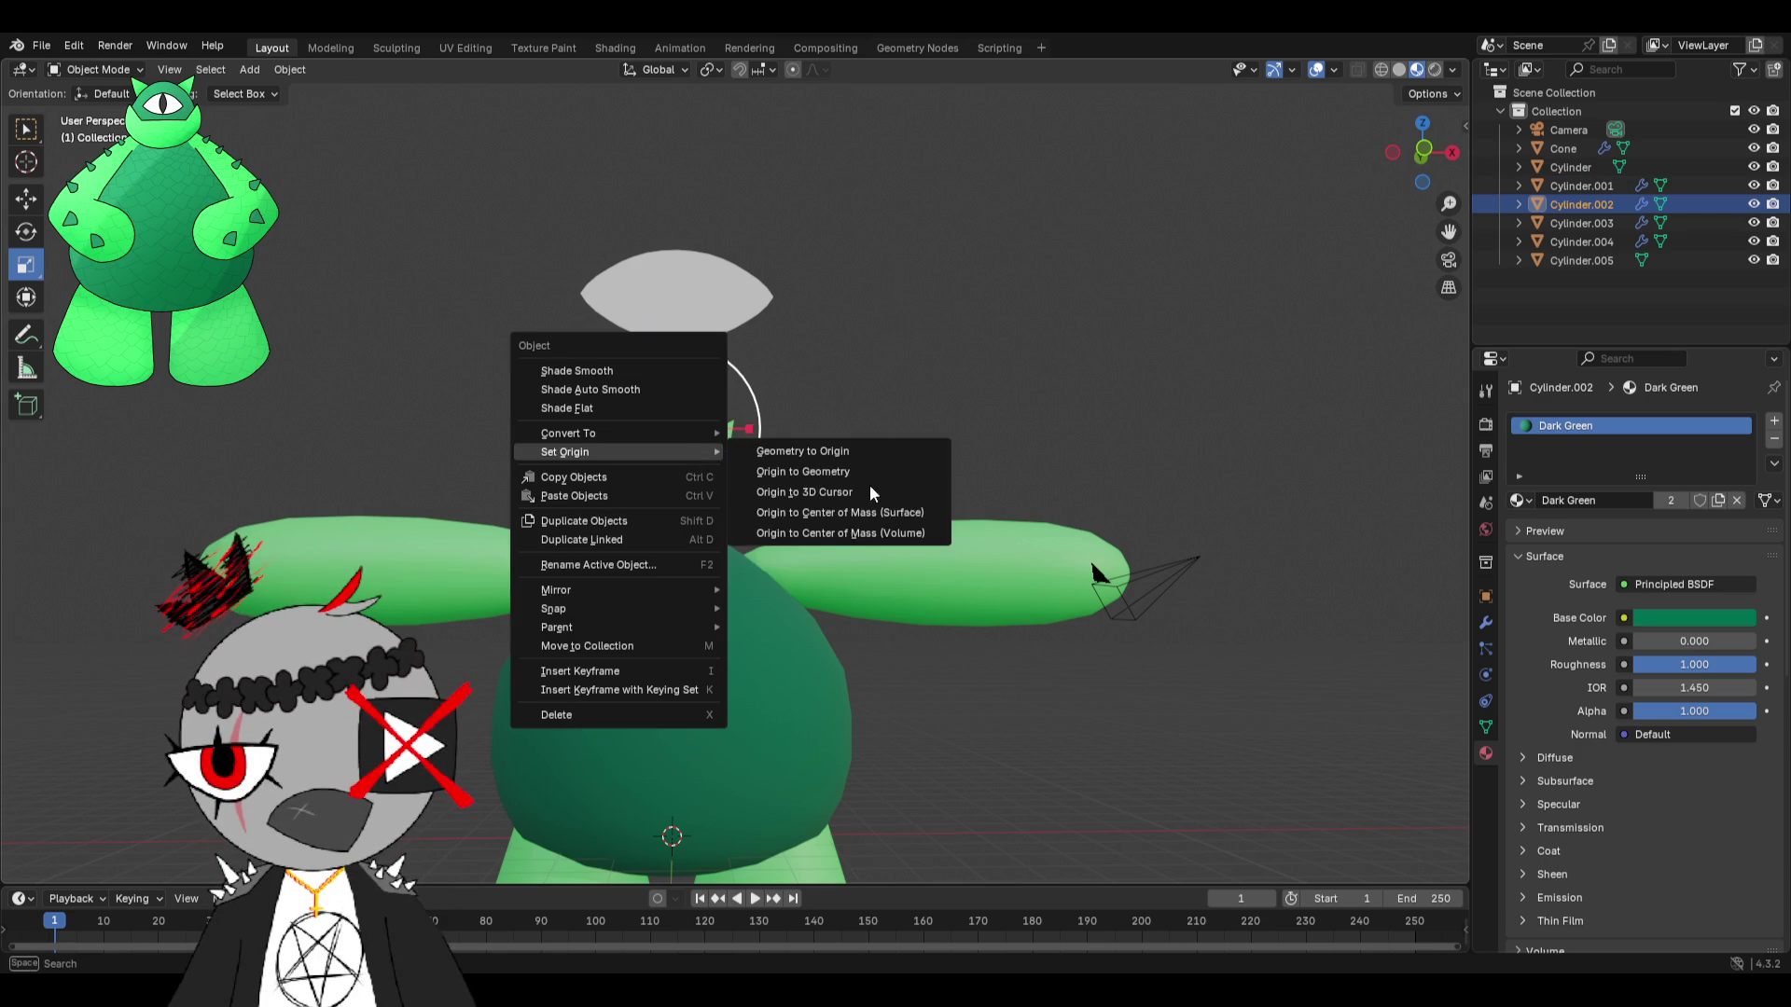
{"action": "left_click", "coordinate": [853, 511]}
Select the white eye shape and enter Edit Mode on its mesh.
{"action": "scroll", "coordinate": [774, 507], "scroll_direction": "down", "scroll_amount": 2}
{"action": "left_click", "coordinate": [646, 724]}
{"action": "right_click", "coordinate": [625, 754]}
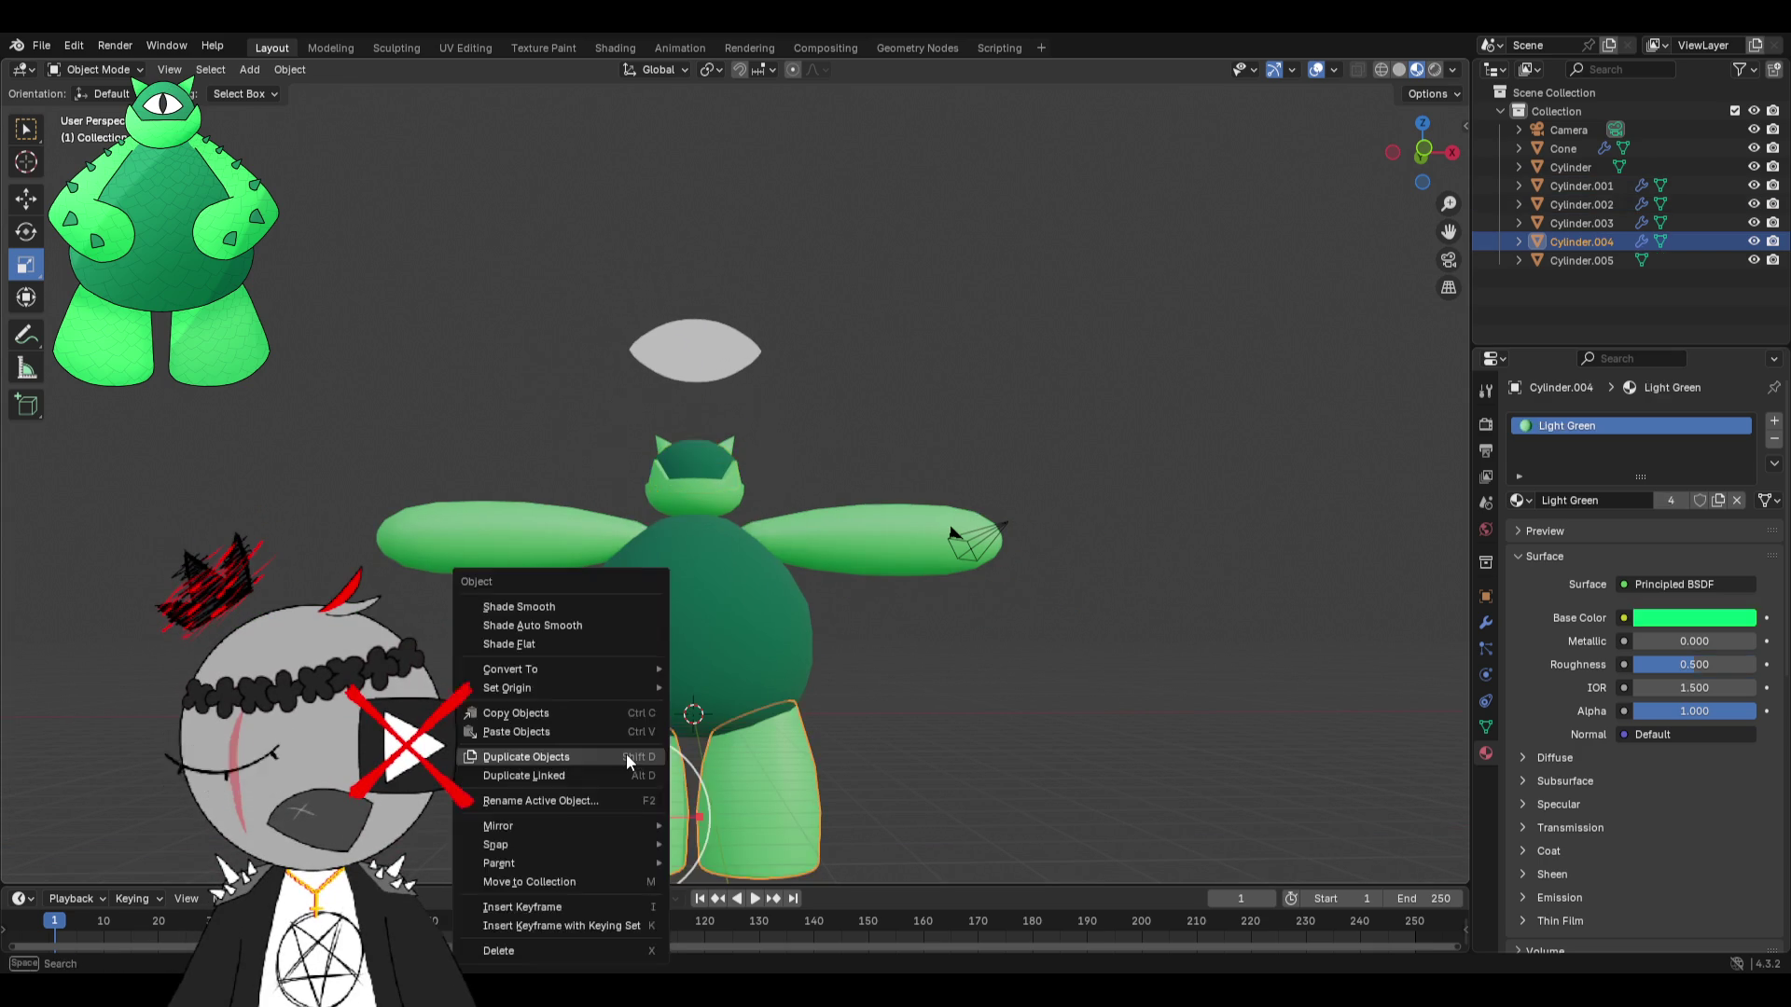
{"action": "left_click", "coordinate": [695, 352]}
{"action": "scroll", "coordinate": [743, 376], "scroll_direction": "up", "scroll_amount": 4}
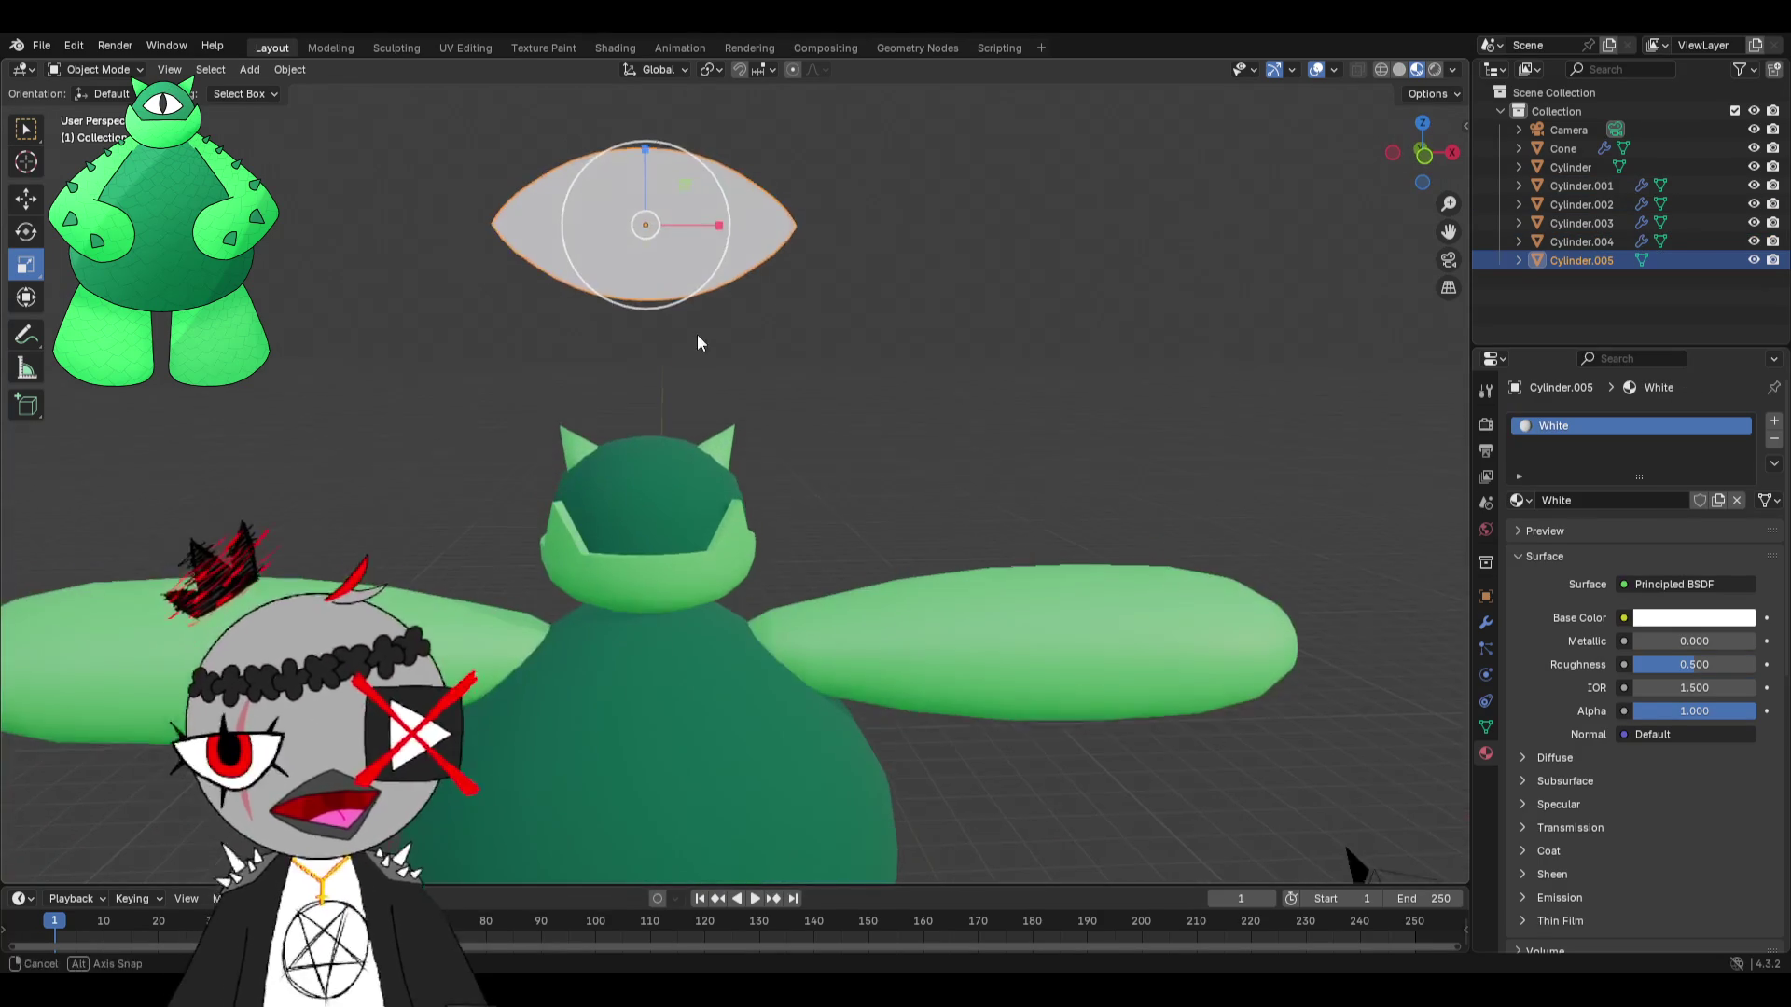
{"action": "mouse_move", "coordinate": [758, 327]}
{"action": "middle_mouse_down"}
{"action": "mouse_move", "coordinate": [895, 344]}
{"action": "mouse_move", "coordinate": [868, 341]}
{"action": "middle_mouse_up"}
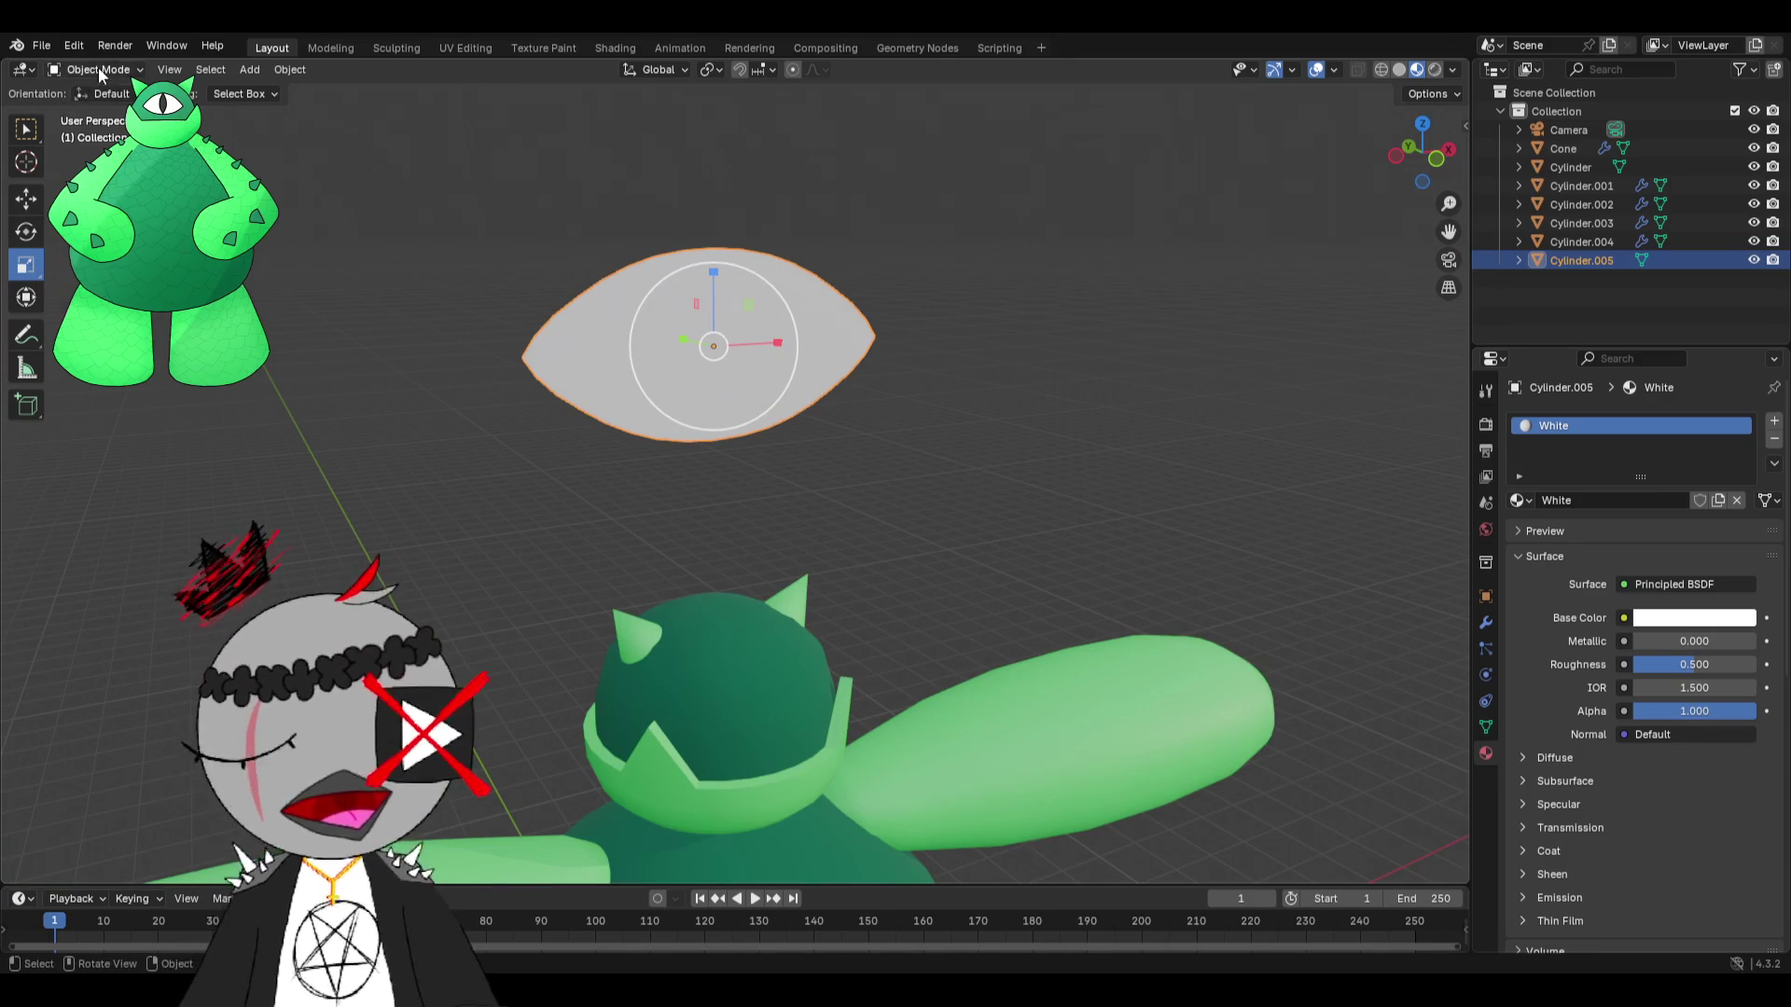
{"action": "left_click", "coordinate": [87, 111]}
{"action": "middle_click_drag", "start_coordinate": [401, 210], "coordinate": [444, 227]}
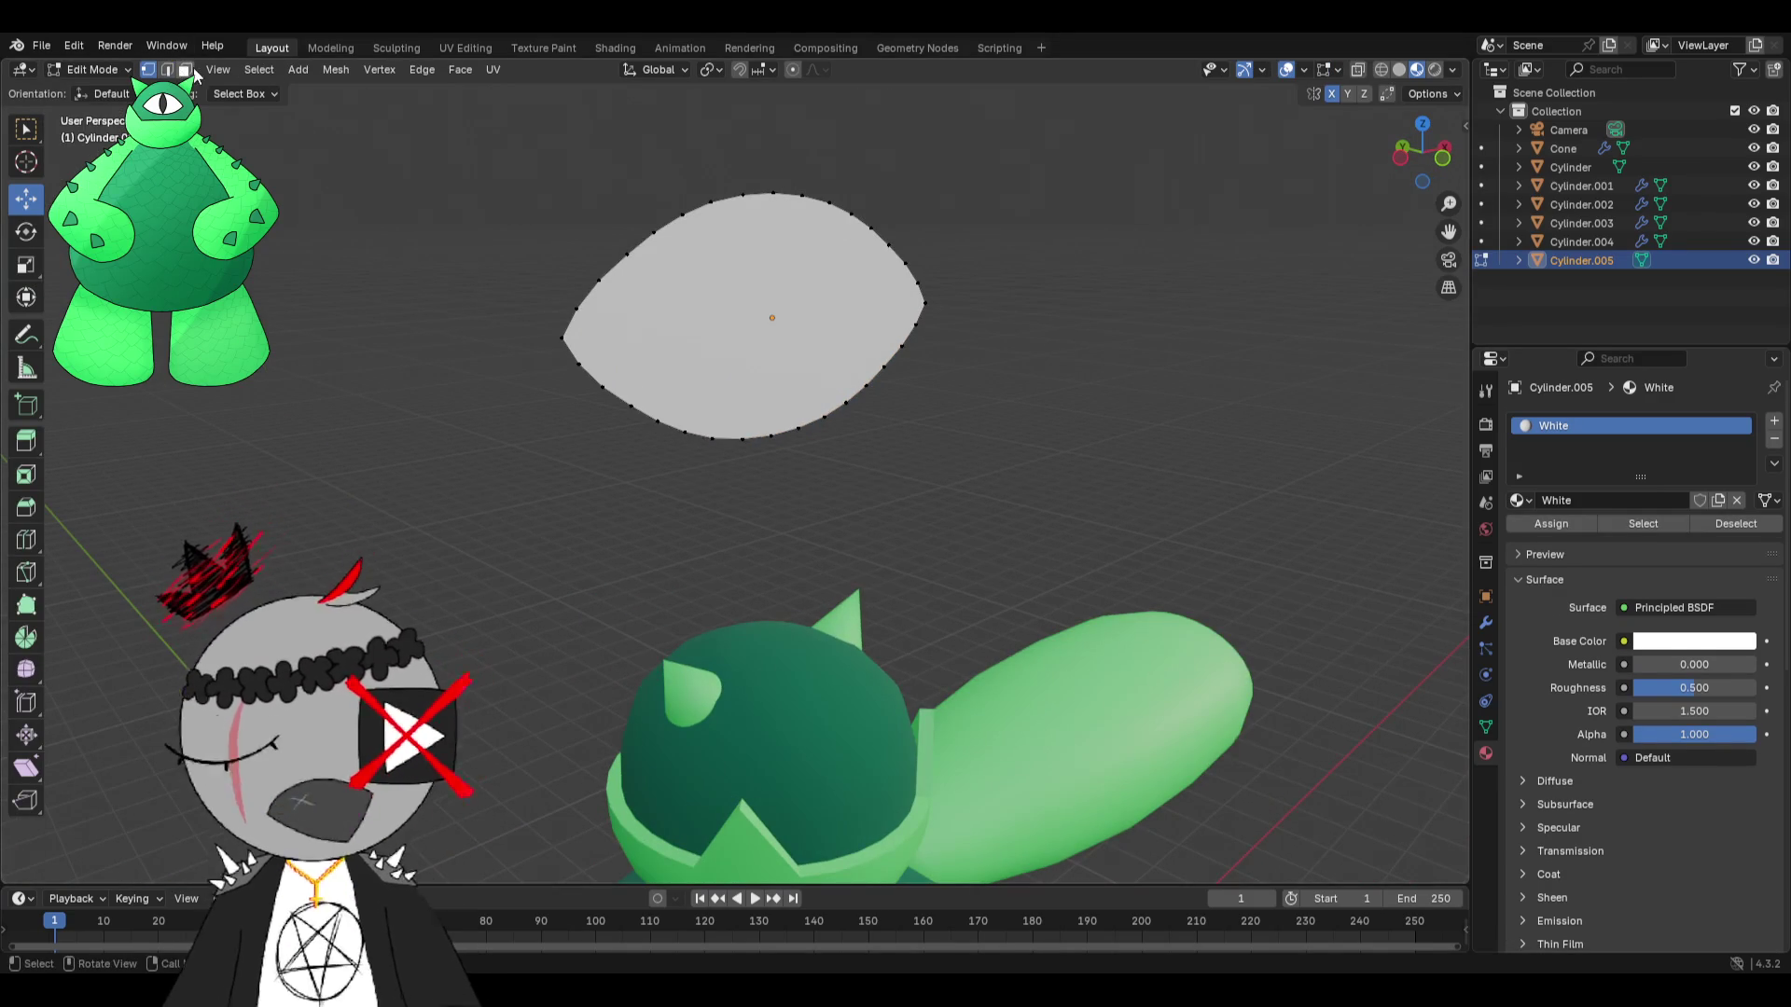
Inset the eye face and push it along Y to give the eye thickness.
{"action": "left_click", "coordinate": [26, 476]}
{"action": "left_click_drag", "start_coordinate": [836, 296], "coordinate": [769, 293]}
{"action": "mouse_move", "coordinate": [769, 293]}
{"action": "middle_mouse_down"}
{"action": "mouse_move", "coordinate": [879, 312]}
{"action": "mouse_move", "coordinate": [659, 308]}
{"action": "mouse_move", "coordinate": [712, 320]}
{"action": "middle_mouse_up"}
{"action": "key", "text": "shift+space"}
{"action": "key", "text": "g"}
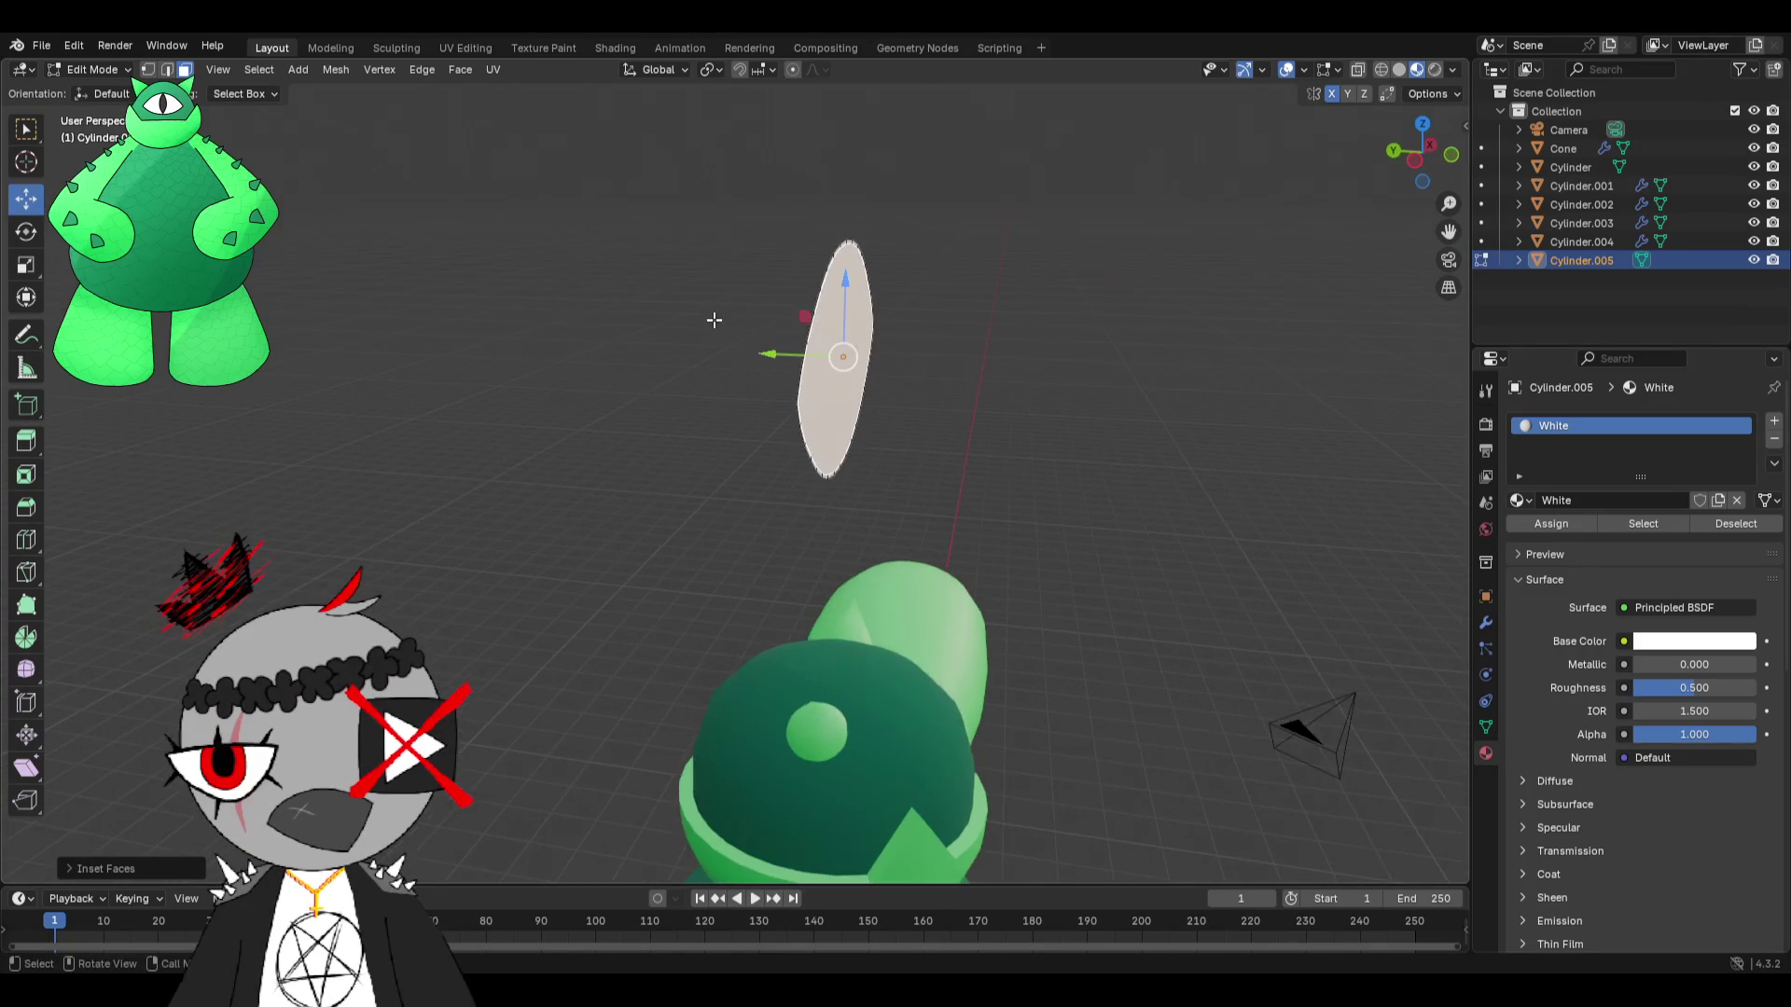
{"action": "left_click_drag", "start_coordinate": [771, 352], "coordinate": [787, 352]}
{"action": "mouse_move", "coordinate": [787, 351]}
{"action": "middle_mouse_down"}
{"action": "mouse_move", "coordinate": [866, 355]}
{"action": "mouse_move", "coordinate": [762, 339]}
{"action": "middle_mouse_up"}
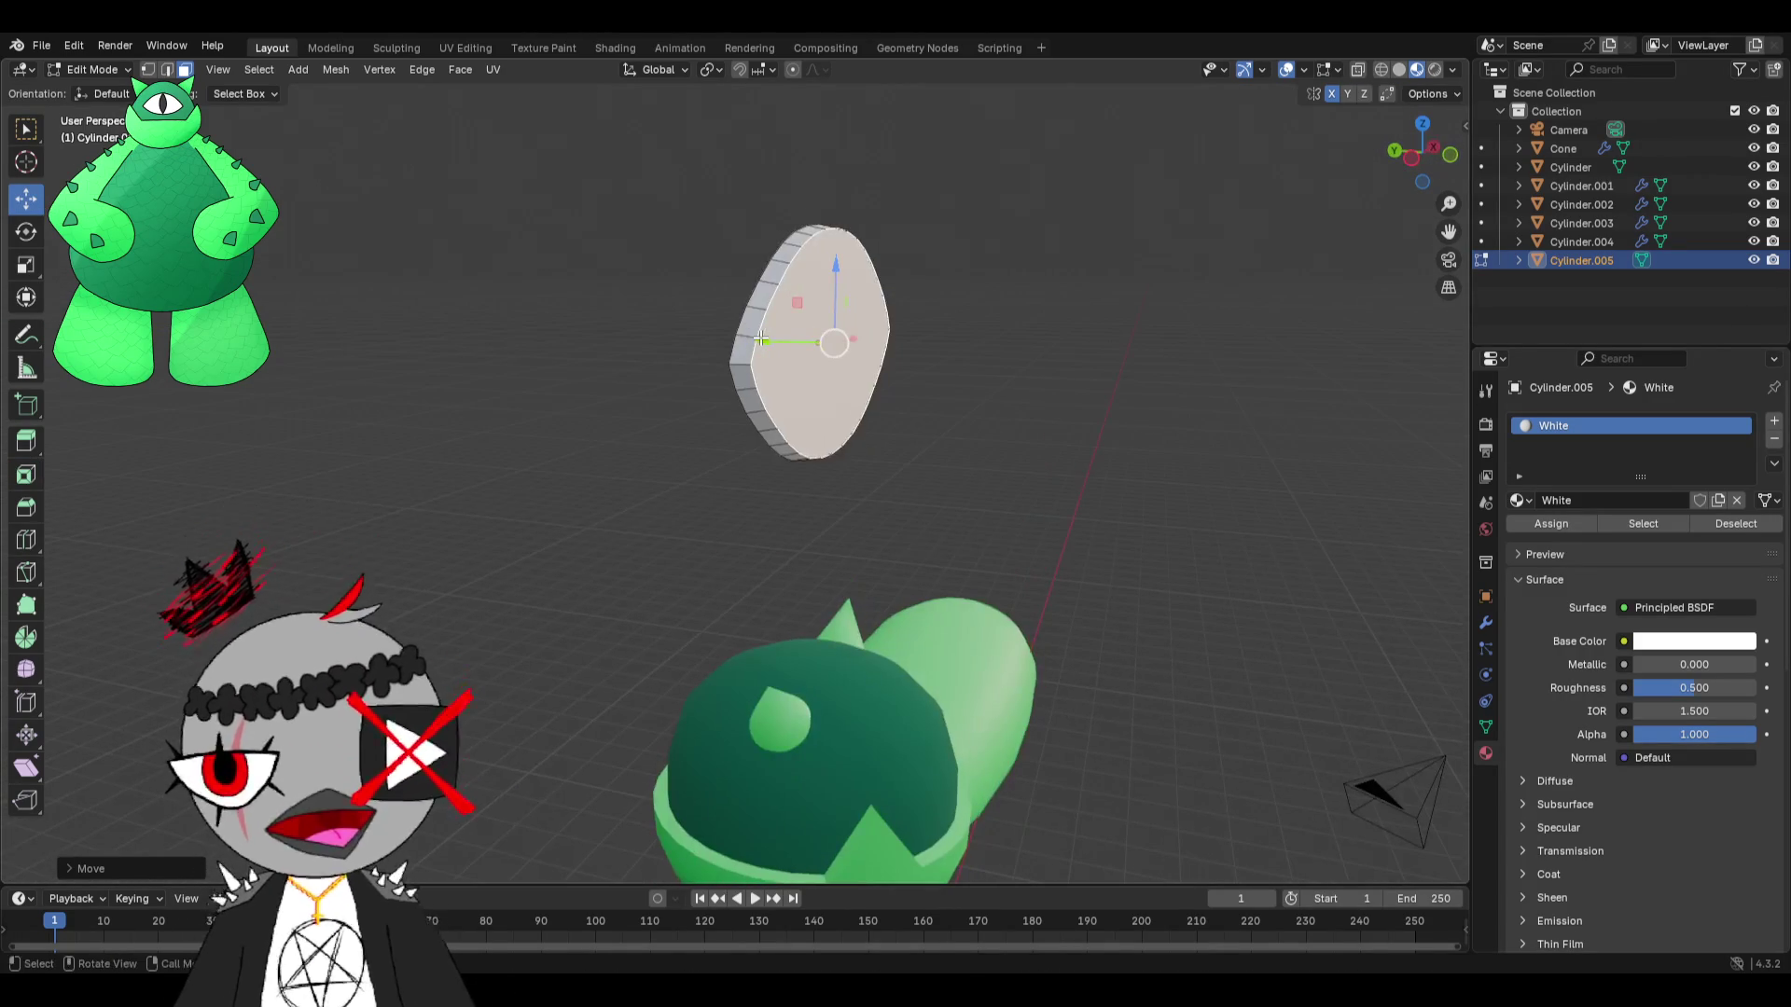
{"action": "left_click_drag", "start_coordinate": [775, 338], "coordinate": [797, 340]}
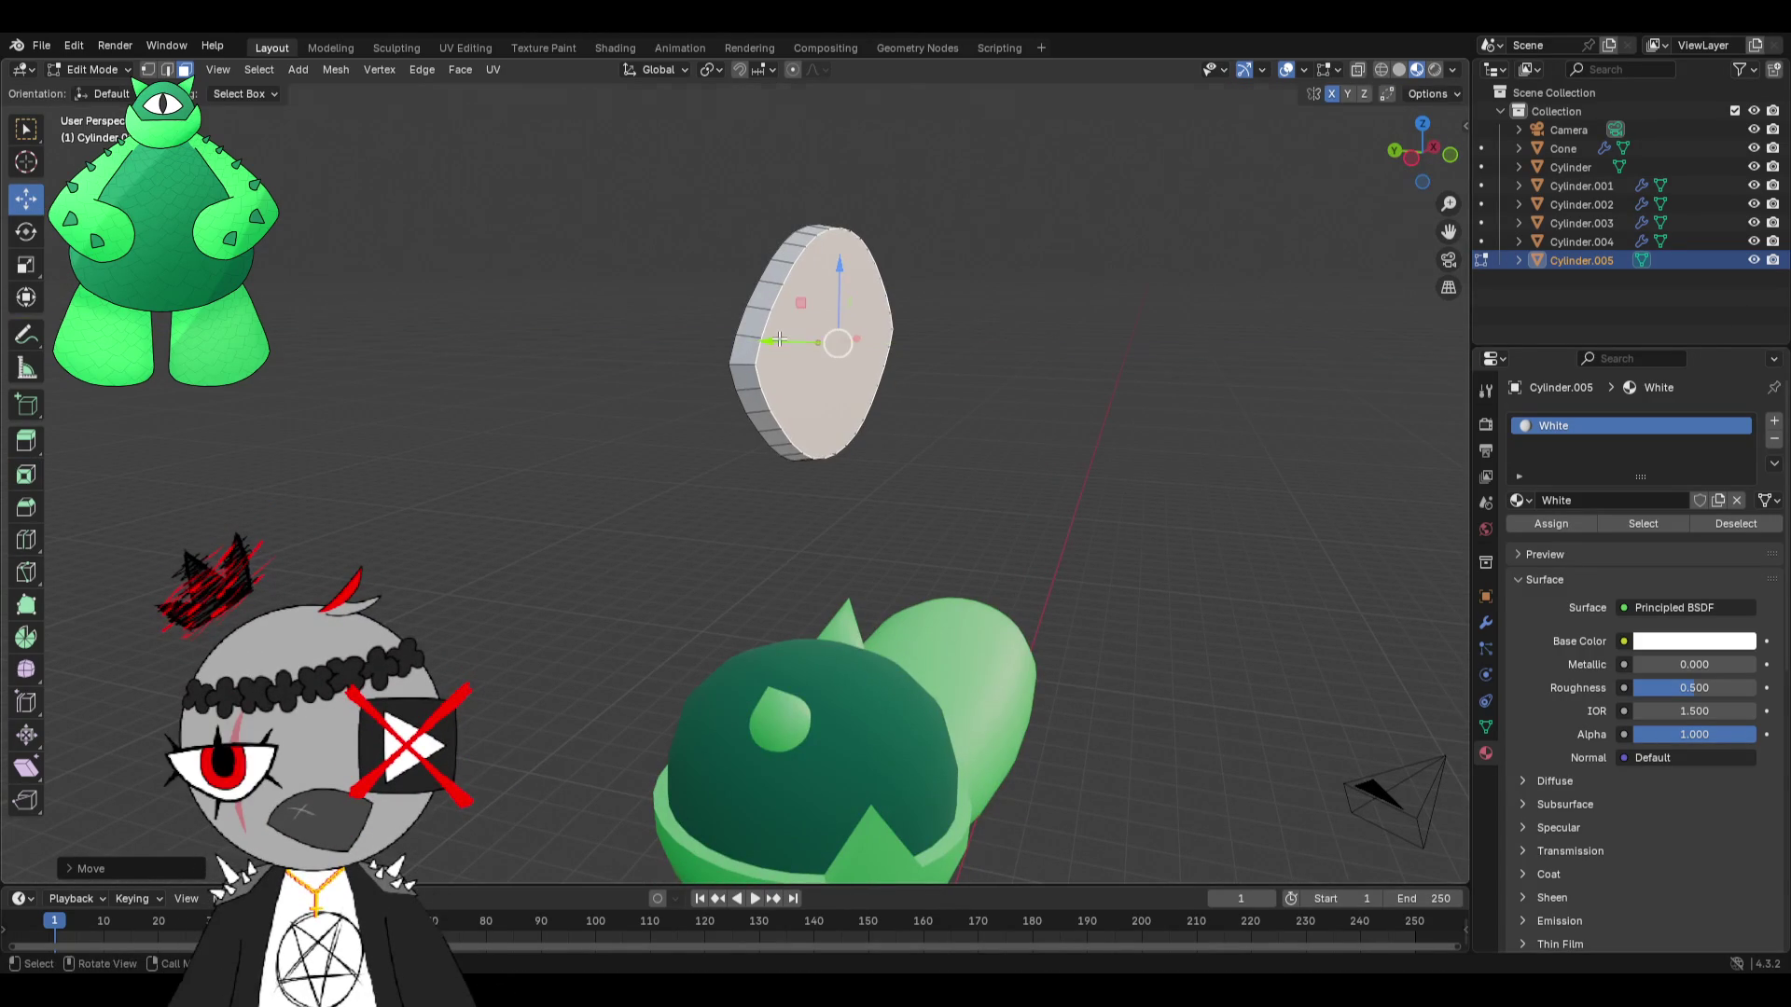
Extrude the eye's front face and scale it inward.
{"action": "right_click", "coordinate": [797, 340]}
{"action": "left_click", "coordinate": [797, 365]}
{"action": "left_click", "coordinate": [791, 371]}
{"action": "middle_click_drag", "start_coordinate": [791, 371], "coordinate": [747, 354]}
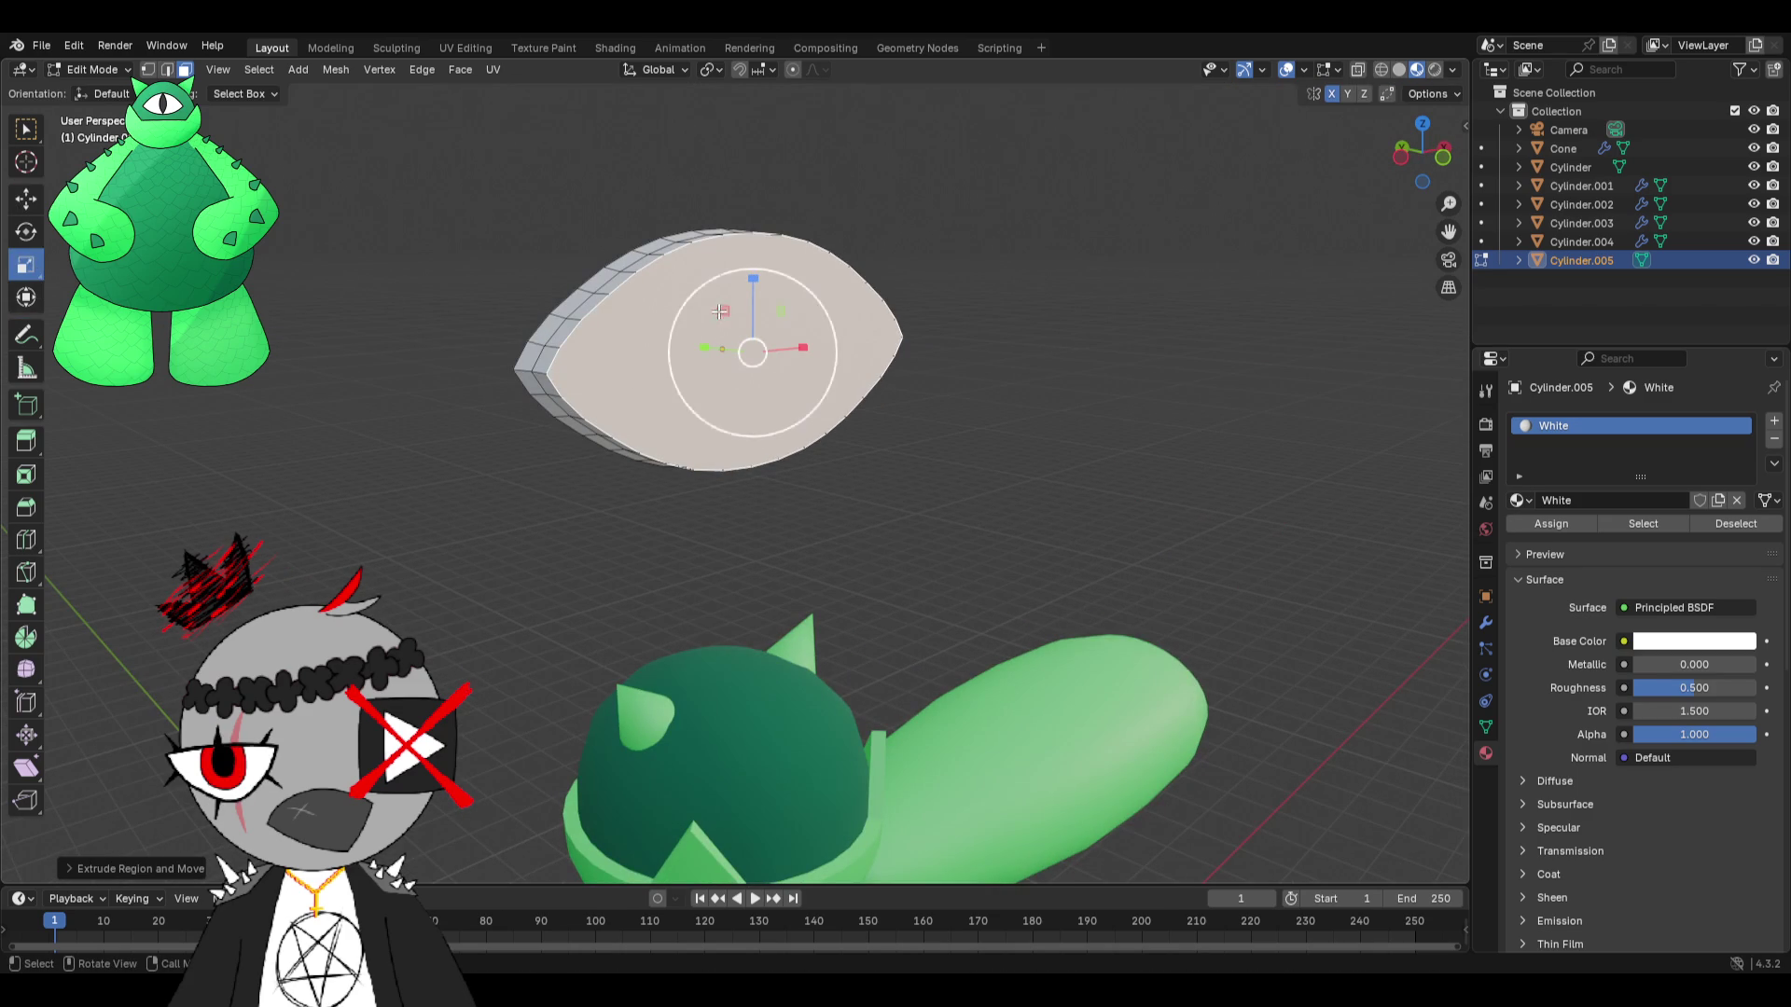
{"action": "left_click_drag", "start_coordinate": [818, 317], "coordinate": [793, 326]}
{"action": "middle_click_drag", "start_coordinate": [793, 327], "coordinate": [866, 318]}
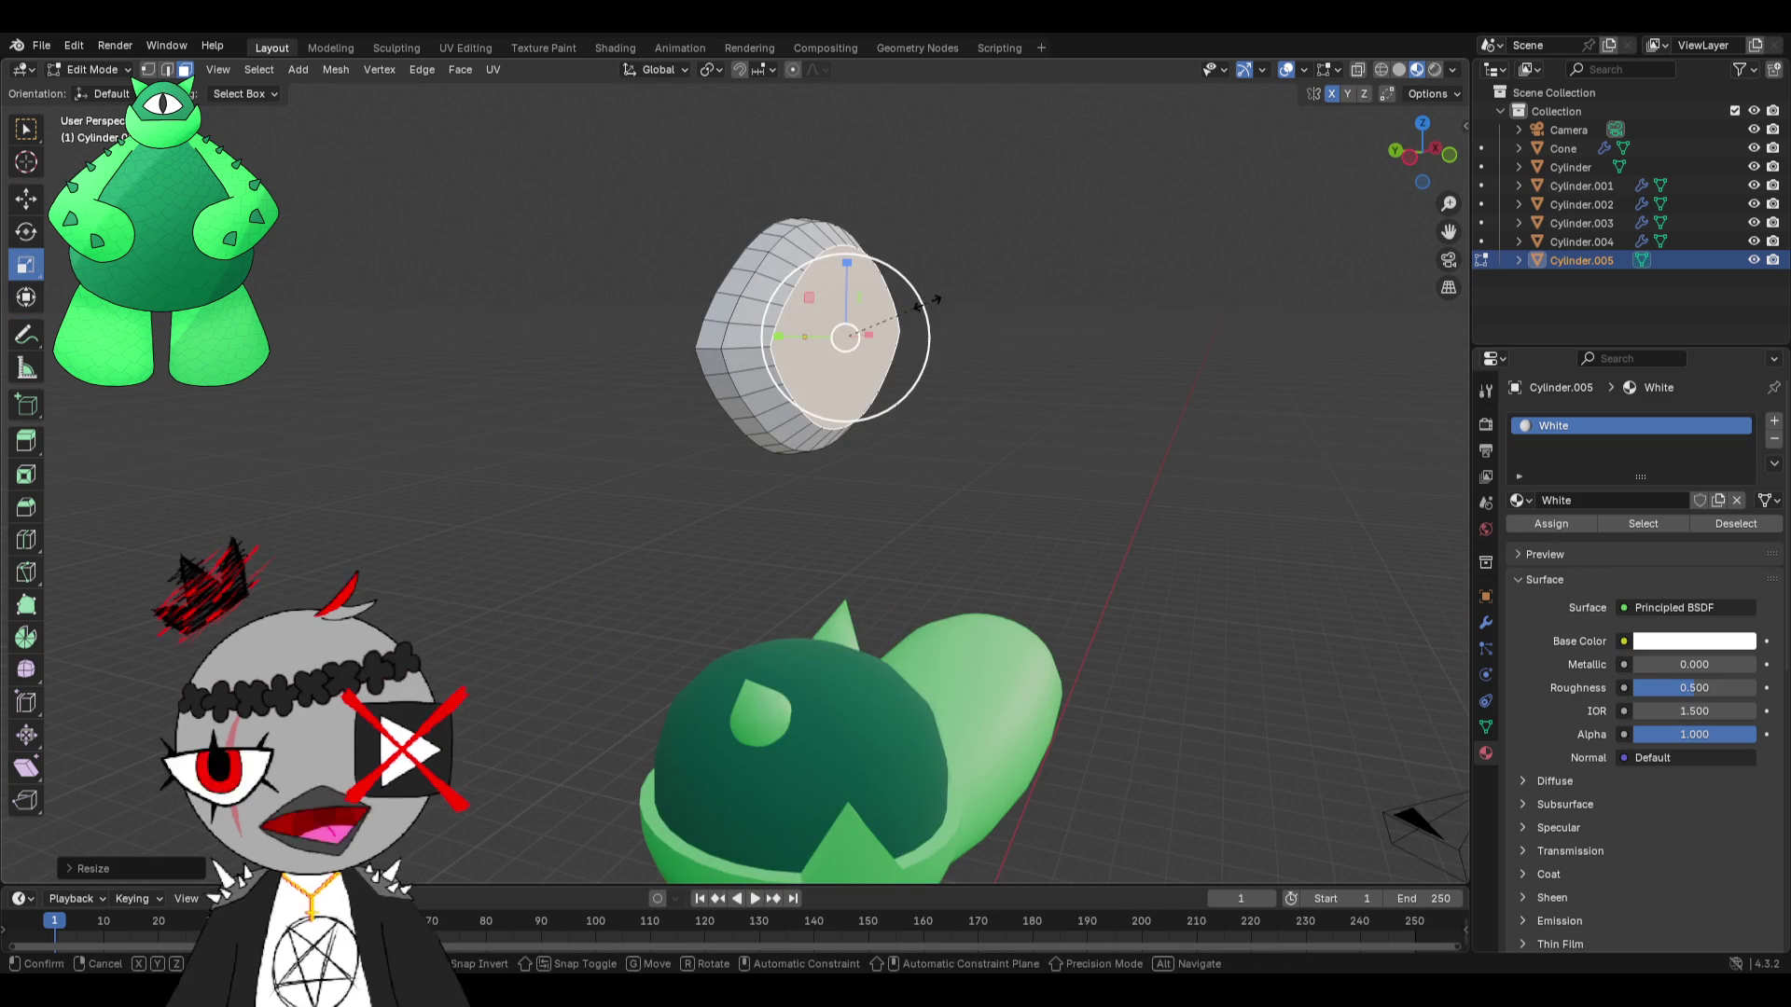
Extrude and scale the face once more, then return to Object Mode.
{"action": "right_click", "coordinate": [886, 326]}
{"action": "left_click", "coordinate": [886, 326]}
{"action": "key", "text": "s"}
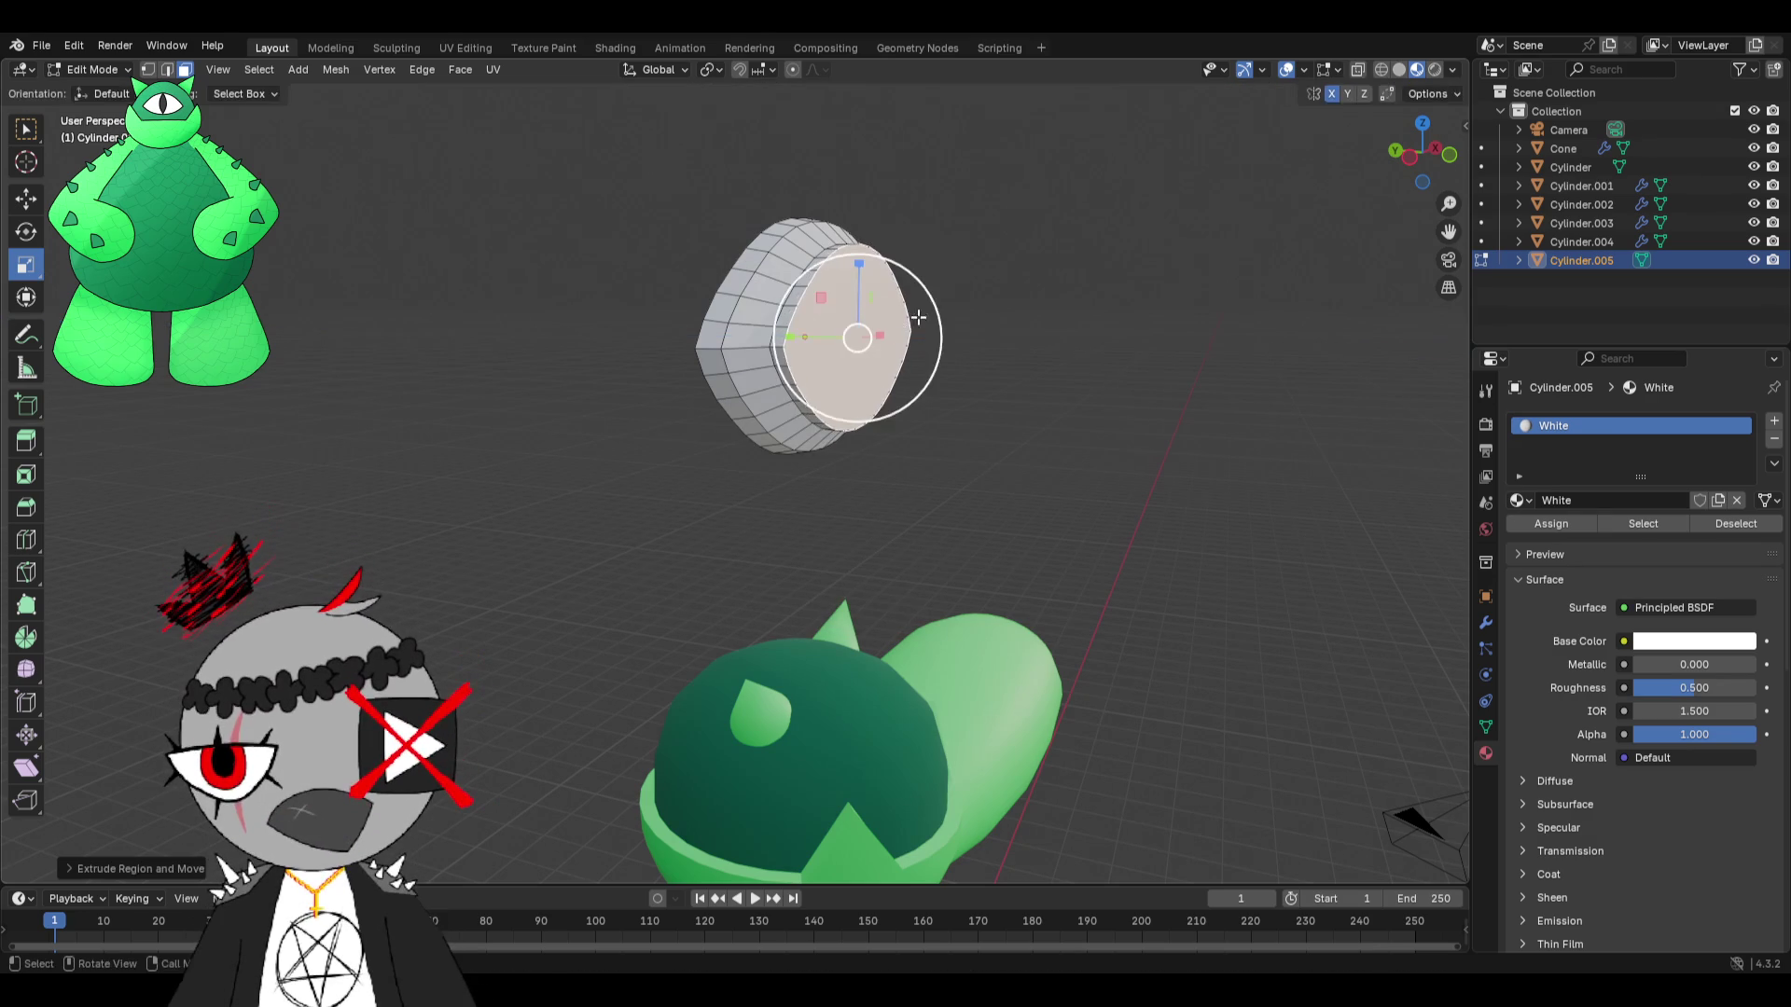
{"action": "left_click", "coordinate": [933, 322]}
{"action": "mouse_move", "coordinate": [987, 339]}
{"action": "middle_mouse_down"}
{"action": "mouse_move", "coordinate": [936, 372]}
{"action": "mouse_move", "coordinate": [727, 373]}
{"action": "mouse_move", "coordinate": [520, 244]}
{"action": "middle_mouse_up"}
{"action": "left_click", "coordinate": [93, 69]}
{"action": "left_click", "coordinate": [103, 93]}
{"action": "right_click", "coordinate": [541, 250]}
Apply Shade Smooth to the white eye.
{"action": "mouse_move", "coordinate": [541, 258]}
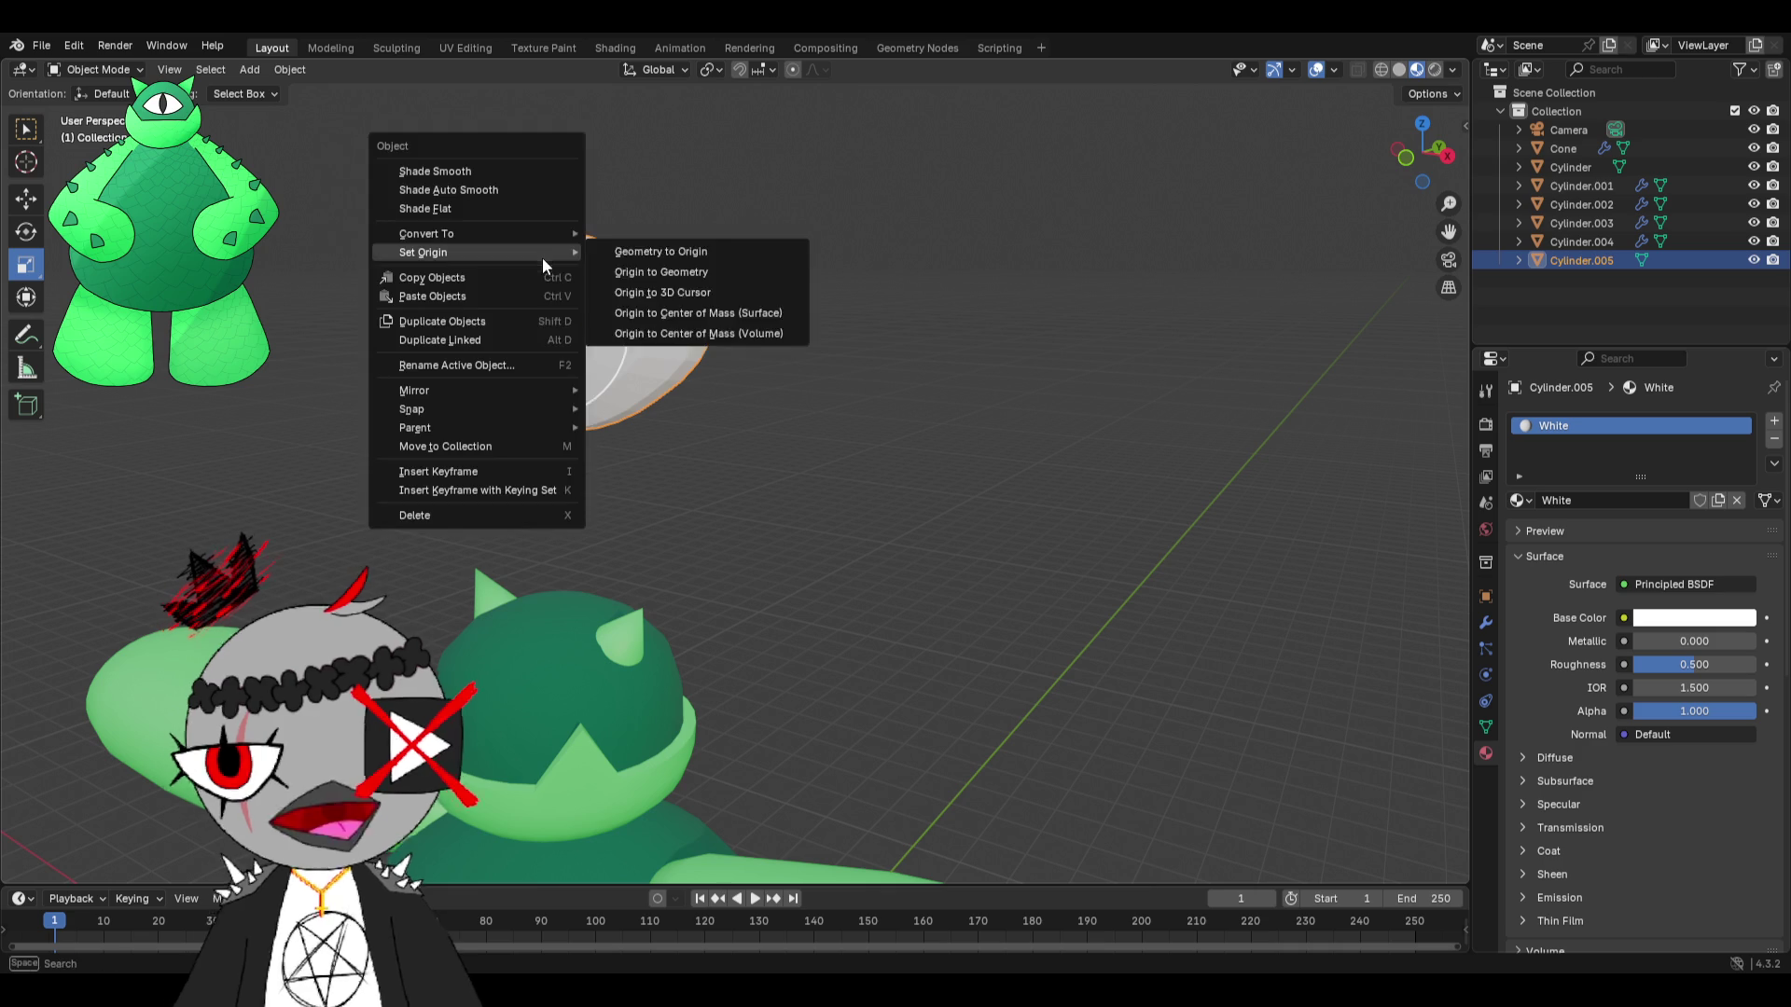
{"action": "left_click", "coordinate": [535, 168]}
{"action": "left_click", "coordinate": [685, 223]}
{"action": "middle_click_drag", "start_coordinate": [686, 224], "coordinate": [811, 312]}
{"action": "left_click", "coordinate": [777, 381]}
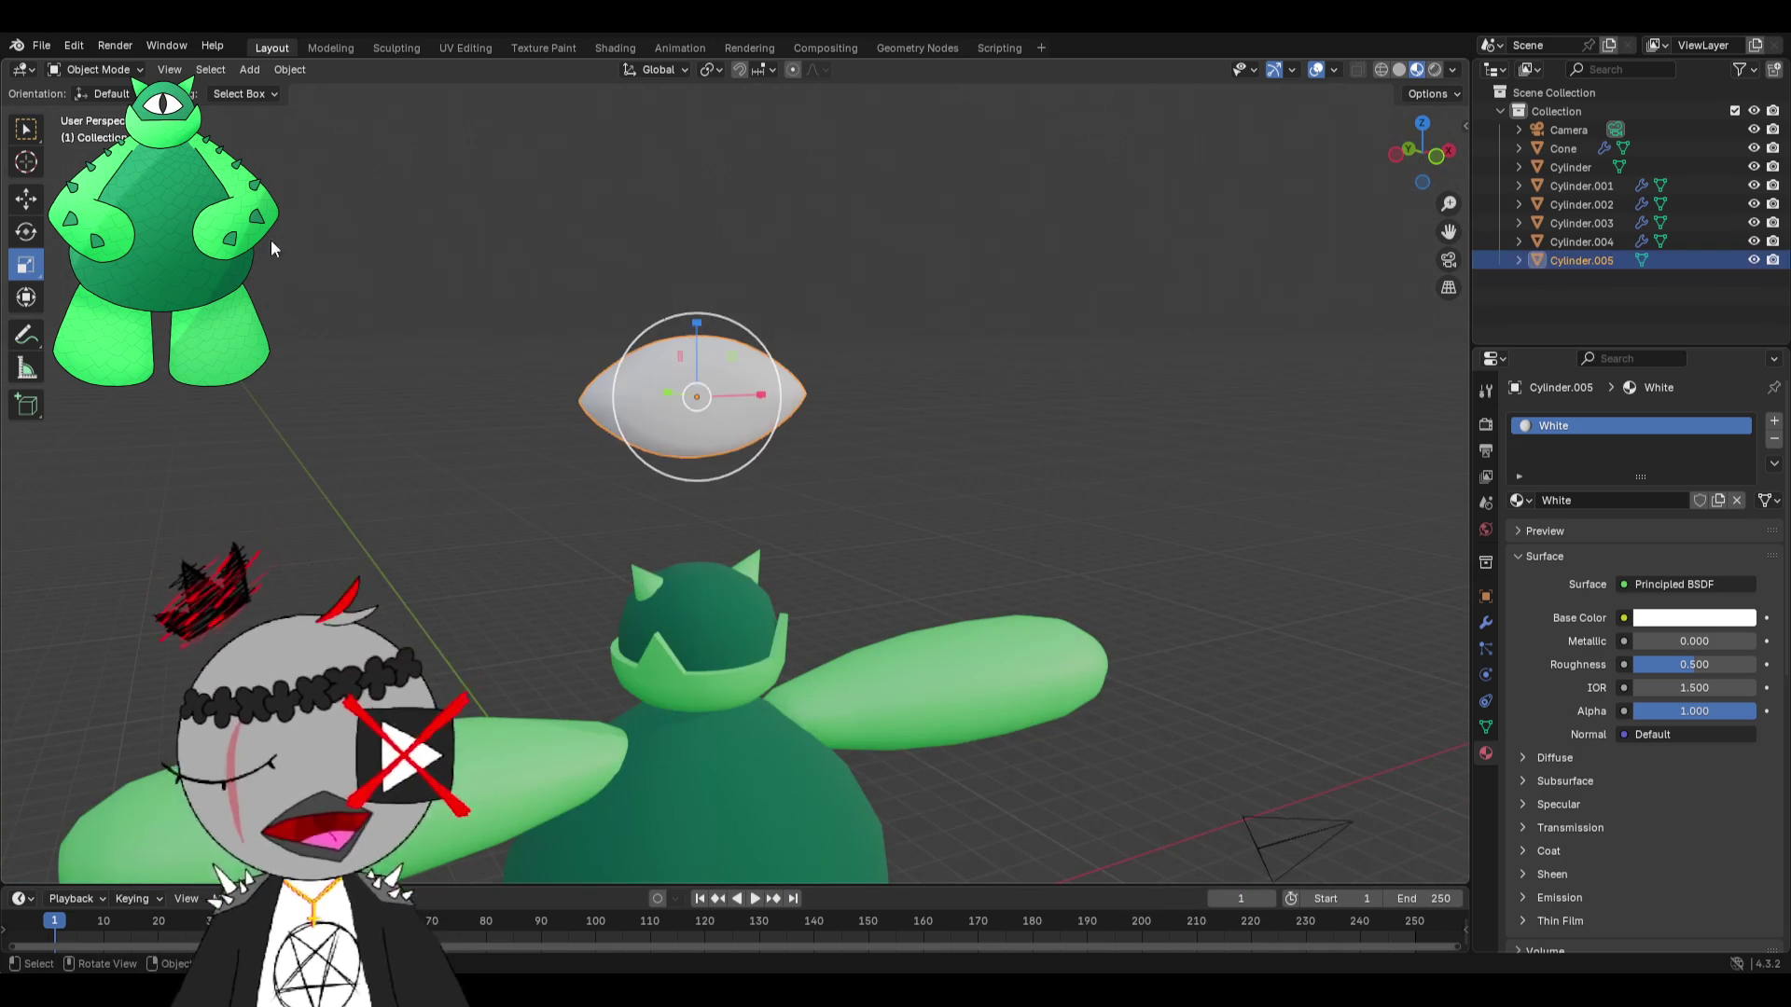
Shrink the eye to about half its size.
{"action": "key", "text": "shift+space"}
{"action": "key", "text": "r"}
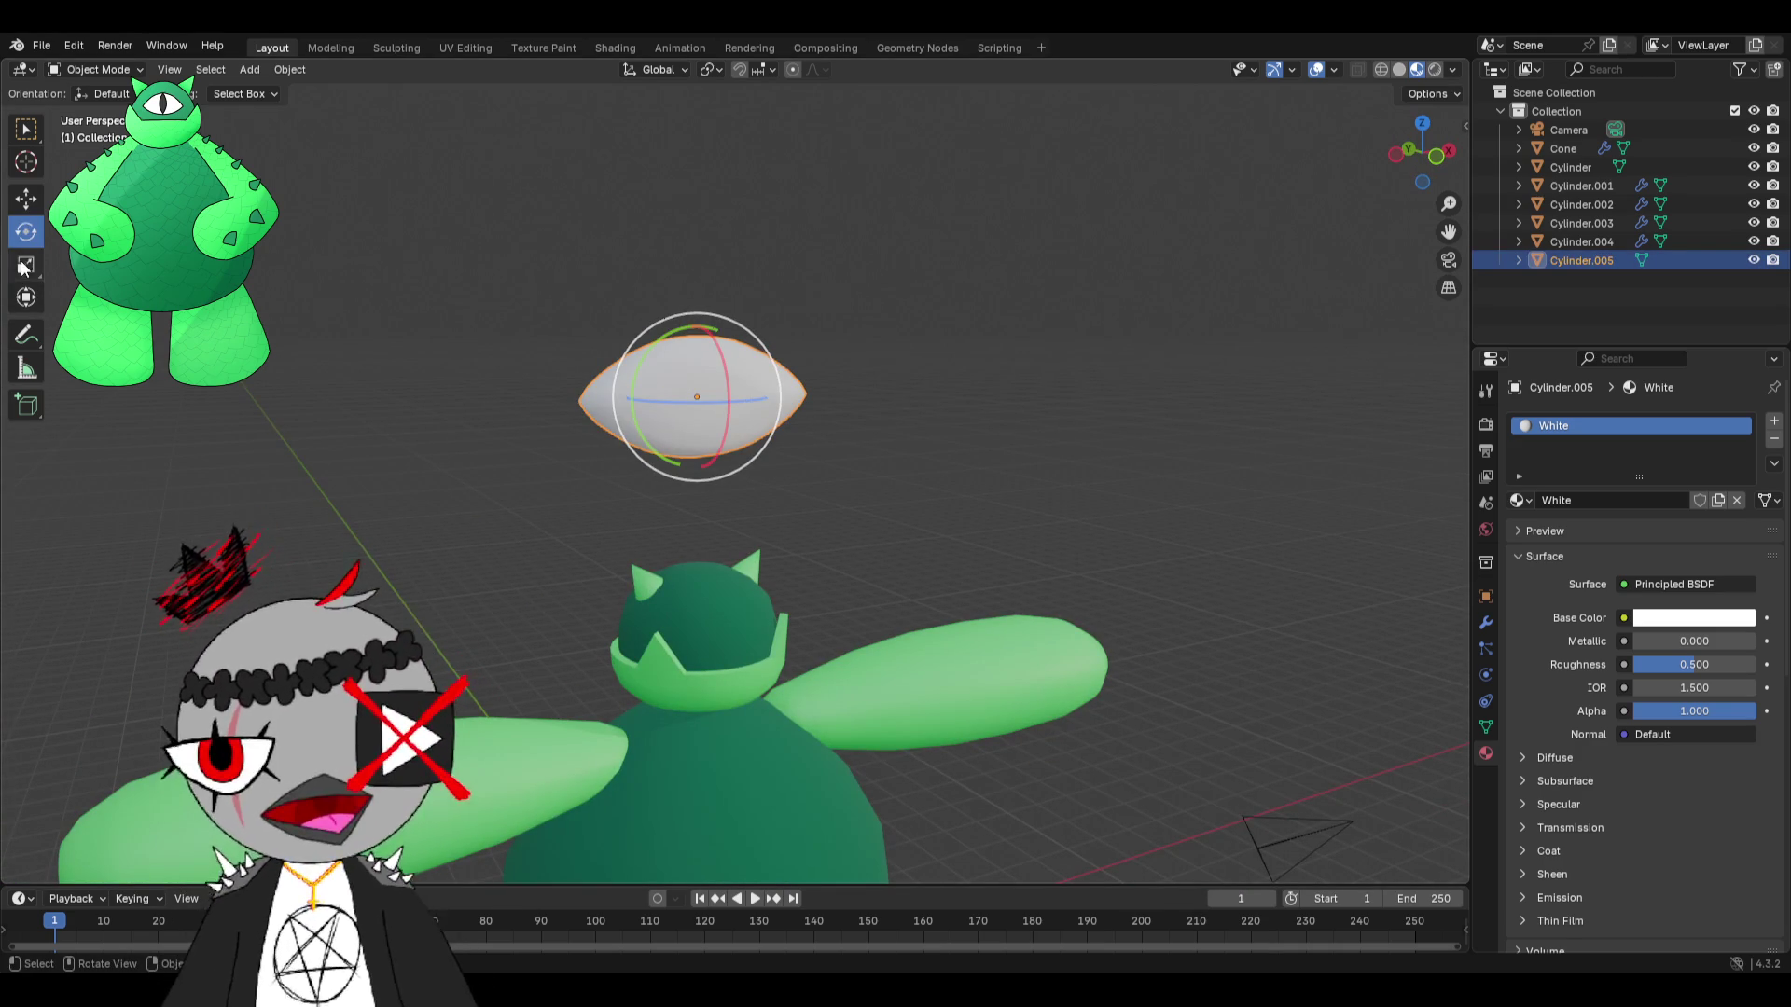
{"action": "left_click", "coordinate": [25, 269]}
{"action": "left_click_drag", "start_coordinate": [762, 342], "coordinate": [708, 347]}
{"action": "middle_click_drag", "start_coordinate": [709, 347], "coordinate": [944, 421]}
Lower the eye along Z toward the head.
{"action": "key", "text": "shift+space"}
{"action": "key", "text": "g"}
{"action": "middle_click_drag", "start_coordinate": [1019, 514], "coordinate": [710, 278]}
{"action": "key", "text": "g"}
{"action": "key", "text": "y"}
{"action": "key", "text": "z"}
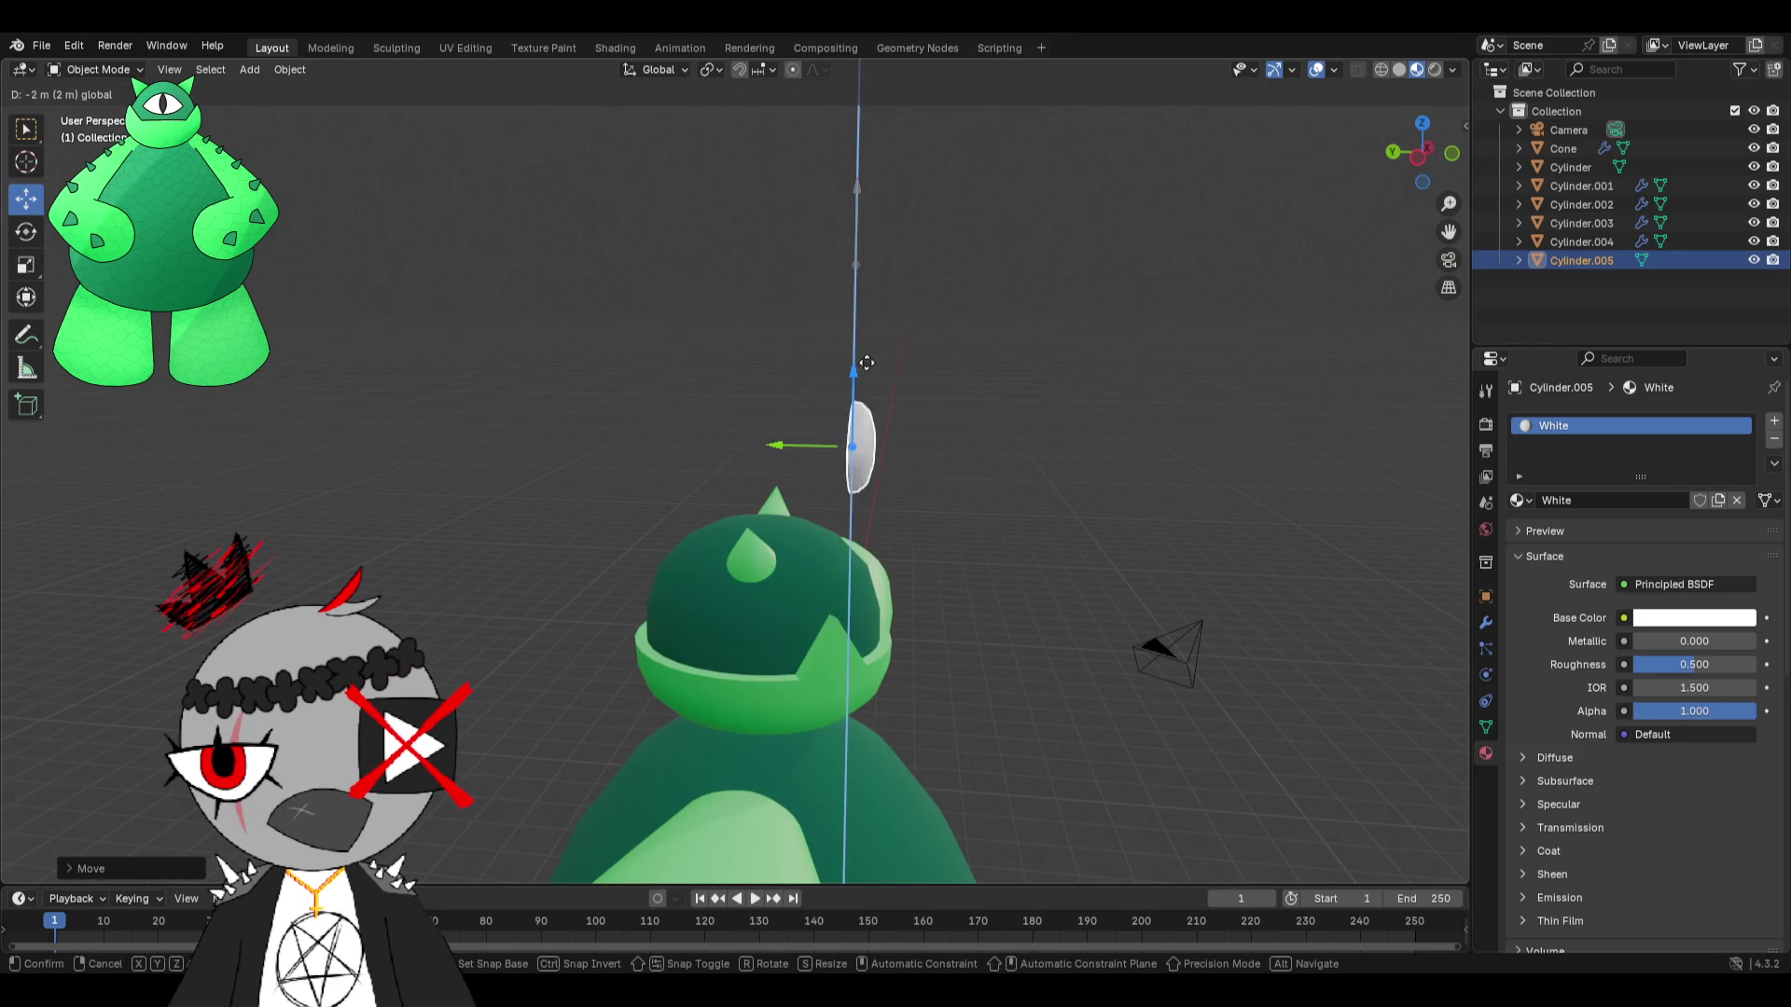
{"action": "left_click", "coordinate": [869, 529]}
{"action": "mouse_move", "coordinate": [869, 529]}
{"action": "middle_mouse_down"}
{"action": "mouse_move", "coordinate": [814, 505]}
{"action": "mouse_move", "coordinate": [580, 517]}
{"action": "middle_mouse_up"}
{"action": "middle_click_drag", "start_coordinate": [458, 503], "coordinate": [3, 274]}
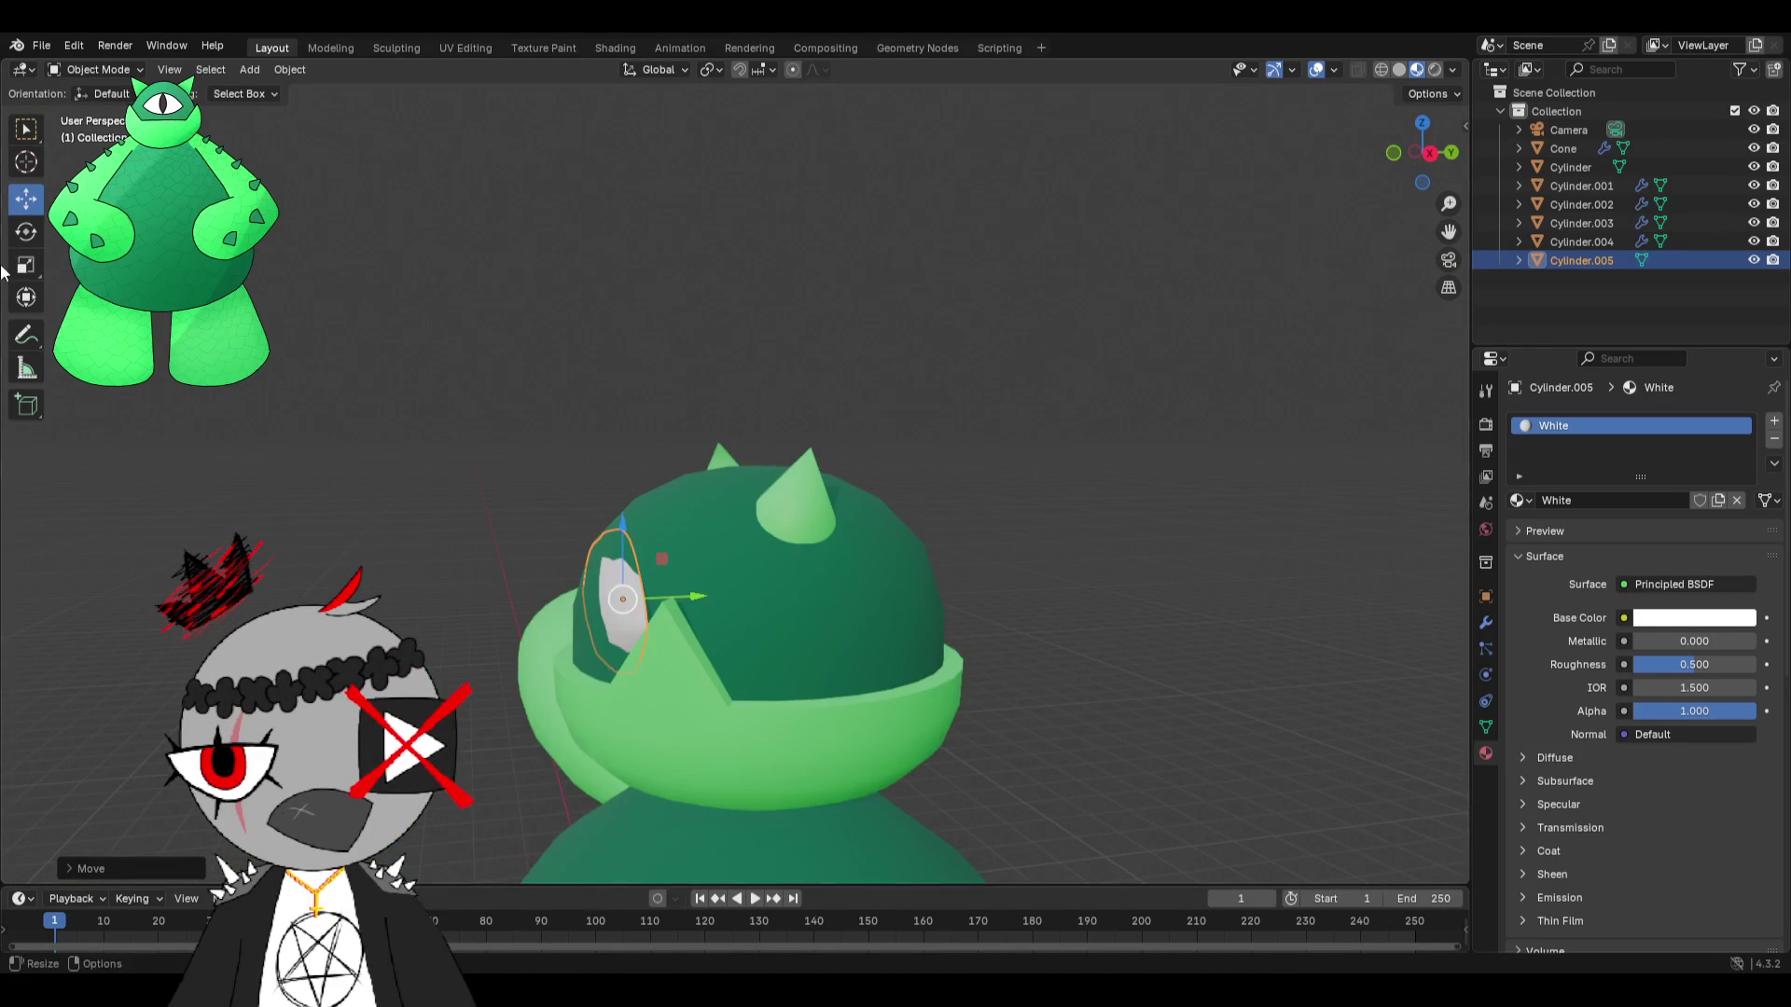
Shrink the eye further, move it along Y and raise it slightly on the head.
{"action": "key", "text": "s"}
{"action": "left_click", "coordinate": [657, 560]}
{"action": "key", "text": "g"}
{"action": "key", "text": "y"}
{"action": "left_click", "coordinate": [637, 599]}
{"action": "scroll", "coordinate": [637, 599], "scroll_direction": "up", "scroll_amount": 3}
{"action": "middle_click_drag", "start_coordinate": [610, 596], "coordinate": [1095, 321], "text": "shift"}
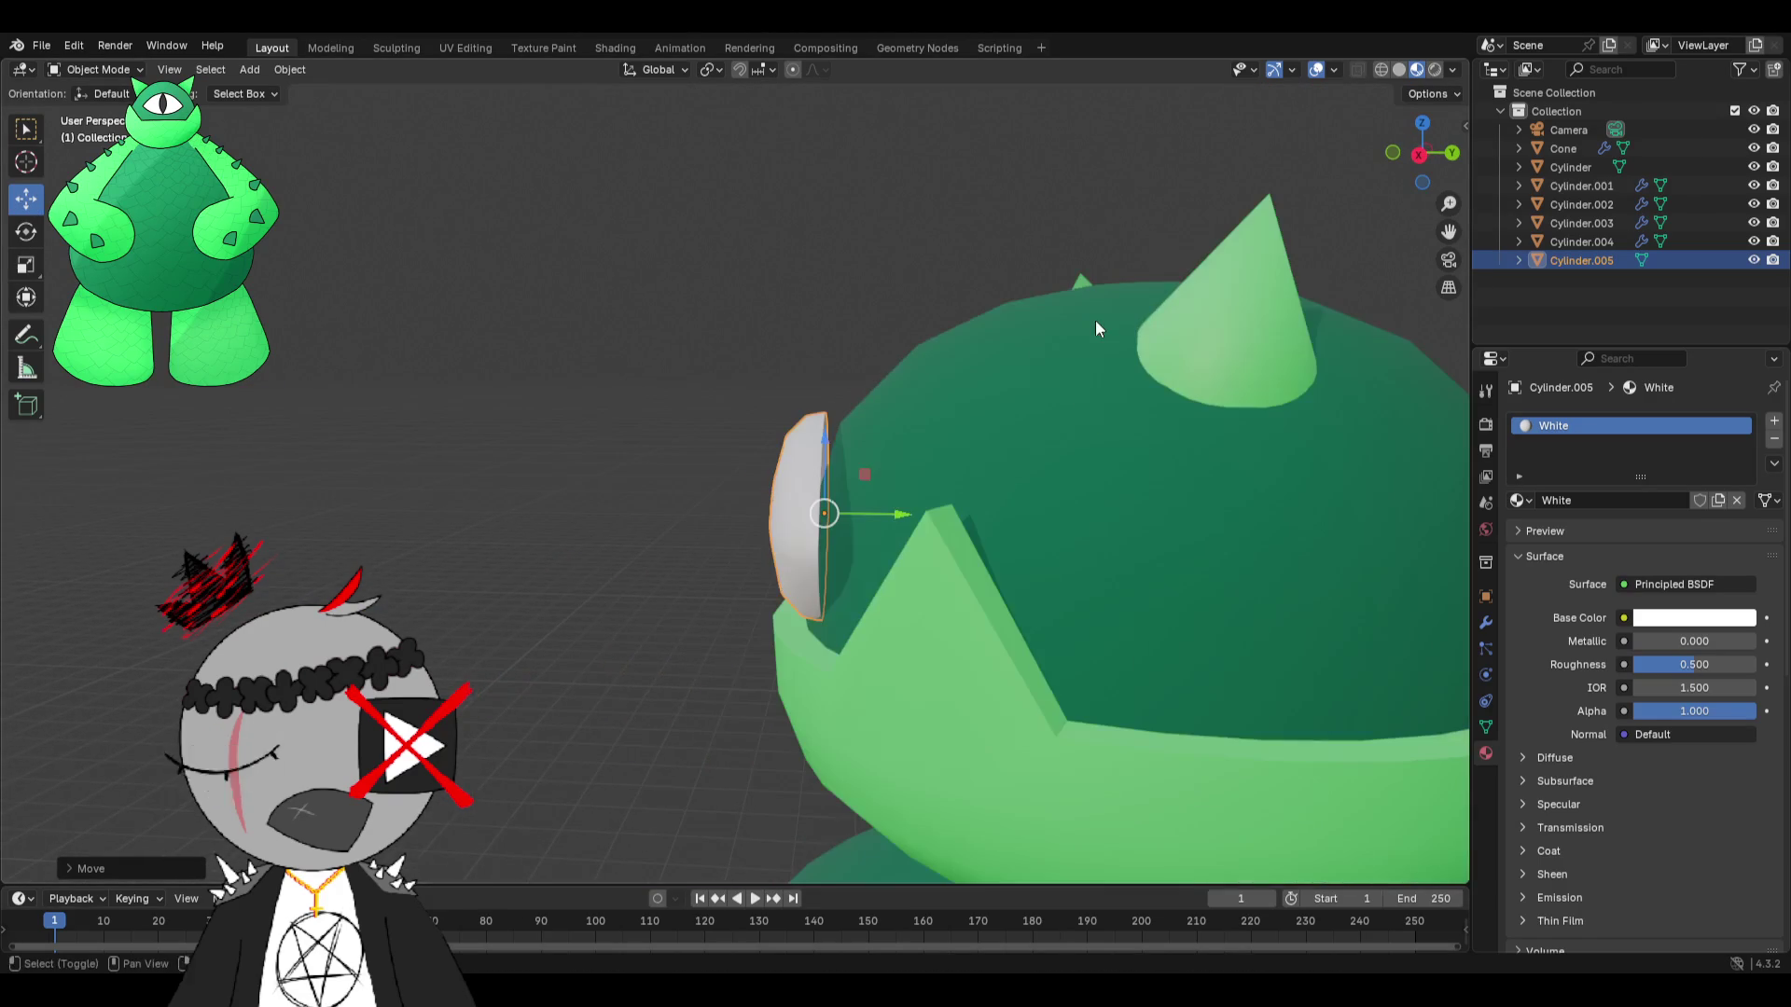
{"action": "middle_click_drag", "start_coordinate": [927, 389], "coordinate": [931, 360]}
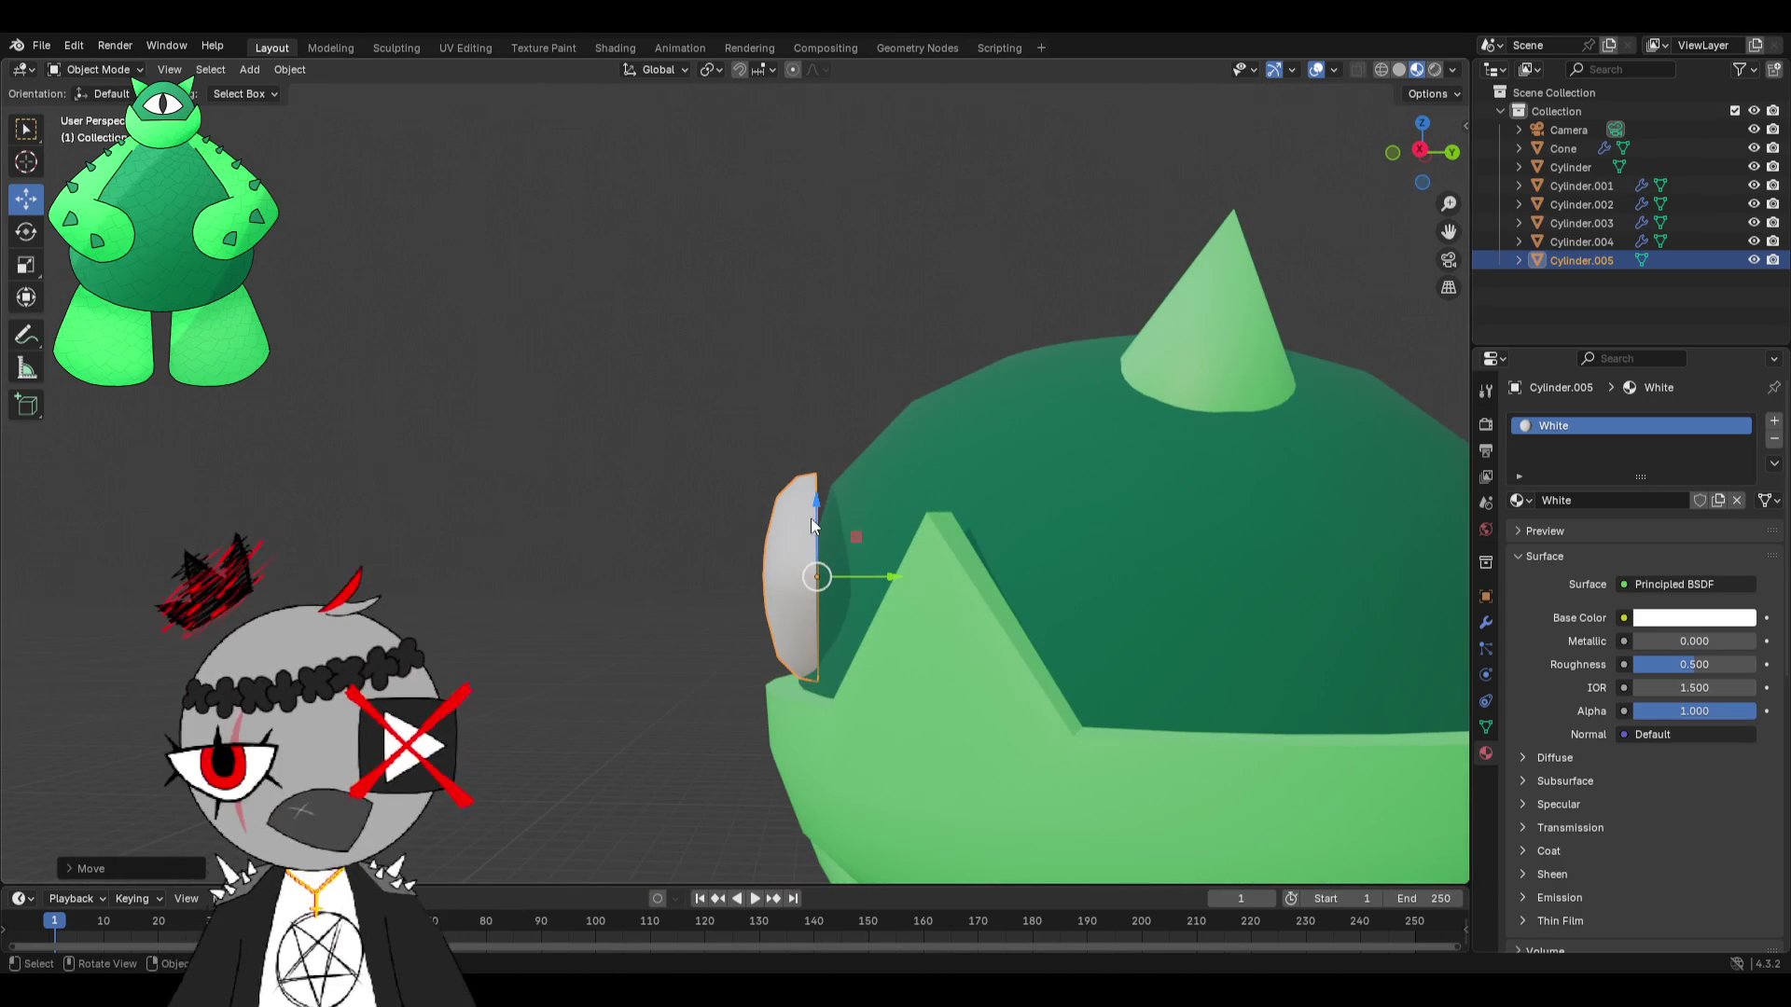
{"action": "left_click_drag", "start_coordinate": [815, 511], "coordinate": [814, 501]}
Rotate the eye a few degrees so it sits against the head.
{"action": "left_click", "coordinate": [19, 229]}
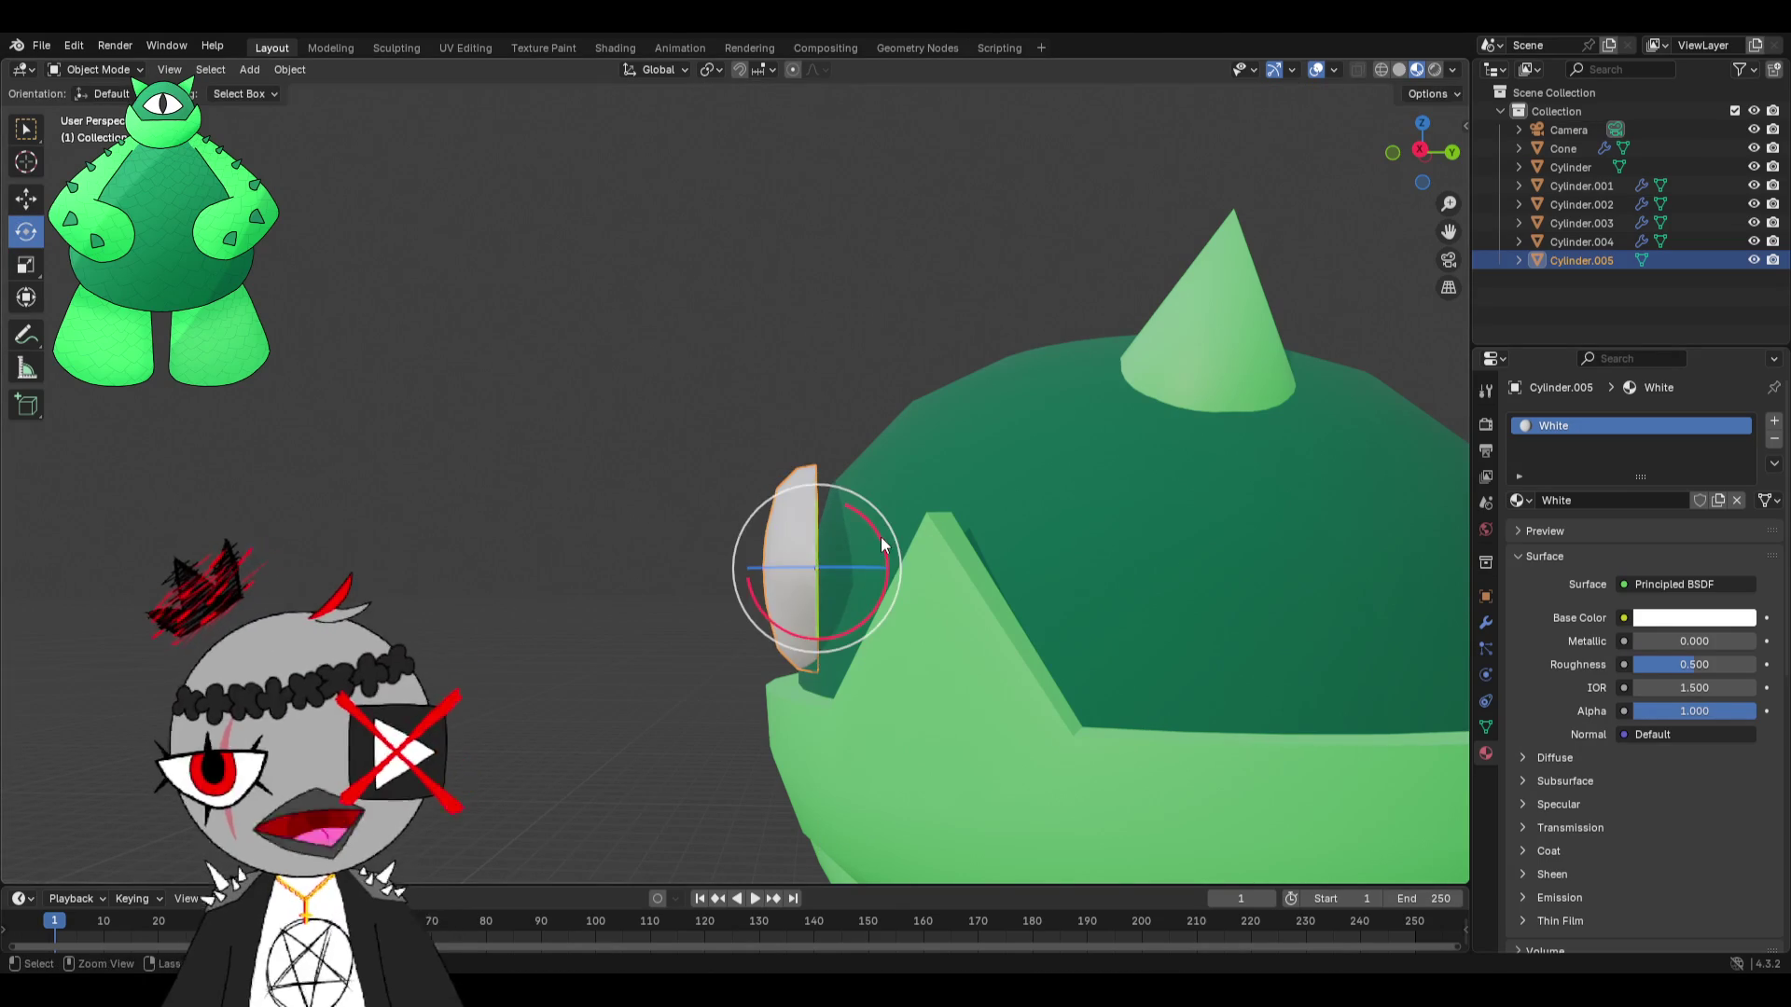
{"action": "left_click_drag", "start_coordinate": [880, 537], "coordinate": [883, 533]}
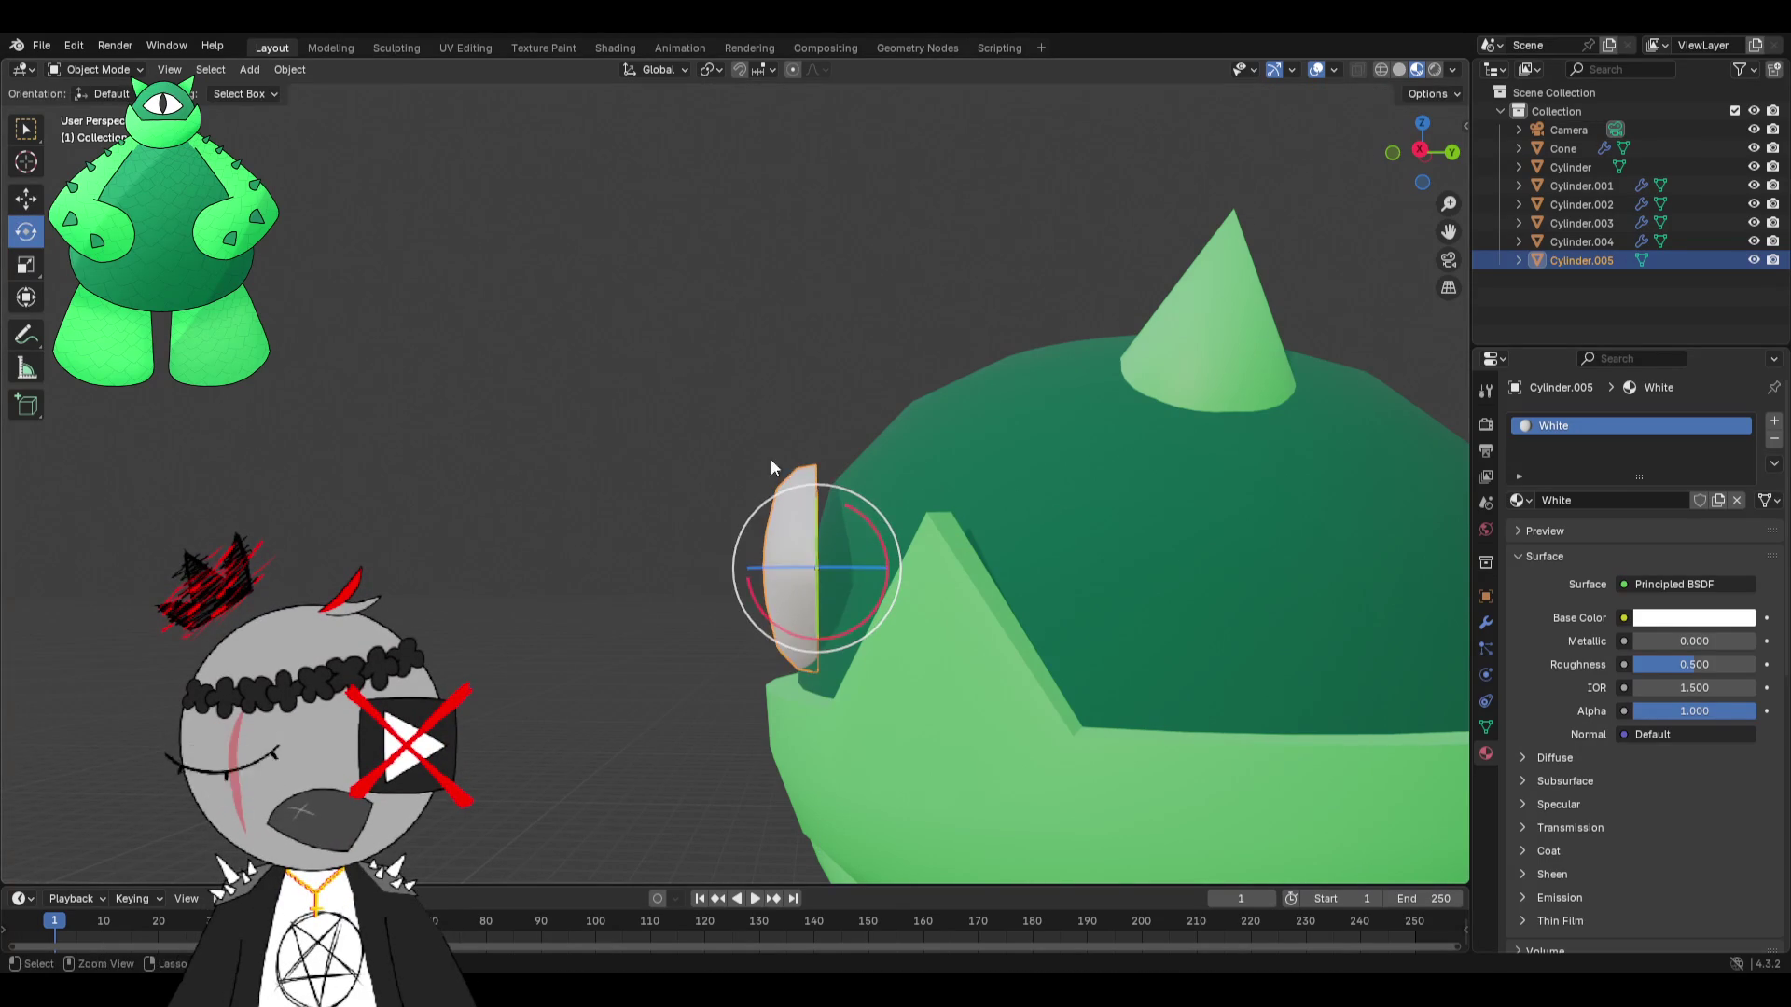
{"action": "left_click", "coordinate": [696, 349]}
{"action": "mouse_move", "coordinate": [697, 349]}
{"action": "middle_mouse_down"}
{"action": "mouse_move", "coordinate": [958, 361]}
{"action": "mouse_move", "coordinate": [804, 415]}
{"action": "middle_mouse_up"}
{"action": "scroll", "coordinate": [804, 415], "scroll_direction": "down", "scroll_amount": 3}
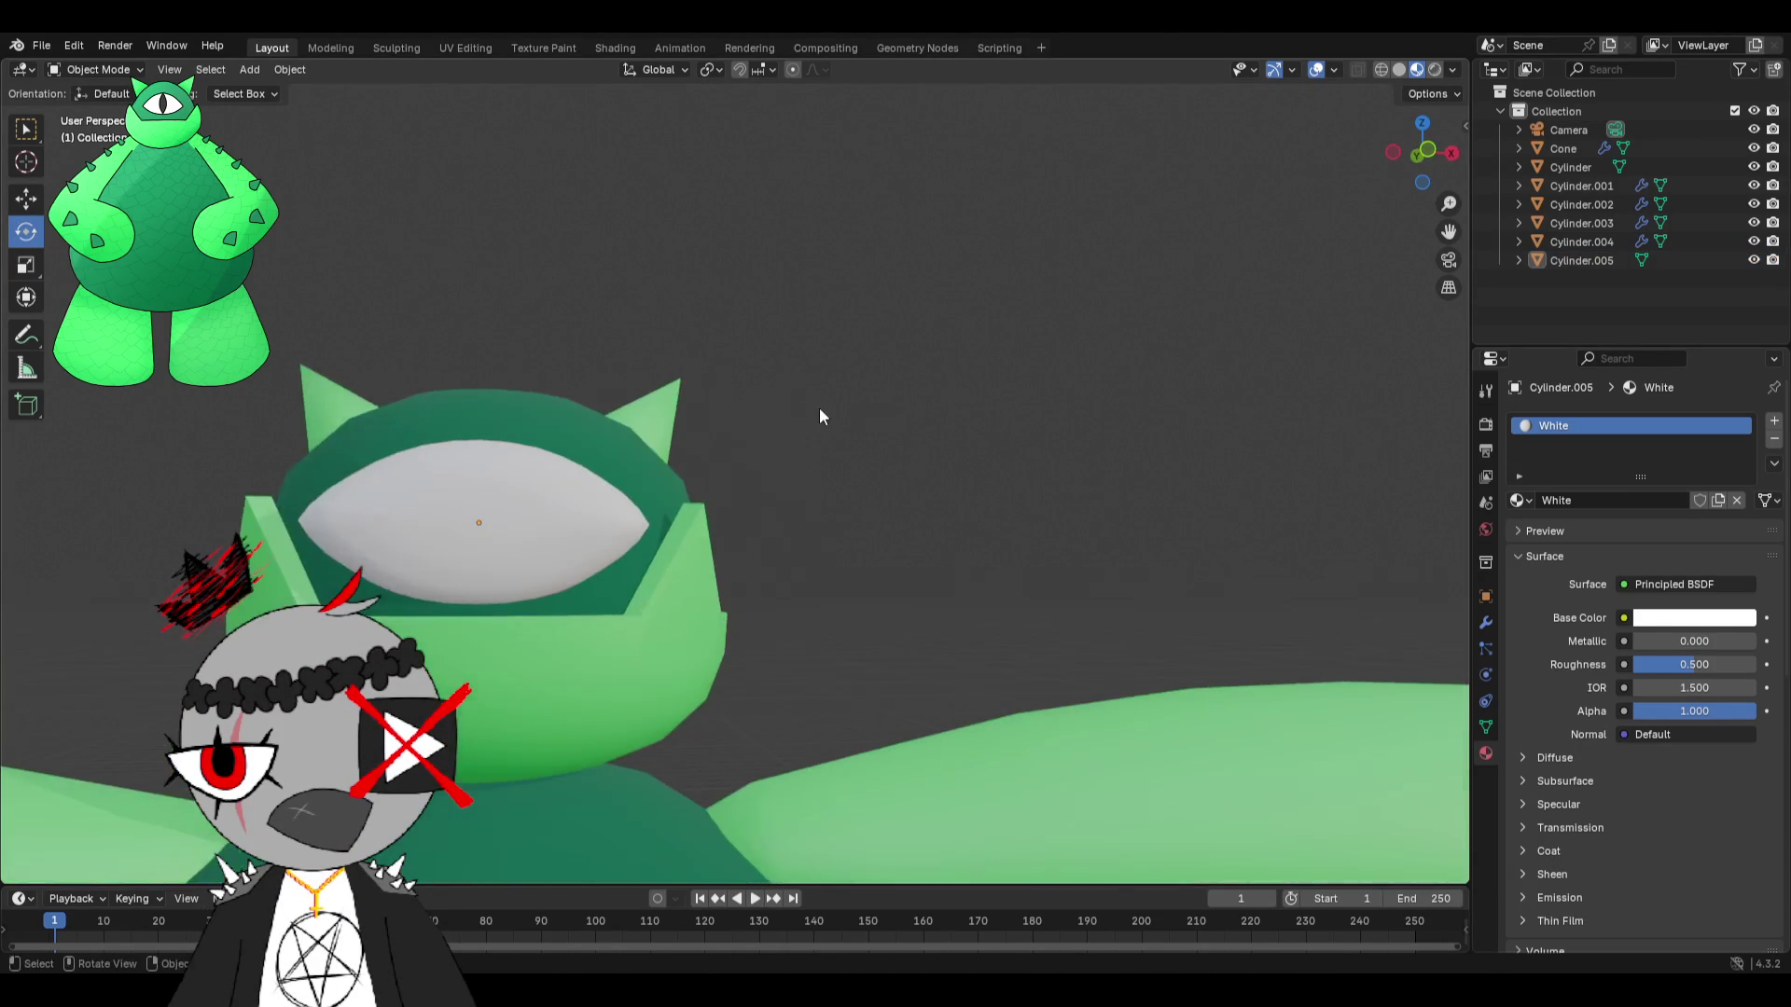
Shrink the eye slightly and nudge it along Z to seat it on the head.
{"action": "left_click", "coordinate": [619, 511]}
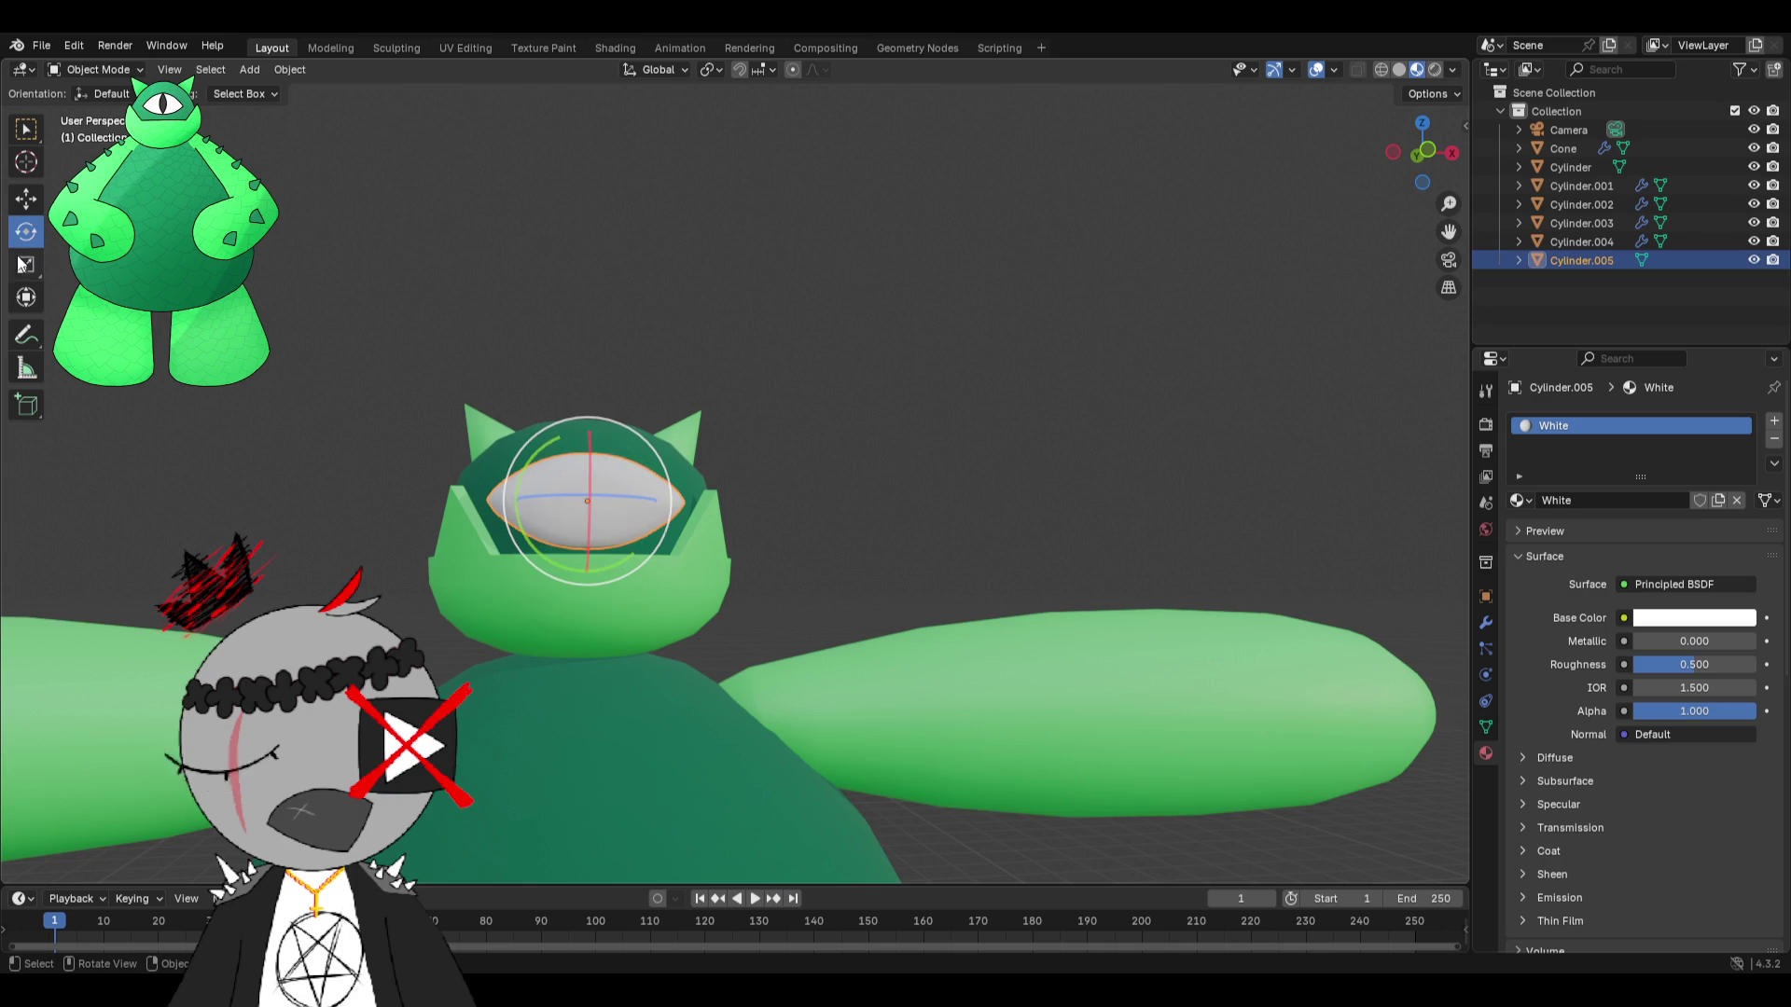
{"action": "left_click_drag", "start_coordinate": [662, 457], "coordinate": [652, 456]}
{"action": "mouse_move", "coordinate": [653, 455]}
{"action": "middle_mouse_down"}
{"action": "mouse_move", "coordinate": [810, 494]}
{"action": "mouse_move", "coordinate": [1026, 448]}
{"action": "middle_mouse_up"}
{"action": "left_click", "coordinate": [26, 199]}
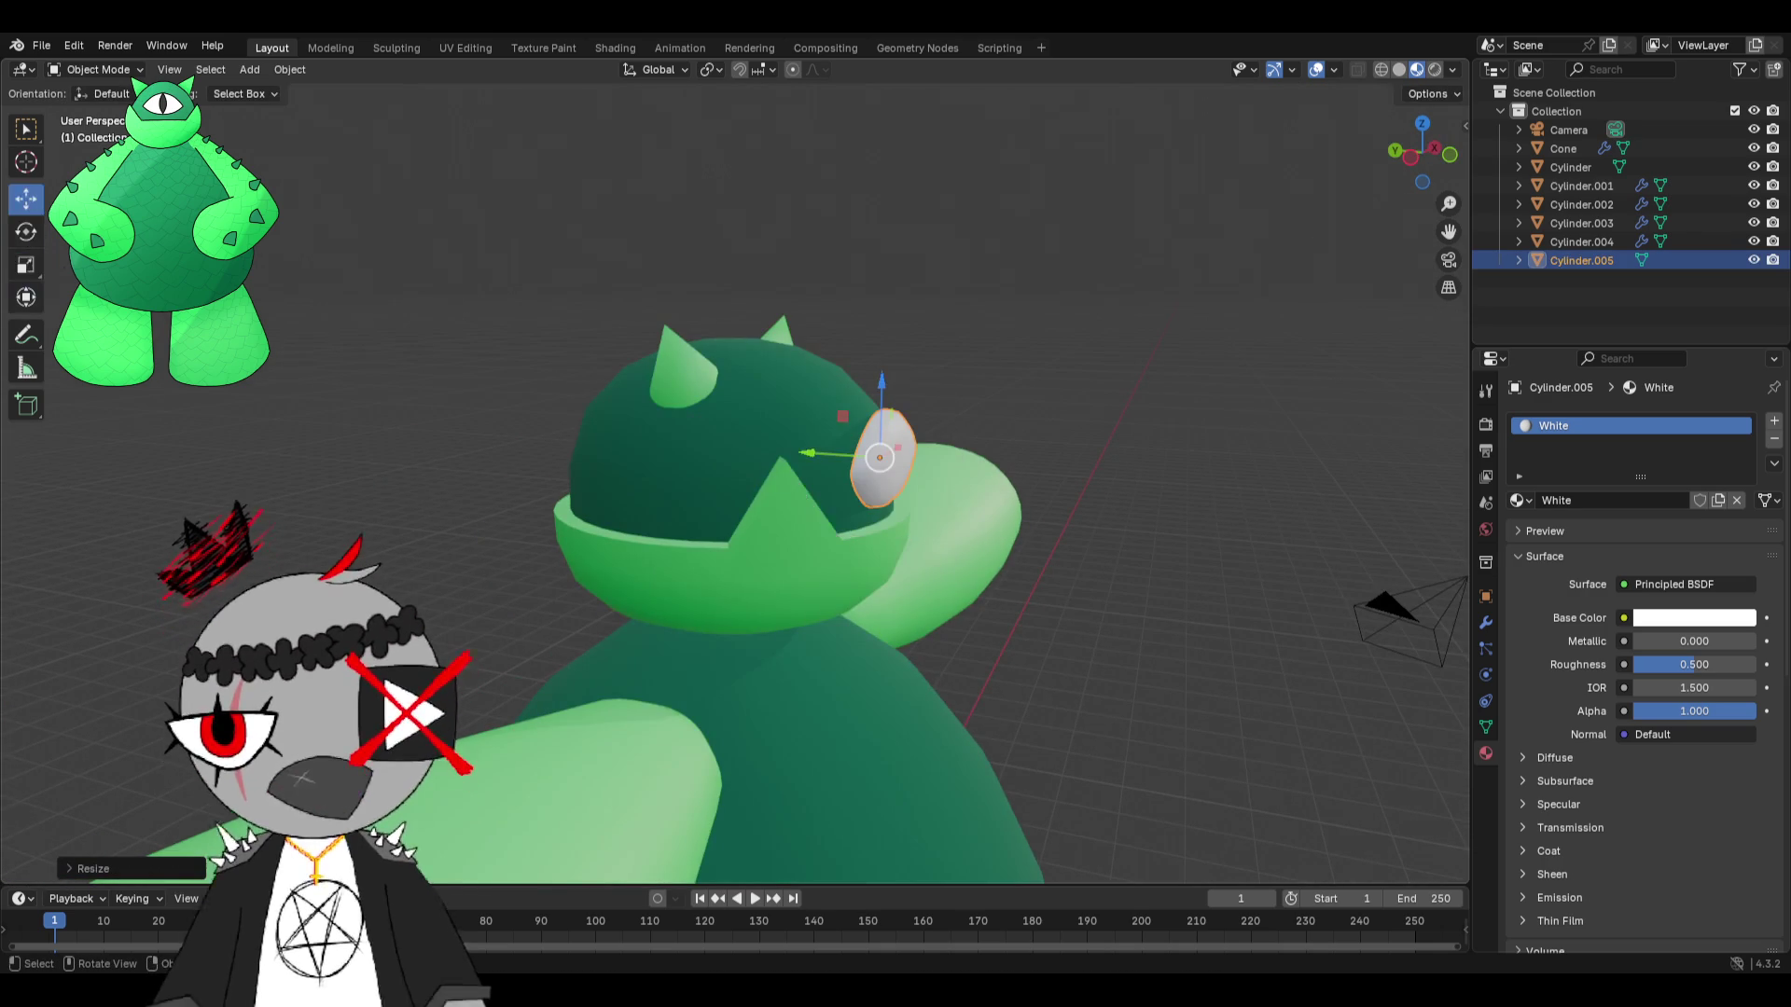
{"action": "middle_click_drag", "start_coordinate": [52, 224], "coordinate": [525, 263]}
{"action": "left_click_drag", "start_coordinate": [899, 362], "coordinate": [927, 355]}
{"action": "left_click", "coordinate": [927, 356]}
{"action": "middle_click_drag", "start_coordinate": [927, 355], "coordinate": [1009, 339]}
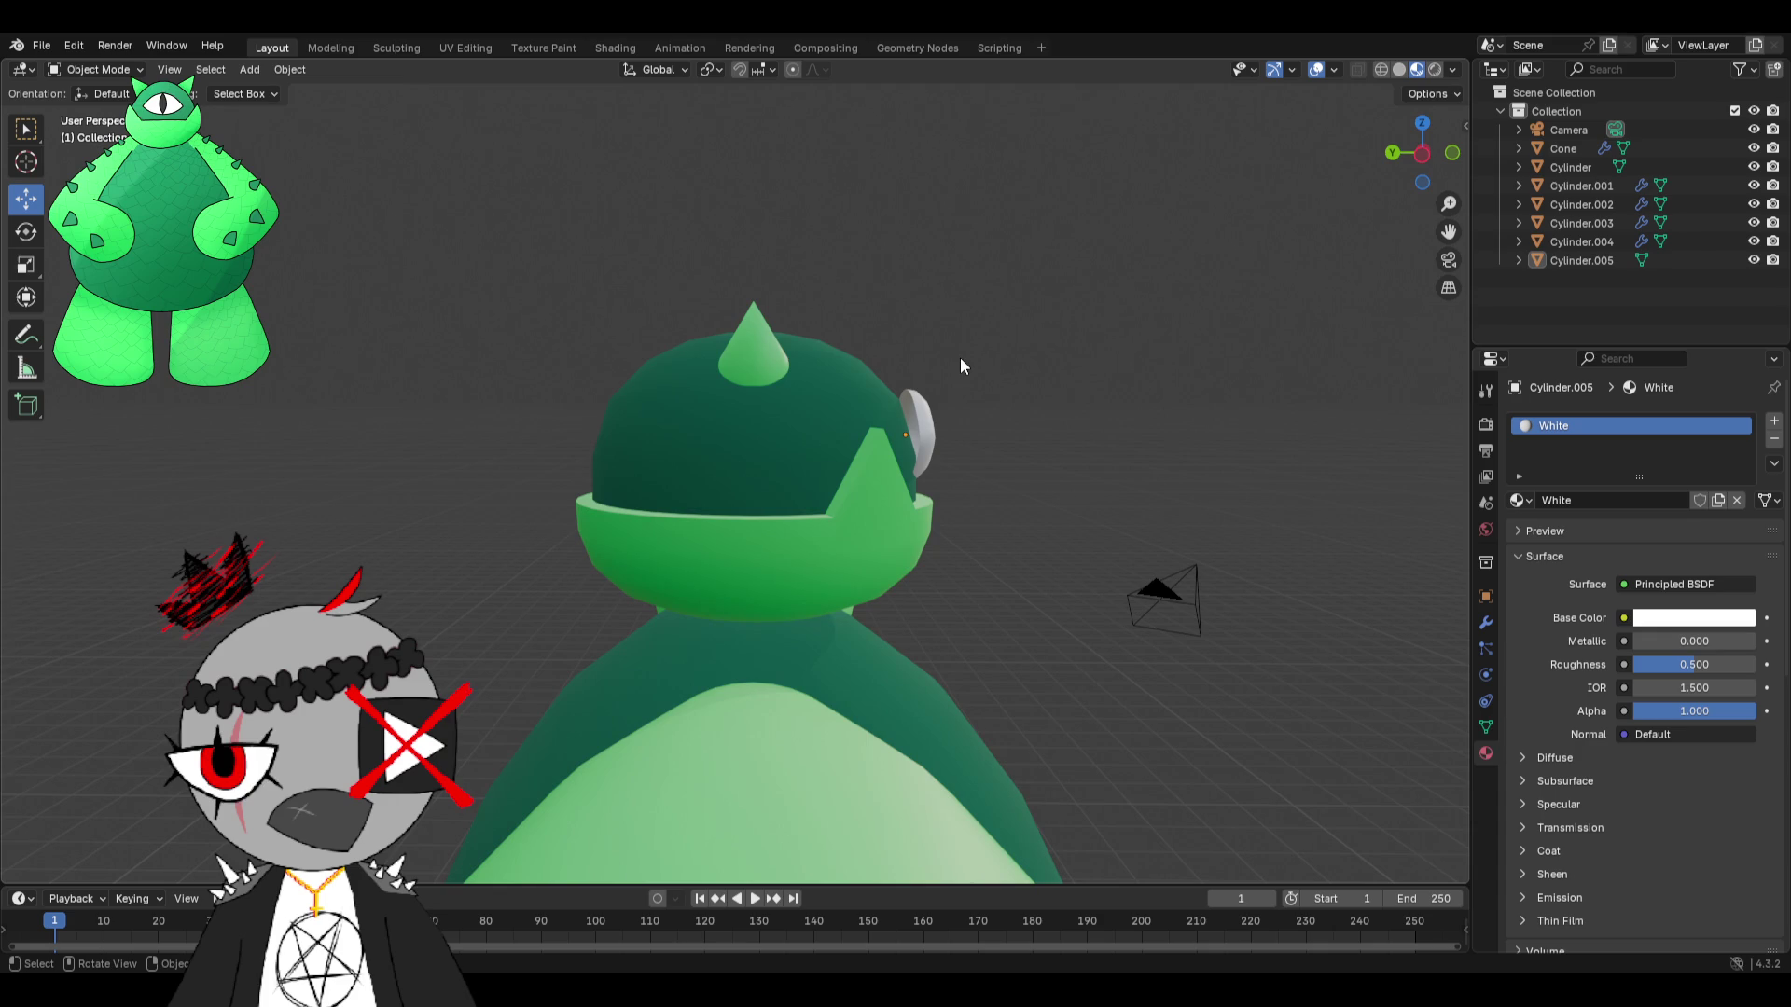
{"action": "mouse_move", "coordinate": [928, 320]}
{"action": "middle_mouse_down"}
{"action": "mouse_move", "coordinate": [752, 320]}
{"action": "mouse_move", "coordinate": [767, 327]}
{"action": "mouse_move", "coordinate": [577, 356]}
{"action": "middle_mouse_up"}
Select the eye and switch it into Edit Mode.
{"action": "left_click", "coordinate": [484, 373]}
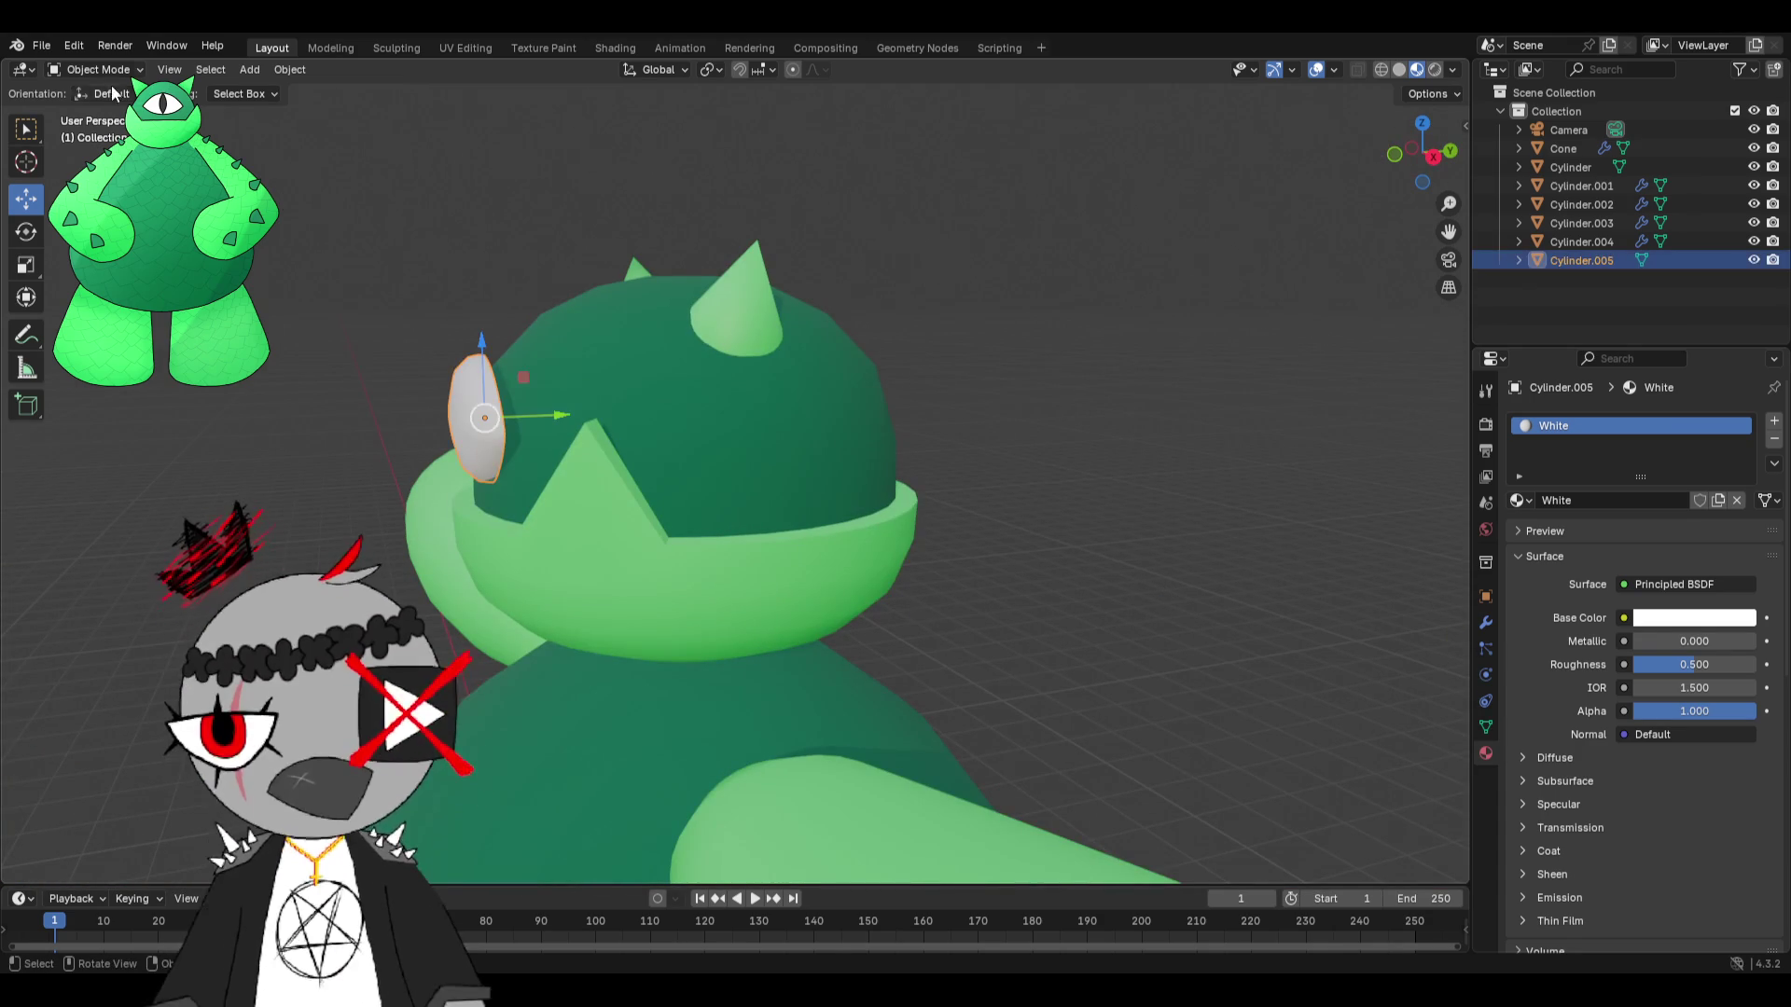
{"action": "left_click", "coordinate": [97, 69]}
{"action": "left_click", "coordinate": [98, 111]}
{"action": "mouse_move", "coordinate": [545, 168]}
{"action": "middle_mouse_down"}
{"action": "mouse_move", "coordinate": [827, 188]}
{"action": "mouse_move", "coordinate": [770, 232]}
{"action": "mouse_move", "coordinate": [824, 268]}
{"action": "mouse_move", "coordinate": [653, 233]}
{"action": "mouse_move", "coordinate": [467, 140]}
{"action": "middle_mouse_up"}
Select edges on the eye's rim and slide them along Y.
{"action": "left_click", "coordinate": [168, 69]}
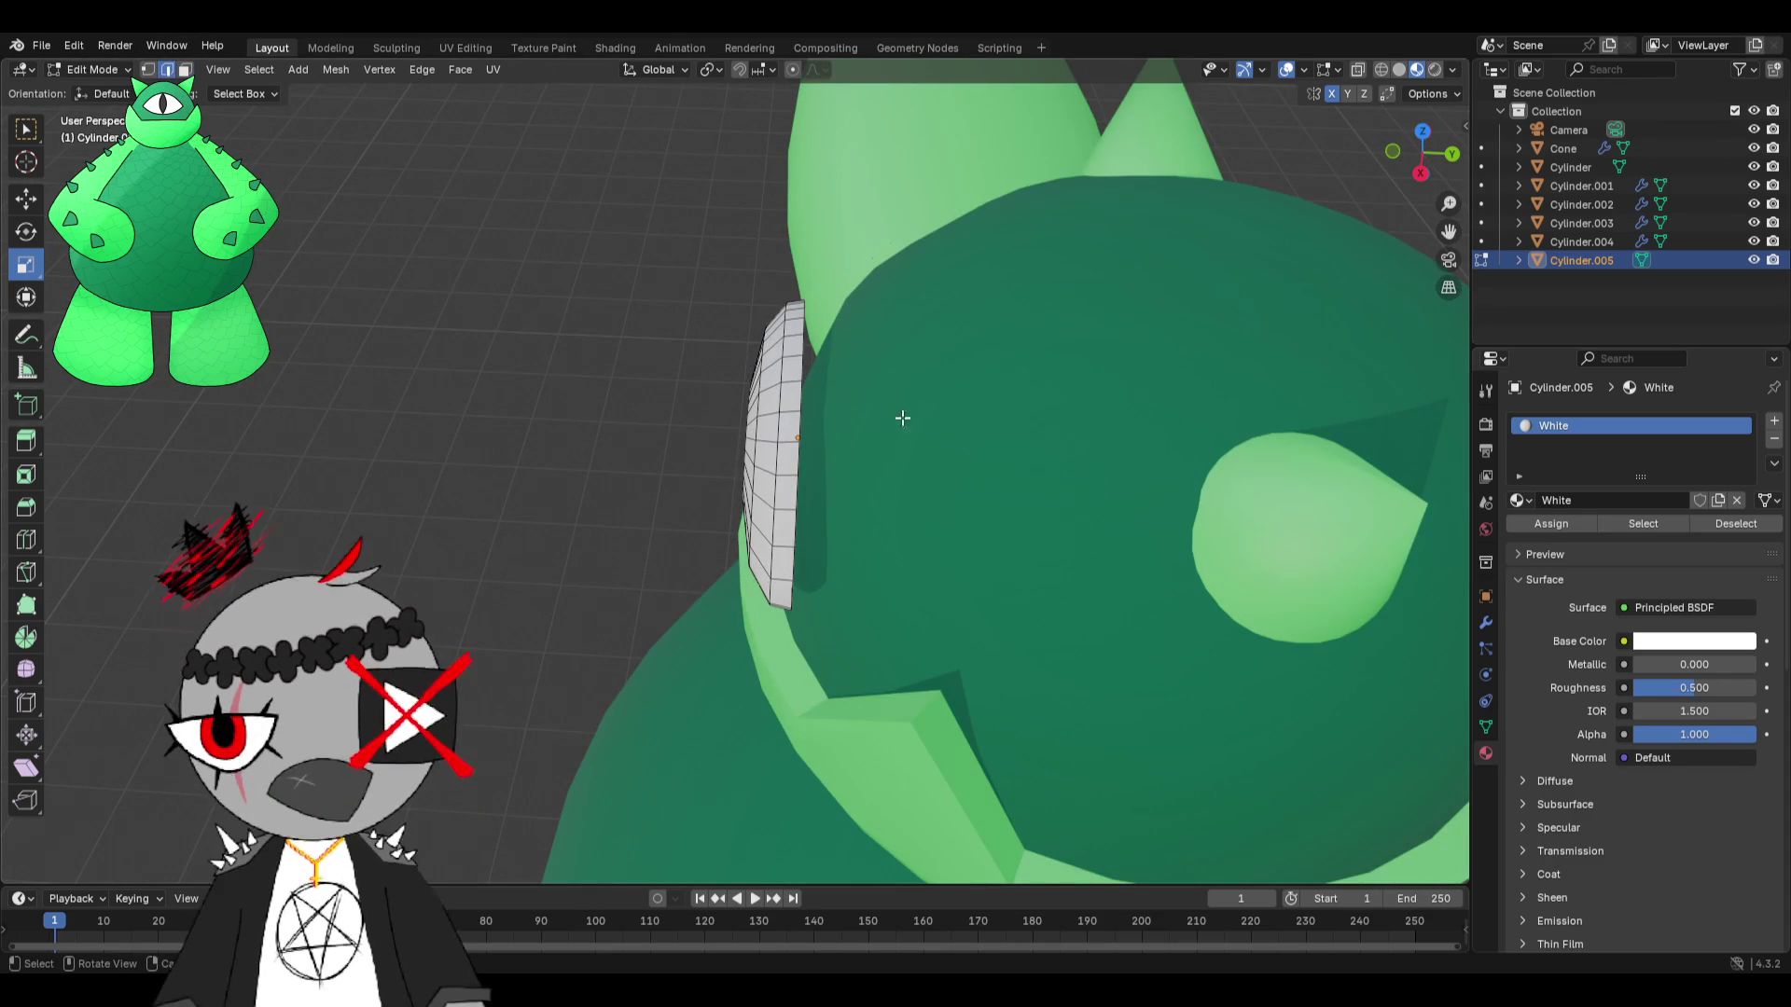
{"action": "mouse_move", "coordinate": [806, 368]}
{"action": "middle_mouse_down"}
{"action": "mouse_move", "coordinate": [797, 439]}
{"action": "mouse_move", "coordinate": [1107, 399]}
{"action": "mouse_move", "coordinate": [1279, 227]}
{"action": "mouse_move", "coordinate": [1350, 94]}
{"action": "middle_mouse_up"}
{"action": "mouse_move", "coordinate": [950, 254]}
{"action": "middle_mouse_down", "text": "shift"}
{"action": "mouse_move", "coordinate": [898, 286]}
{"action": "mouse_move", "coordinate": [880, 449]}
{"action": "middle_mouse_up", "text": "shift"}
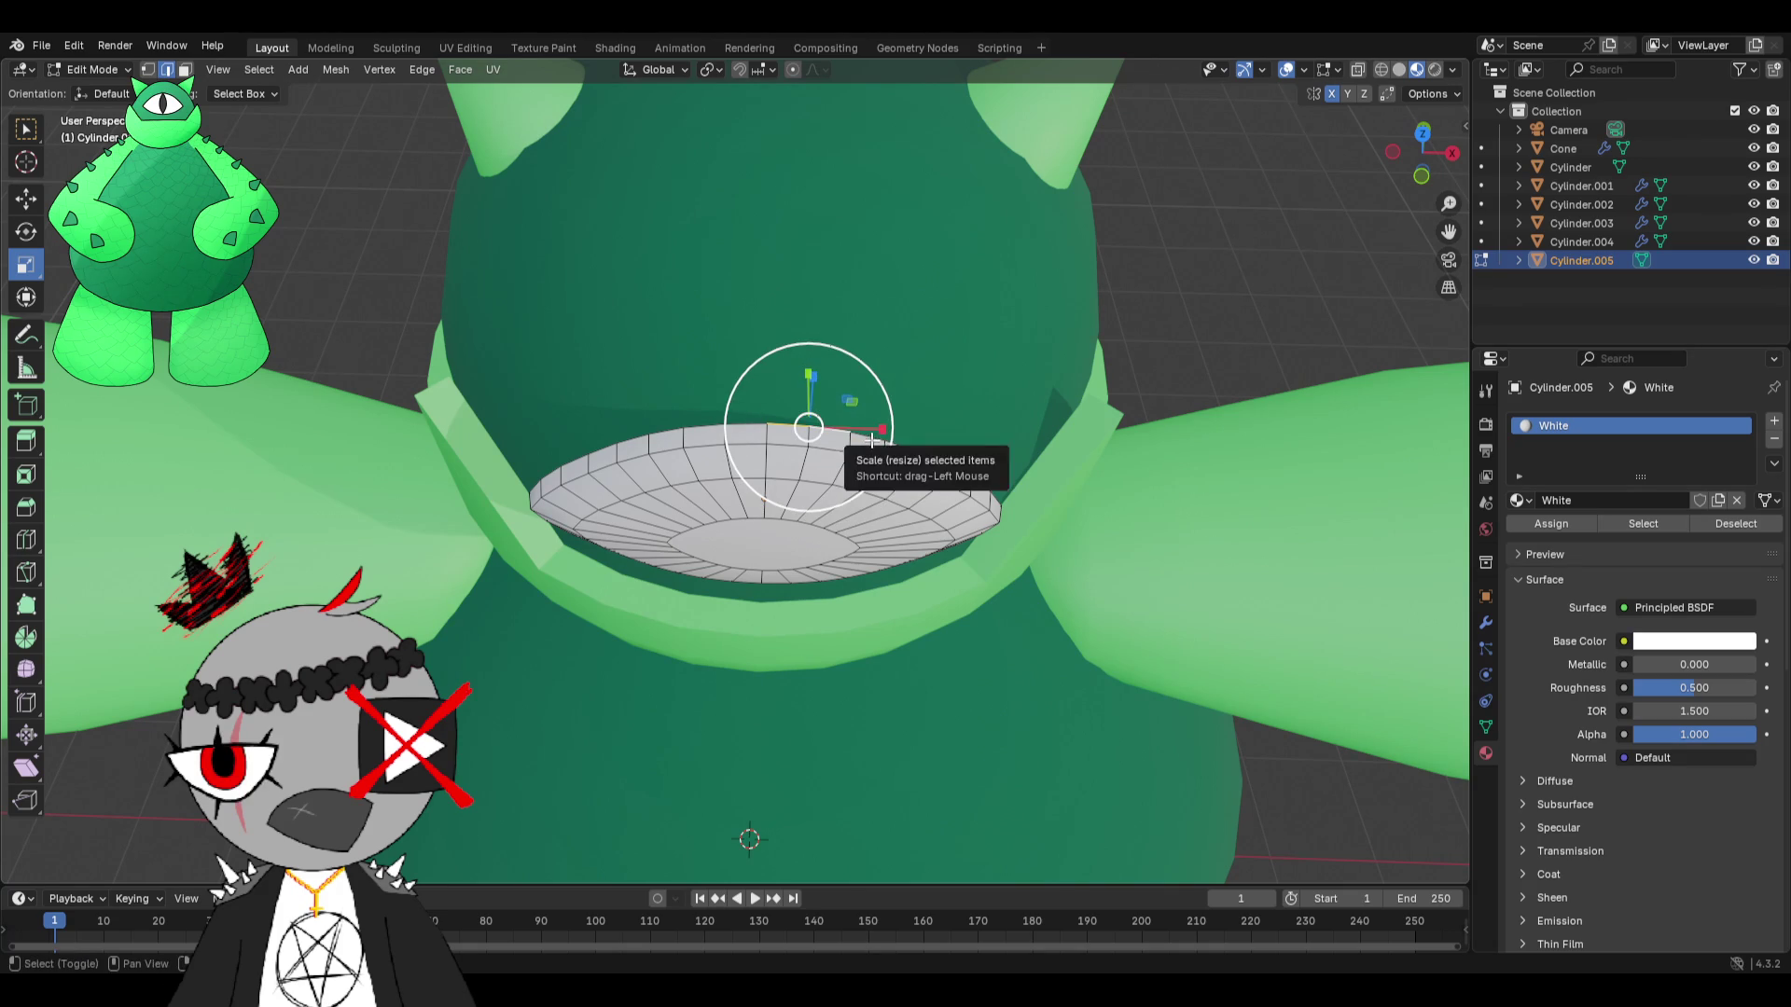
{"action": "left_click", "coordinate": [940, 460], "text": "shift"}
{"action": "middle_click_drag", "start_coordinate": [940, 459], "coordinate": [31, 224]}
{"action": "left_click", "coordinate": [26, 197]}
{"action": "left_click_drag", "start_coordinate": [753, 465], "coordinate": [802, 461]}
{"action": "mouse_move", "coordinate": [802, 462]}
{"action": "middle_mouse_down"}
{"action": "mouse_move", "coordinate": [792, 363]}
{"action": "mouse_move", "coordinate": [750, 448]}
{"action": "middle_mouse_up"}
{"action": "scroll", "coordinate": [750, 448], "scroll_direction": "up", "scroll_amount": 2}
{"action": "mouse_move", "coordinate": [338, 216]}
{"action": "middle_mouse_down", "text": "ctrl"}
{"action": "mouse_move", "coordinate": [404, 160]}
{"action": "mouse_move", "coordinate": [384, 236]}
{"action": "mouse_move", "coordinate": [444, 236]}
{"action": "mouse_move", "coordinate": [477, 275]}
{"action": "middle_mouse_up", "text": "ctrl"}
Move a single rim vertex sideways along Y, then return to Object Mode.
{"action": "scroll", "coordinate": [475, 256], "scroll_direction": "up", "scroll_amount": 2}
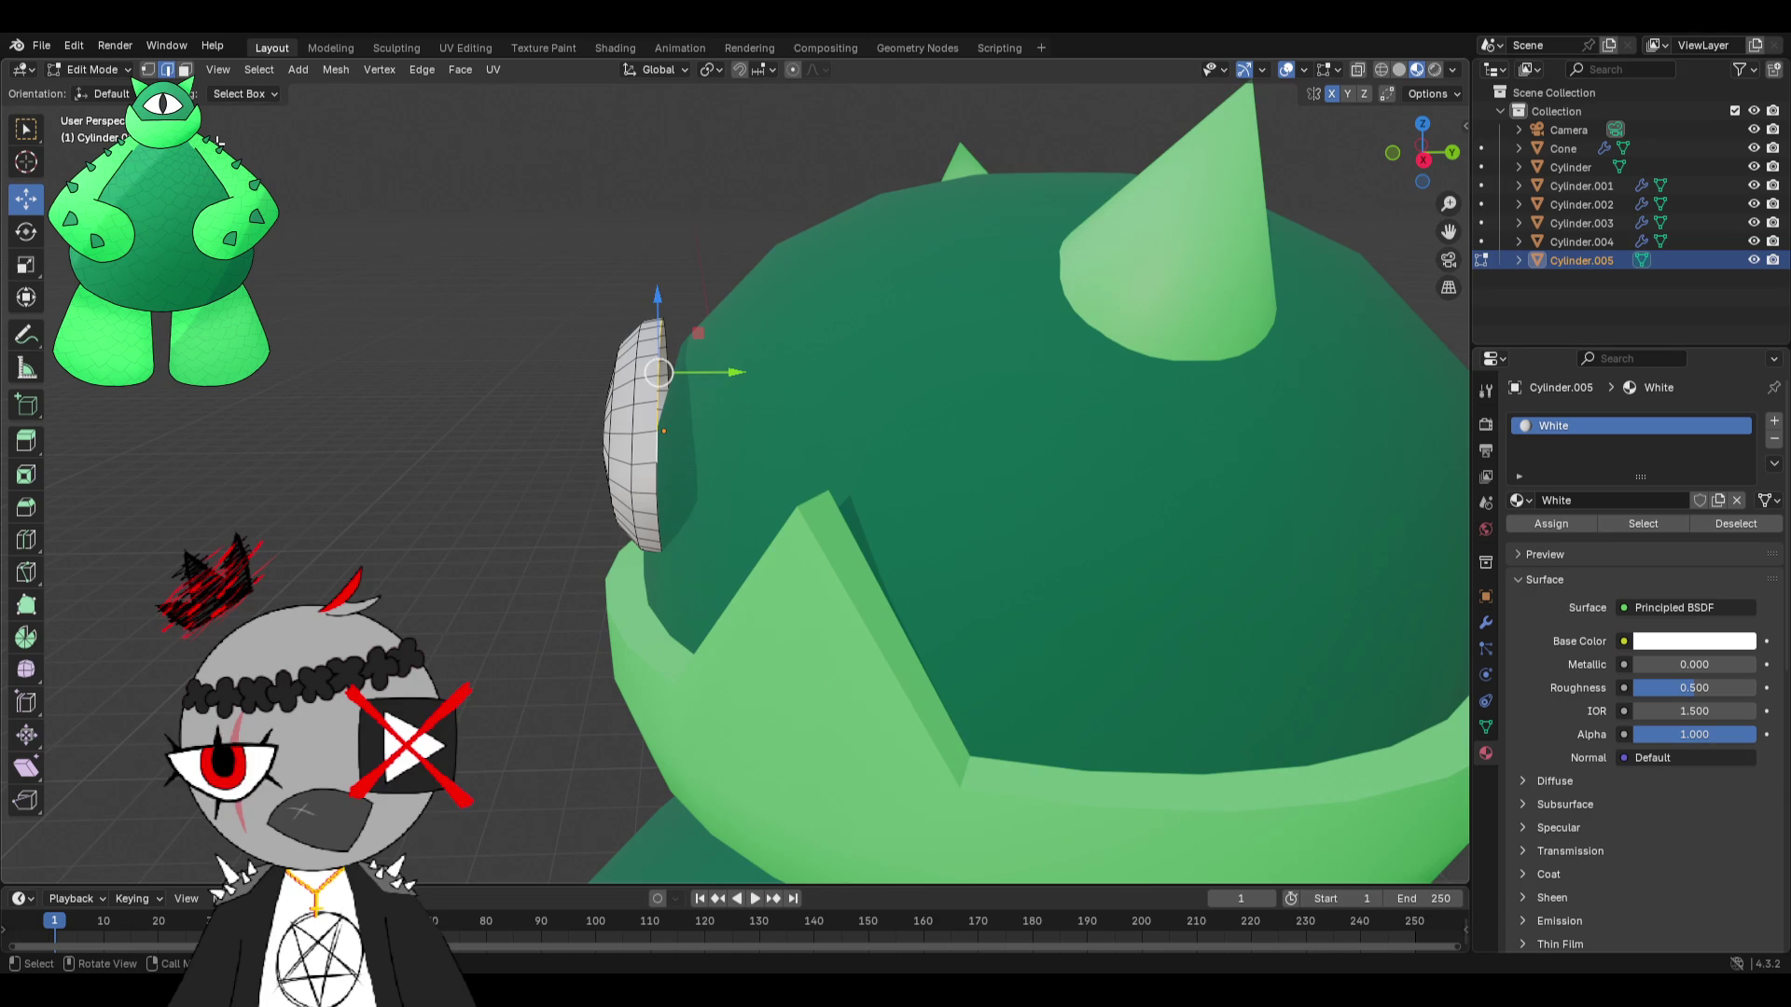
{"action": "mouse_move", "coordinate": [257, 149]}
{"action": "middle_mouse_down"}
{"action": "mouse_move", "coordinate": [523, 140]}
{"action": "mouse_move", "coordinate": [658, 158]}
{"action": "mouse_move", "coordinate": [703, 200]}
{"action": "mouse_move", "coordinate": [699, 299]}
{"action": "mouse_move", "coordinate": [730, 340]}
{"action": "mouse_move", "coordinate": [685, 360]}
{"action": "middle_mouse_up"}
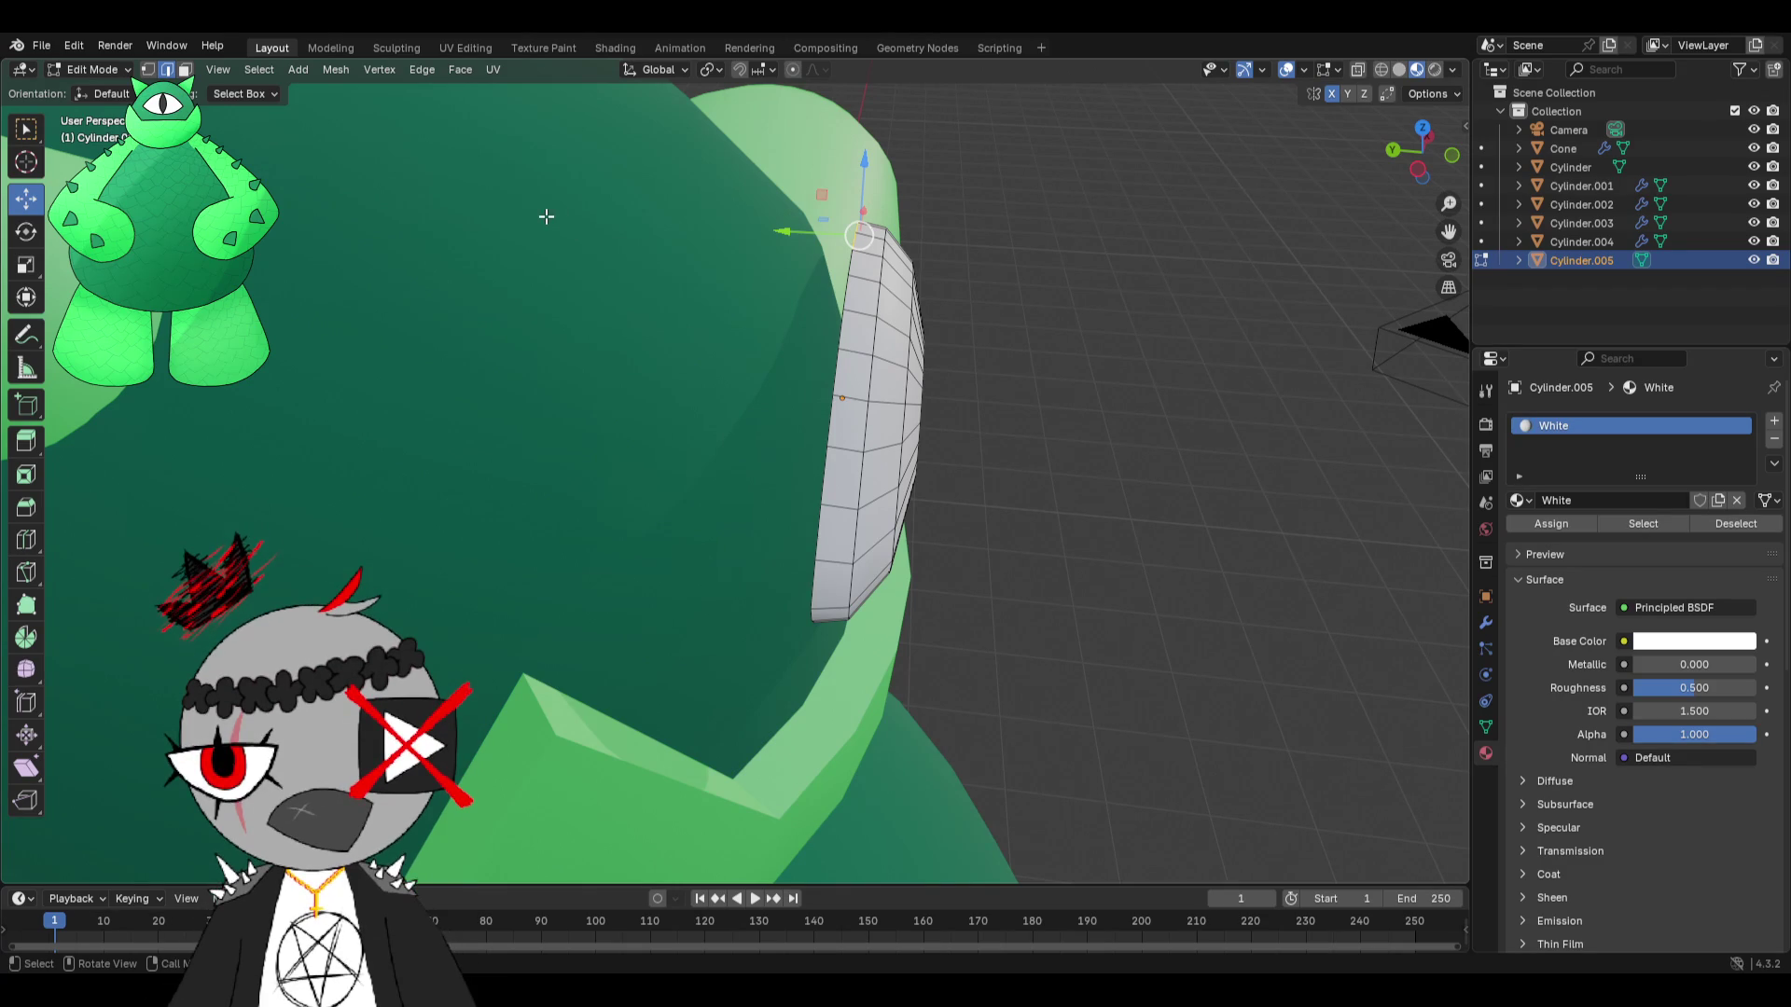
{"action": "mouse_move", "coordinate": [411, 152]}
{"action": "middle_mouse_down"}
{"action": "mouse_move", "coordinate": [432, 216]}
{"action": "mouse_move", "coordinate": [619, 276]}
{"action": "mouse_move", "coordinate": [669, 325]}
{"action": "mouse_move", "coordinate": [652, 395]}
{"action": "mouse_move", "coordinate": [673, 371]}
{"action": "middle_mouse_up"}
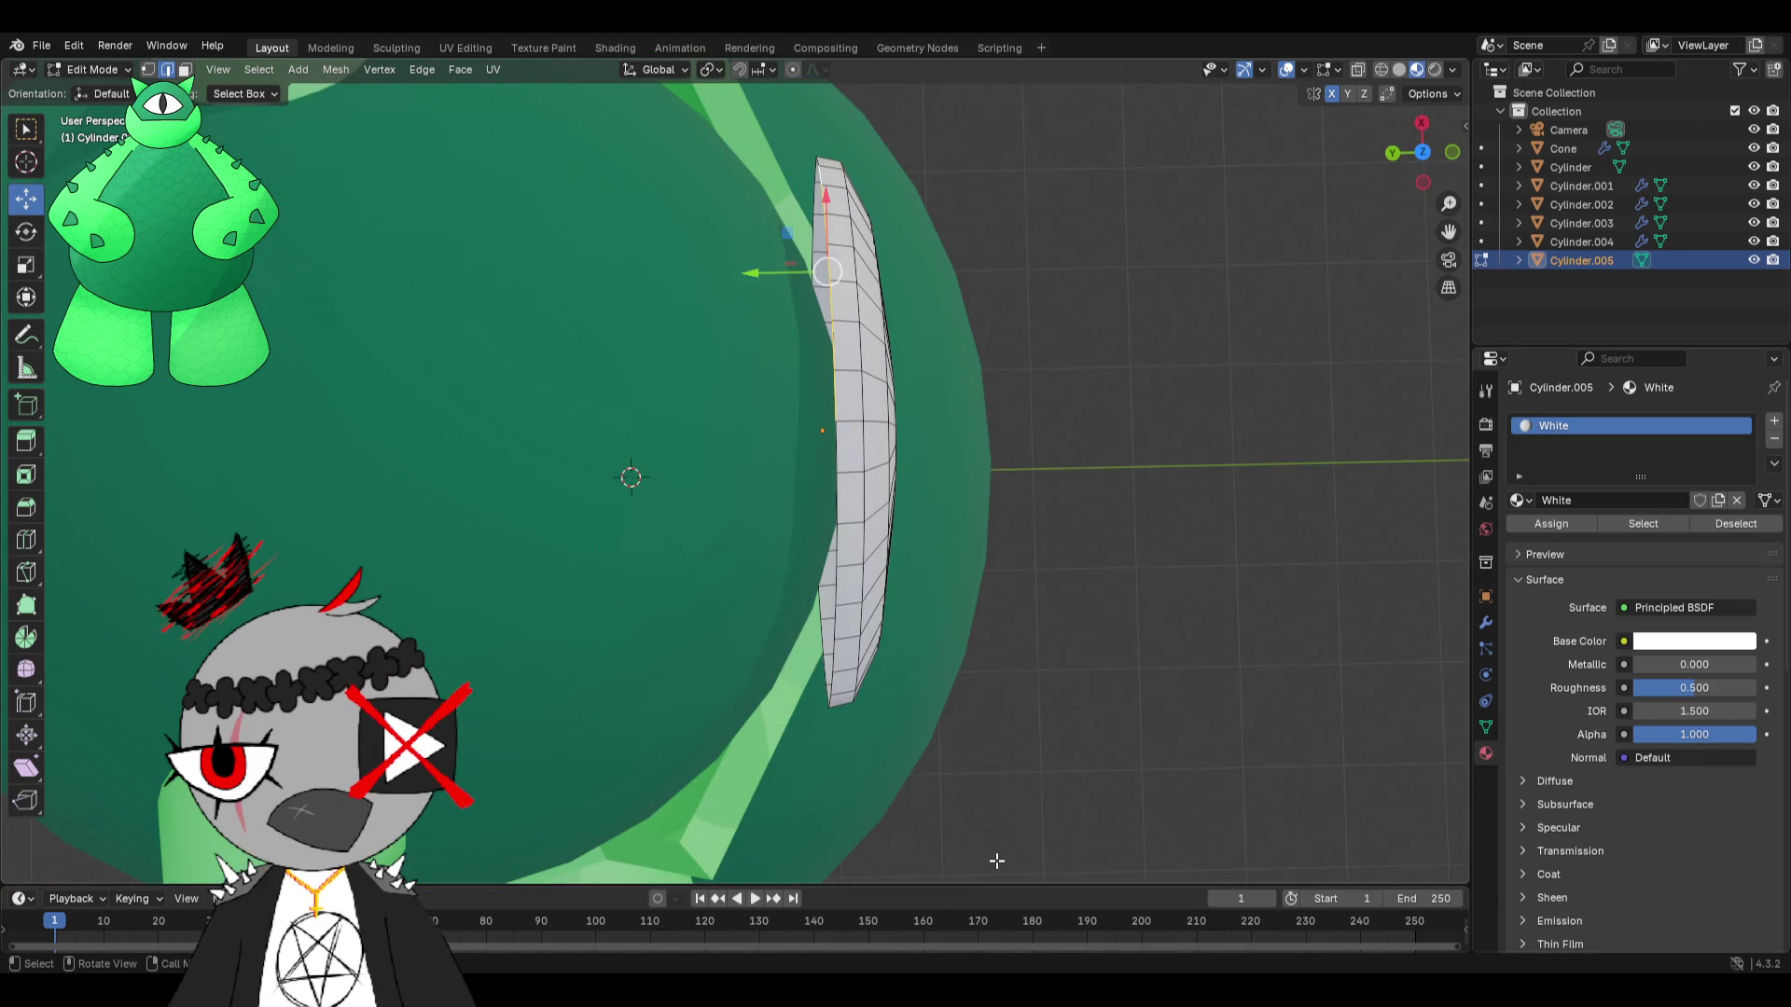
{"action": "scroll", "coordinate": [820, 732], "scroll_direction": "down", "scroll_amount": 3}
{"action": "scroll", "coordinate": [789, 475], "scroll_direction": "up", "scroll_amount": 3}
{"action": "mouse_move", "coordinate": [905, 307]}
{"action": "middle_mouse_down"}
{"action": "mouse_move", "coordinate": [936, 216]}
{"action": "mouse_move", "coordinate": [928, 152]}
{"action": "mouse_move", "coordinate": [852, 192]}
{"action": "mouse_move", "coordinate": [828, 407]}
{"action": "middle_mouse_up"}
{"action": "key", "text": "1"}
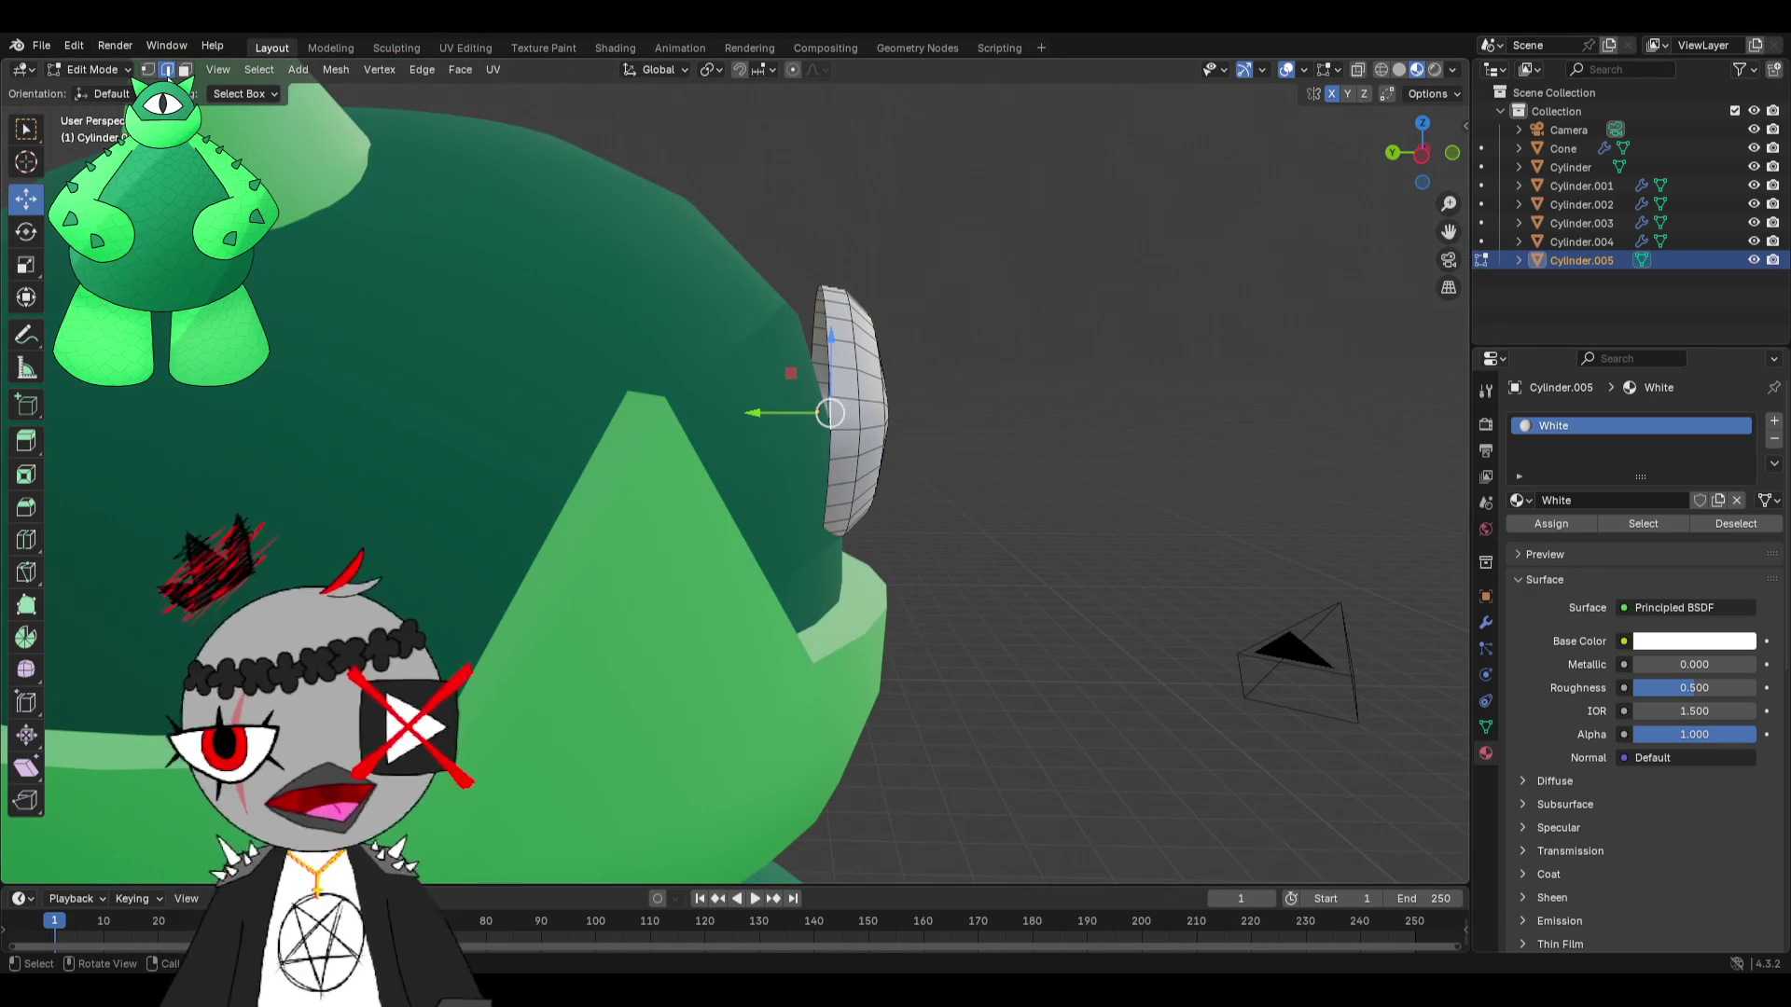
{"action": "left_click", "coordinate": [832, 431]}
{"action": "left_click_drag", "start_coordinate": [781, 435], "coordinate": [671, 448]}
{"action": "mouse_move", "coordinate": [672, 448]}
{"action": "middle_mouse_down"}
{"action": "mouse_move", "coordinate": [647, 548]}
{"action": "mouse_move", "coordinate": [814, 581]}
{"action": "mouse_move", "coordinate": [826, 606]}
{"action": "mouse_move", "coordinate": [680, 460]}
{"action": "mouse_move", "coordinate": [596, 430]}
{"action": "middle_mouse_up"}
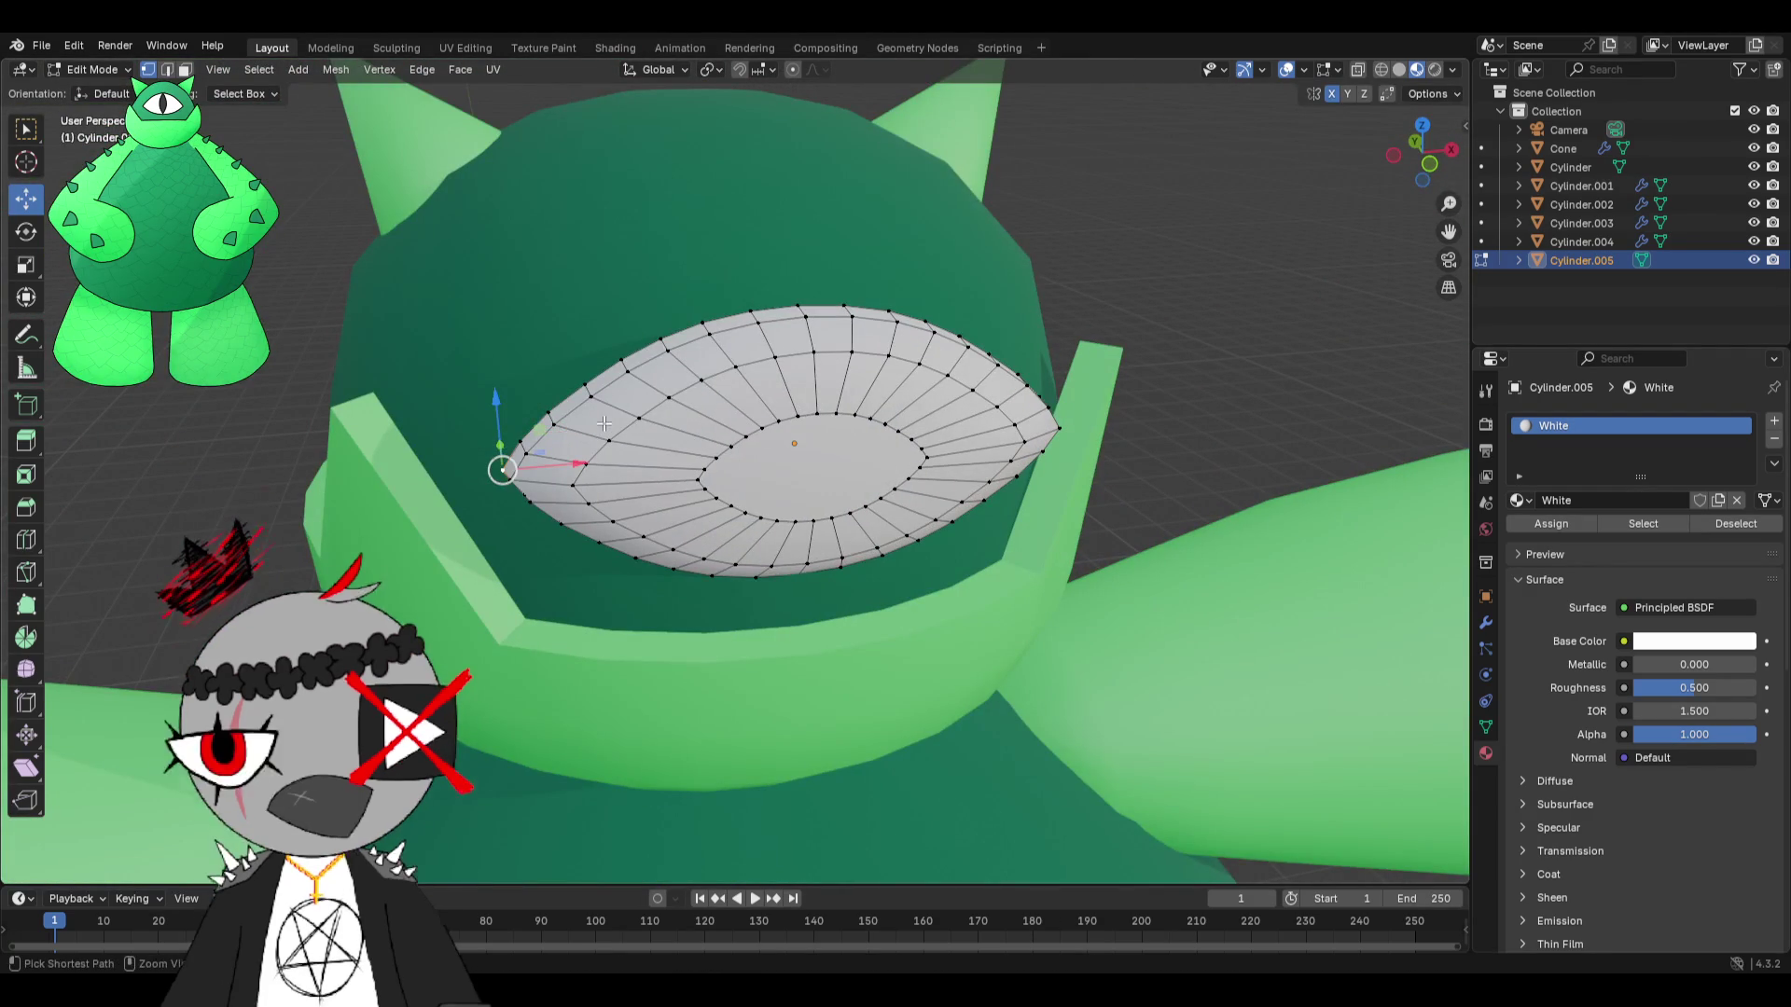
{"action": "left_click", "coordinate": [112, 74]}
{"action": "left_click", "coordinate": [93, 89]}
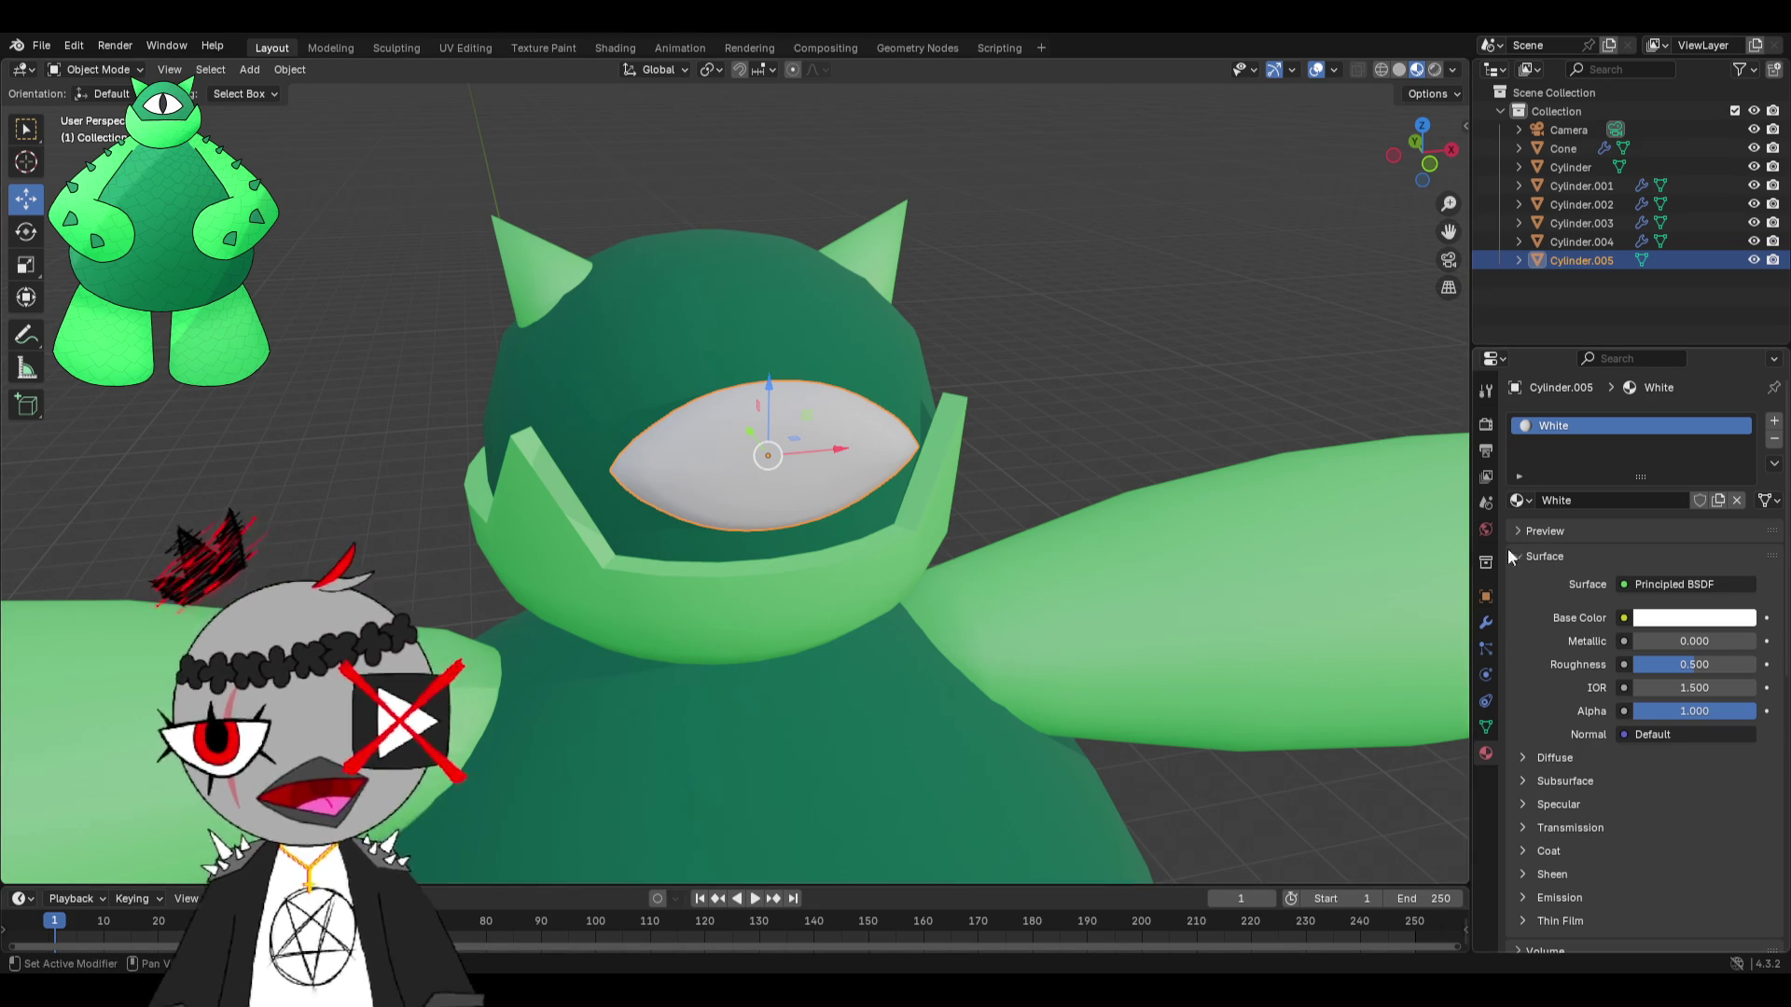
{"action": "left_click", "coordinate": [1488, 625]}
Add a Shrinkwrap modifier to the white eye.
{"action": "left_click", "coordinate": [1558, 418]}
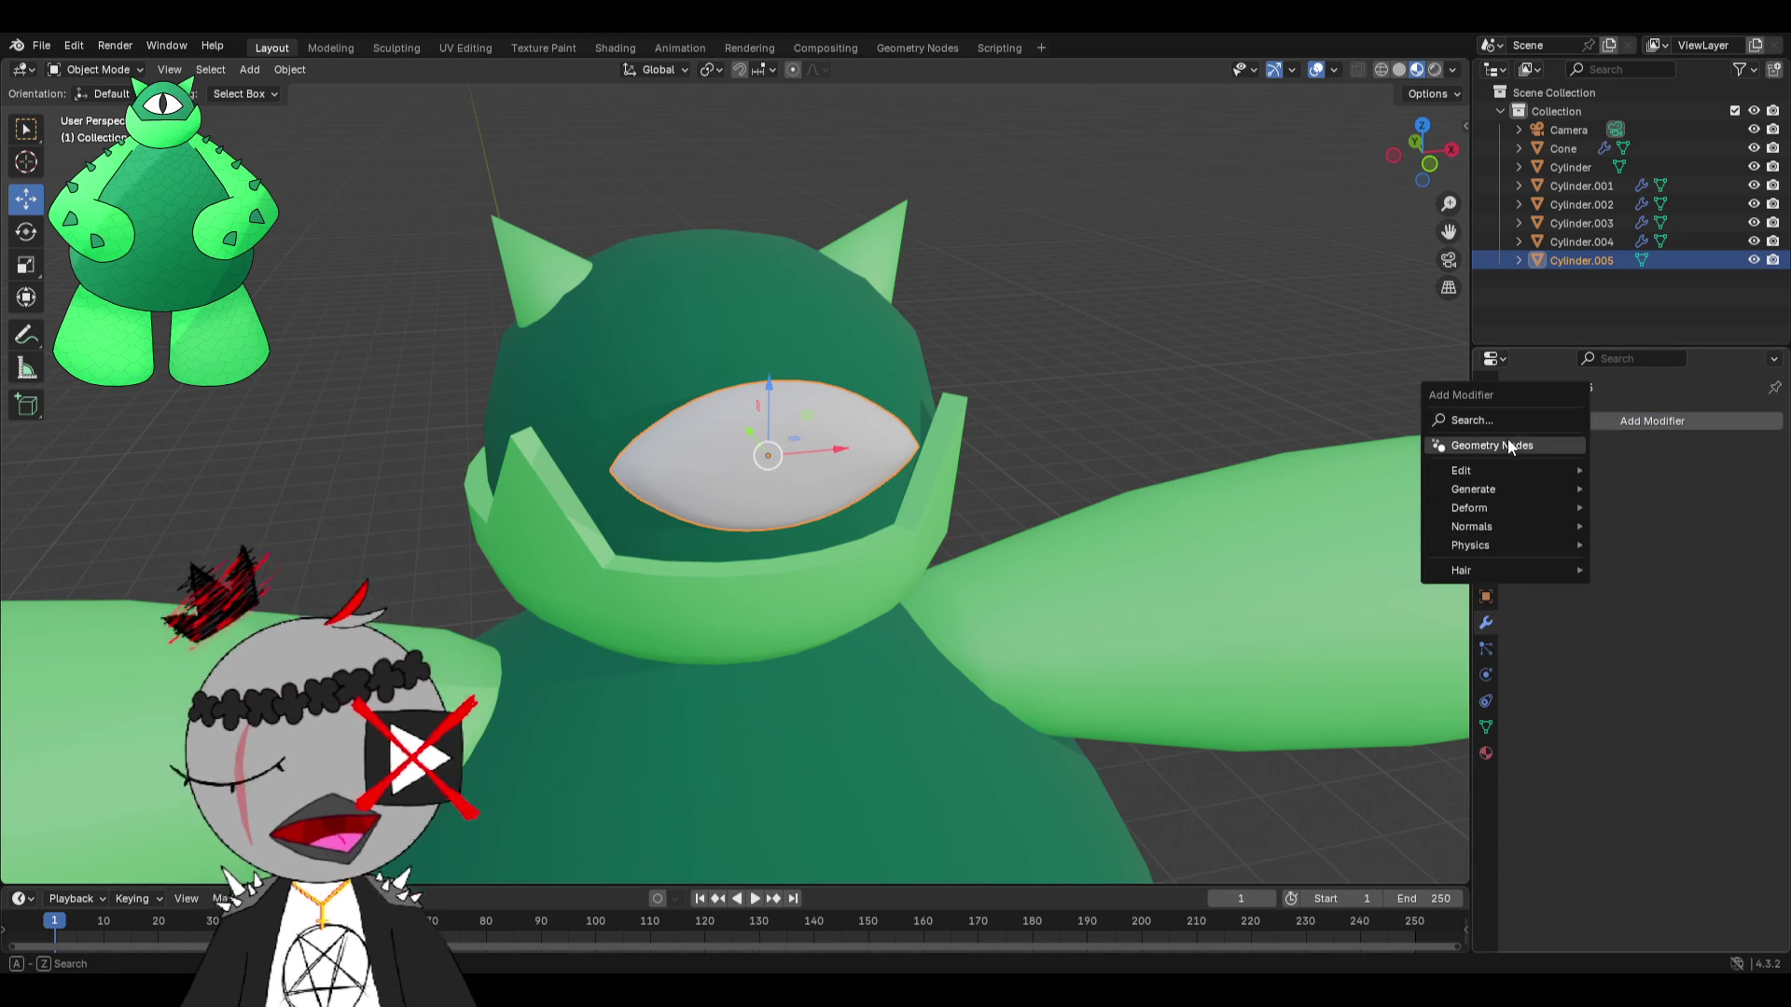
{"action": "type", "text": "shr"}
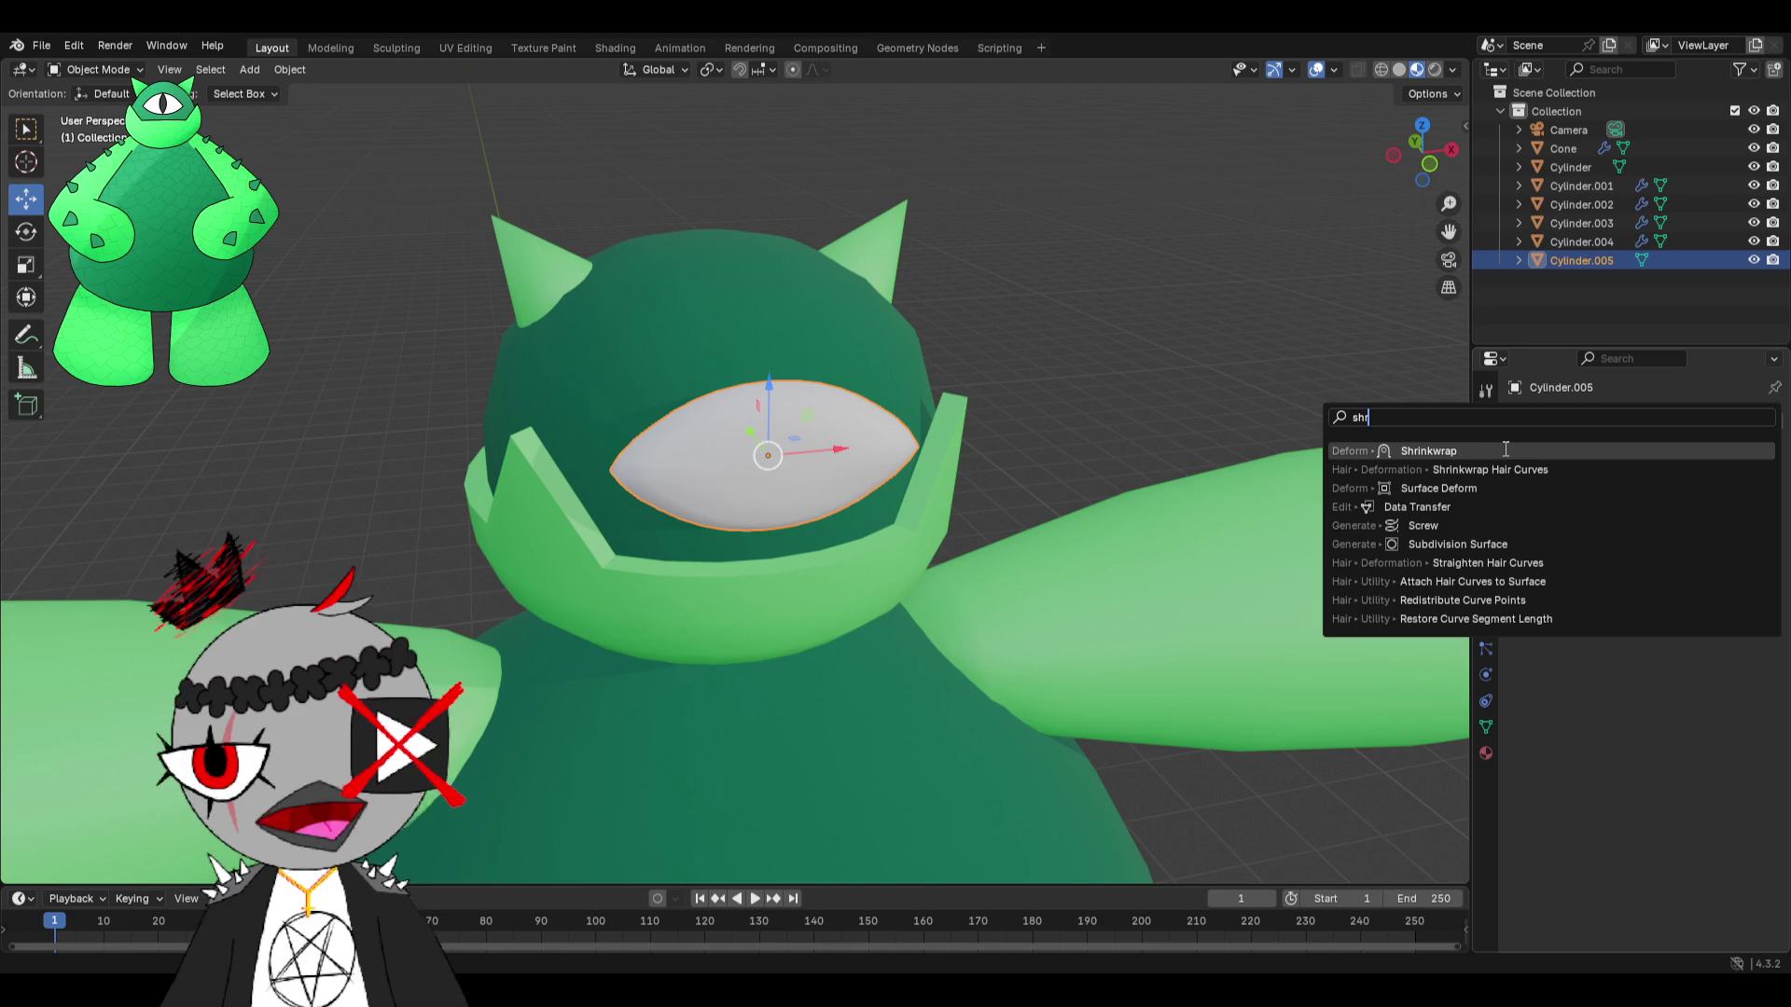
{"action": "key", "text": "Return"}
{"action": "middle_click_drag", "start_coordinate": [1093, 421], "coordinate": [1247, 400]}
Set Cylinder.002 as the Shrinkwrap target and move the eye along Y.
{"action": "left_click", "coordinate": [1745, 526]}
{"action": "left_click", "coordinate": [594, 398]}
{"action": "mouse_move", "coordinate": [593, 397]}
{"action": "middle_mouse_down"}
{"action": "mouse_move", "coordinate": [1071, 506]}
{"action": "mouse_move", "coordinate": [892, 464]}
{"action": "mouse_move", "coordinate": [963, 462]}
{"action": "middle_mouse_up"}
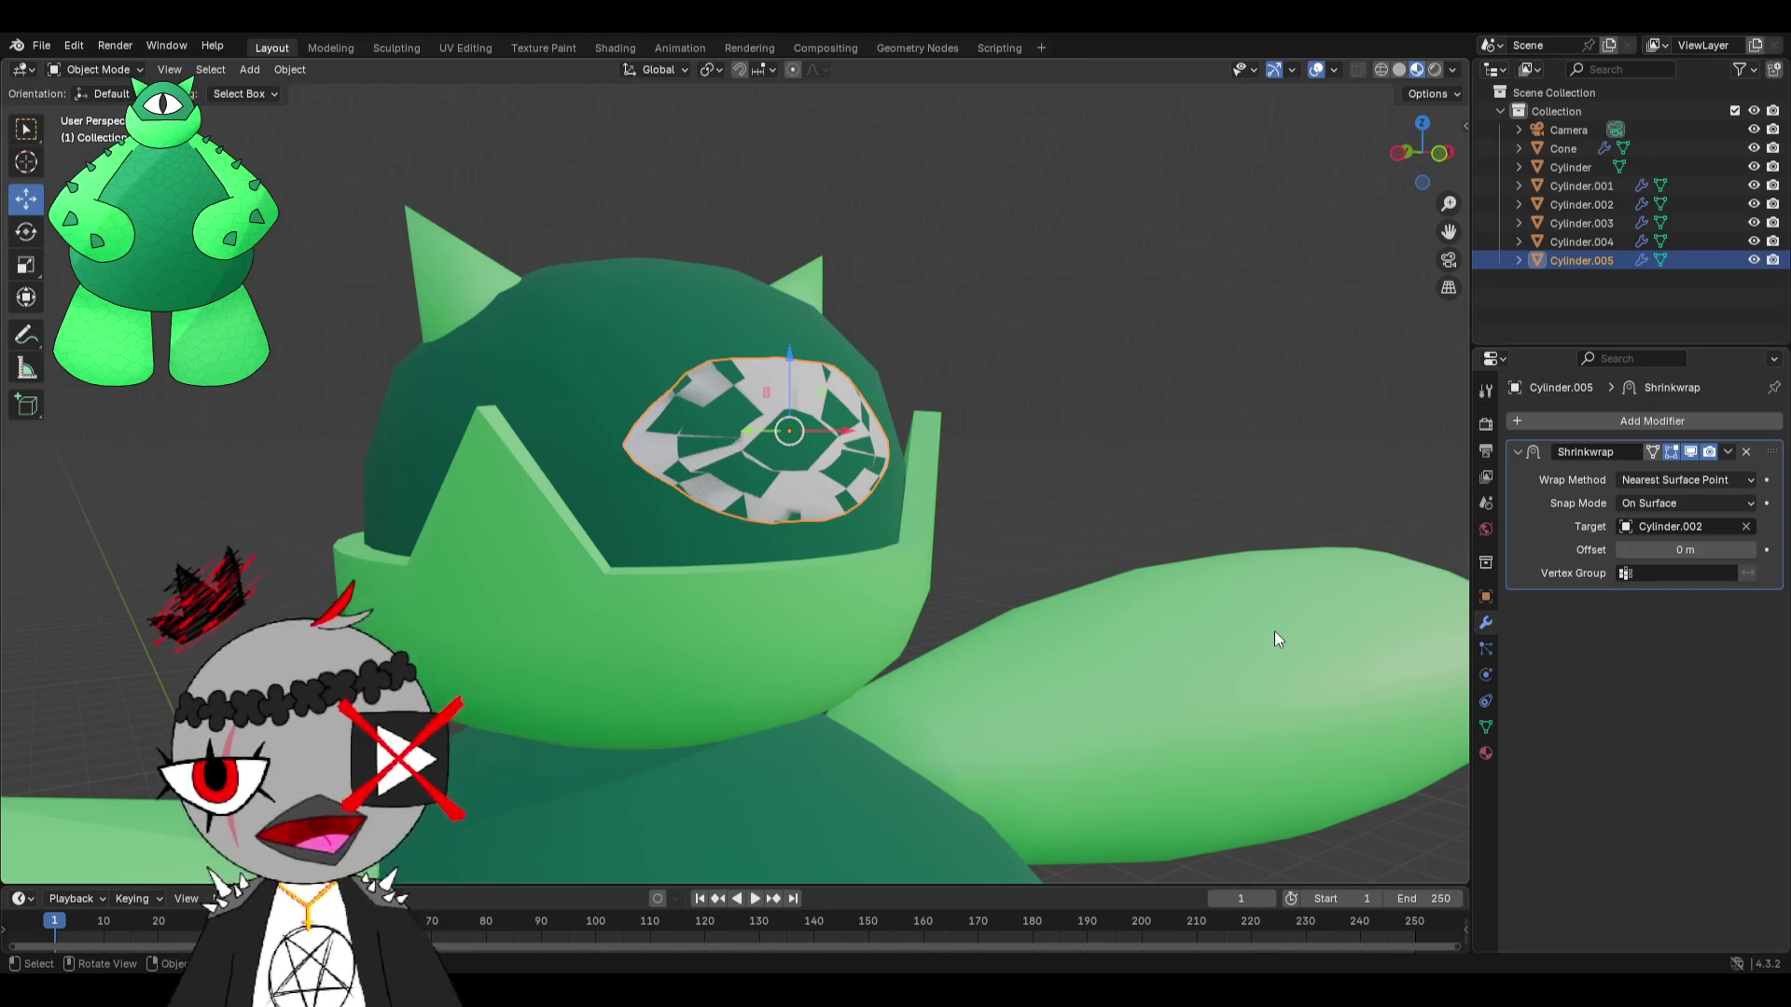
{"action": "mouse_move", "coordinate": [1104, 524]}
{"action": "middle_mouse_down"}
{"action": "mouse_move", "coordinate": [972, 519]}
{"action": "mouse_move", "coordinate": [1027, 554]}
{"action": "mouse_move", "coordinate": [793, 429]}
{"action": "middle_mouse_up"}
{"action": "key", "text": "g"}
{"action": "key", "text": "y"}
{"action": "left_click", "coordinate": [1067, 417]}
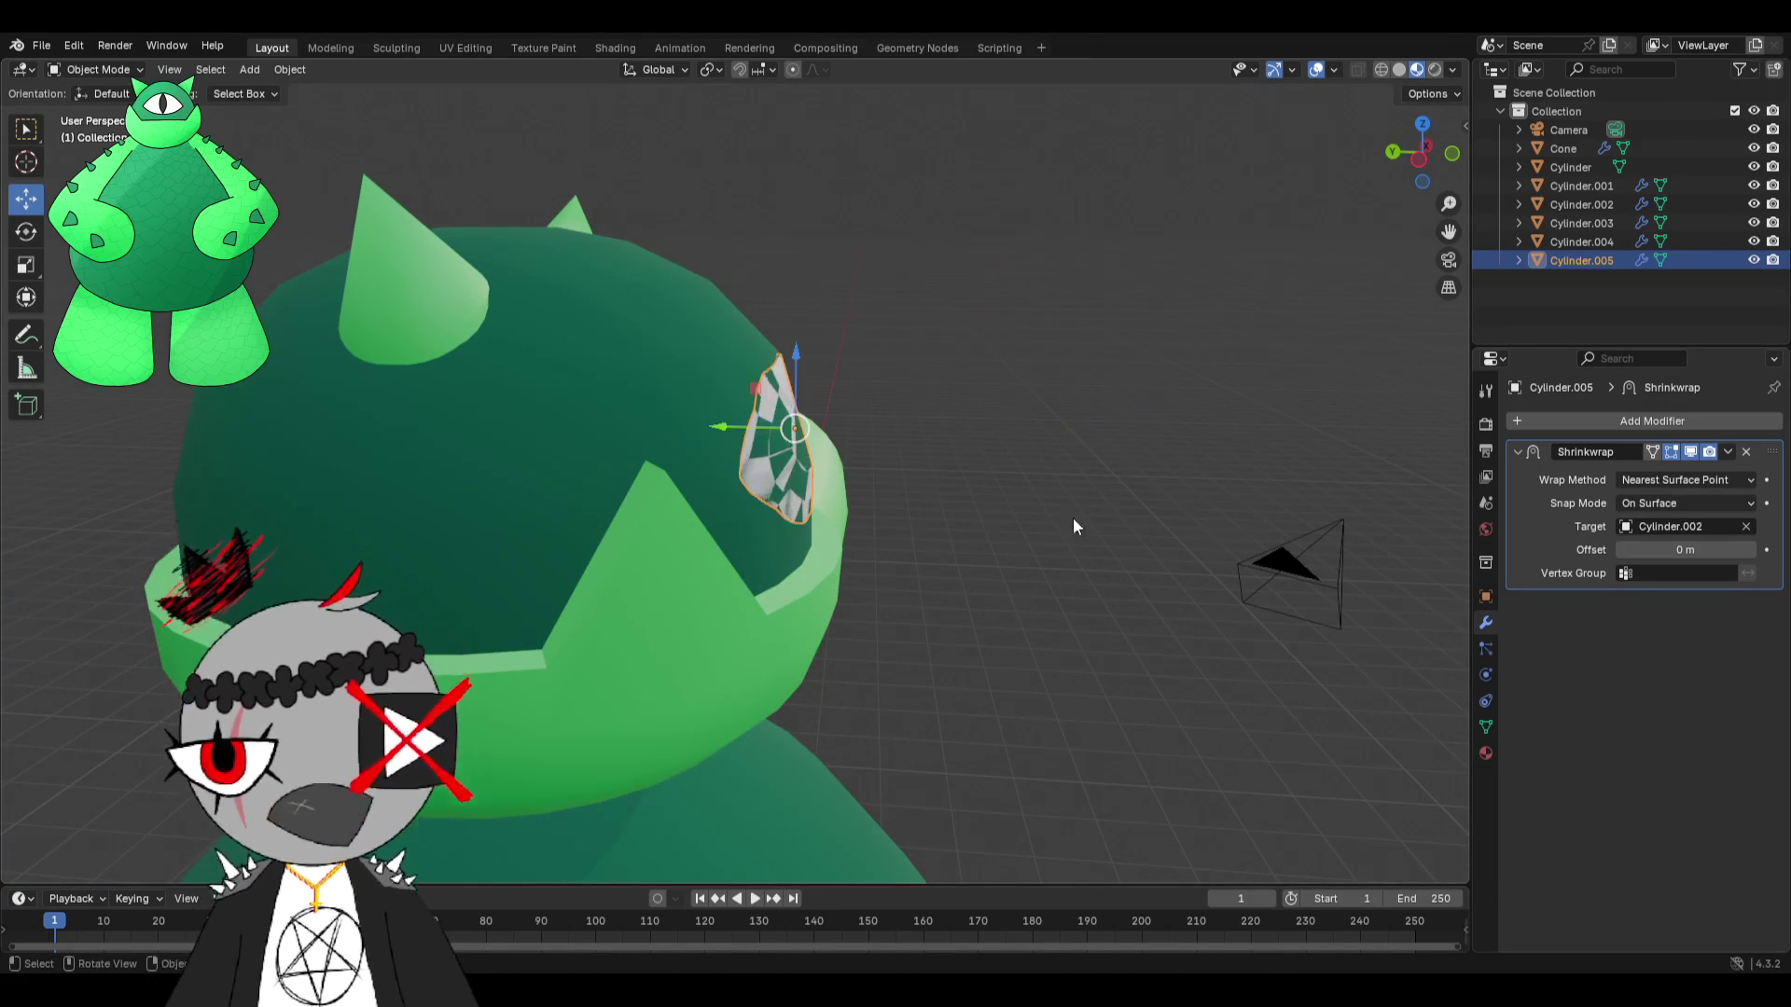
Inspect the wrapped eye, then clear the Shrinkwrap target.
{"action": "middle_click_drag", "start_coordinate": [1073, 518], "coordinate": [960, 555]}
{"action": "scroll", "coordinate": [961, 555], "scroll_direction": "up", "scroll_amount": 2}
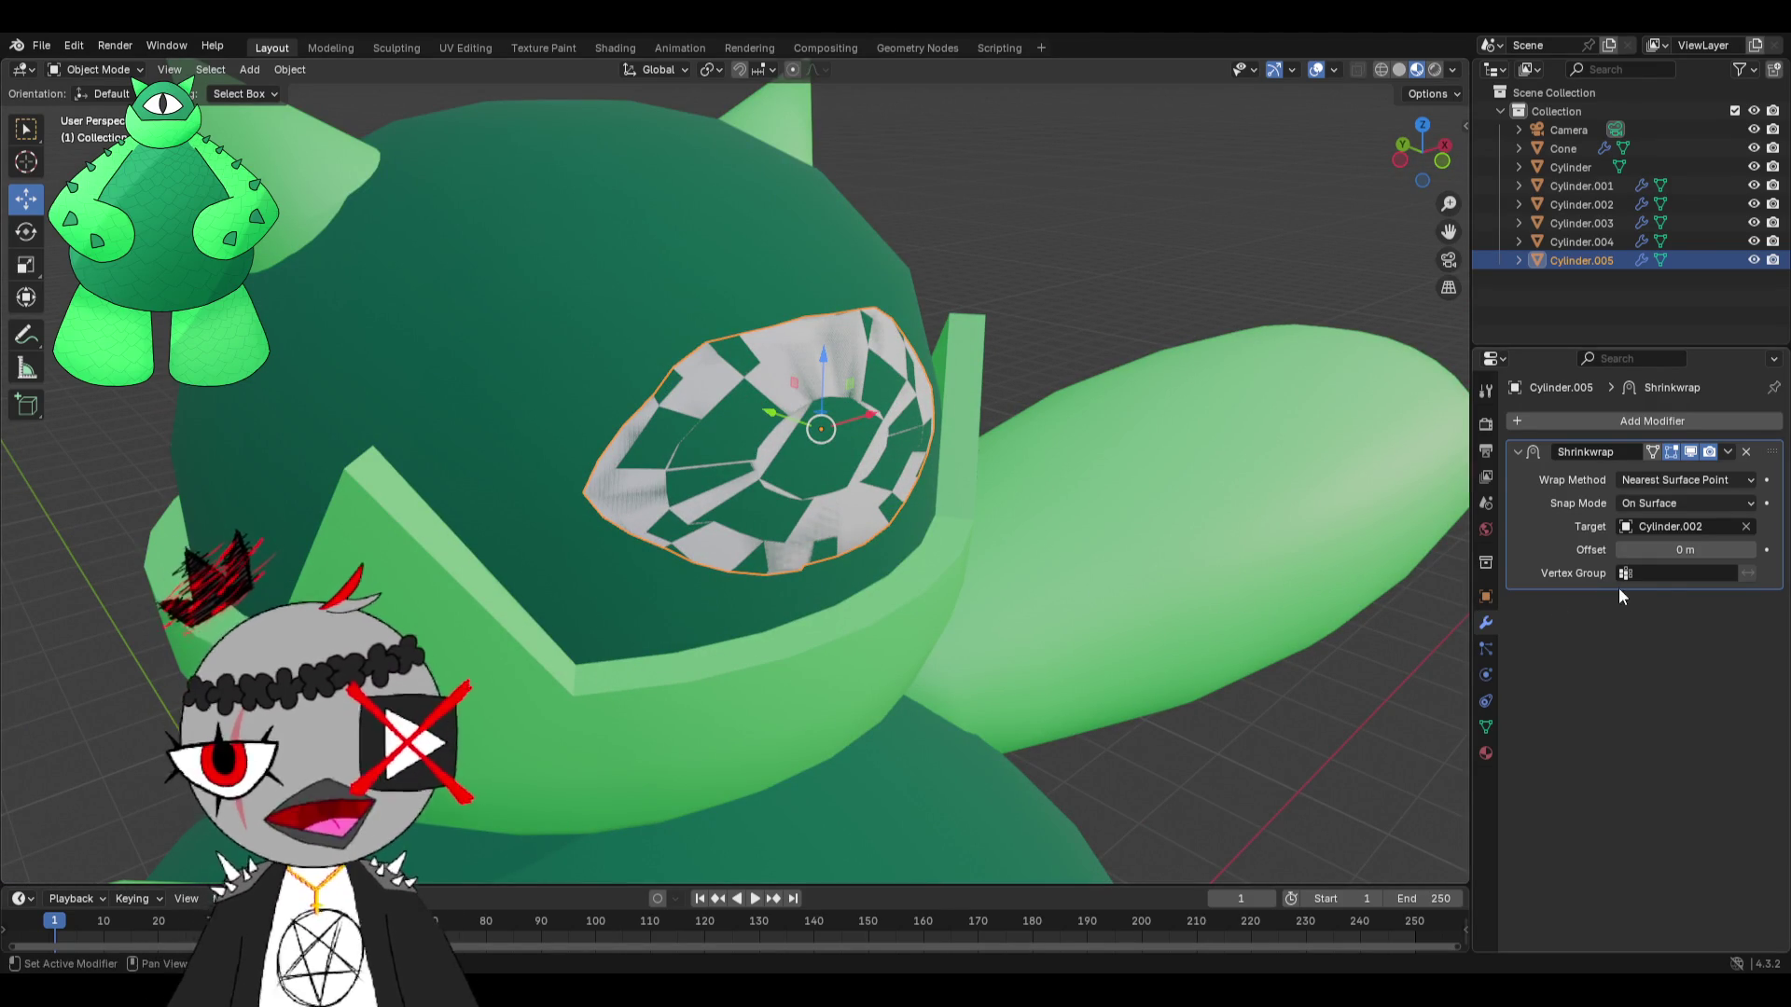
{"action": "mouse_move", "coordinate": [1157, 578]}
{"action": "middle_mouse_down"}
{"action": "mouse_move", "coordinate": [1207, 573]}
{"action": "mouse_move", "coordinate": [1007, 580]}
{"action": "mouse_move", "coordinate": [1119, 534]}
{"action": "mouse_move", "coordinate": [940, 911]}
{"action": "mouse_move", "coordinate": [942, 886]}
{"action": "middle_mouse_up"}
{"action": "scroll", "coordinate": [1120, 574], "scroll_direction": "up", "scroll_amount": 3}
{"action": "scroll", "coordinate": [1024, 579], "scroll_direction": "up", "scroll_amount": 1}
{"action": "scroll", "coordinate": [1063, 567], "scroll_direction": "down", "scroll_amount": 1}
{"action": "left_click", "coordinate": [1746, 526]}
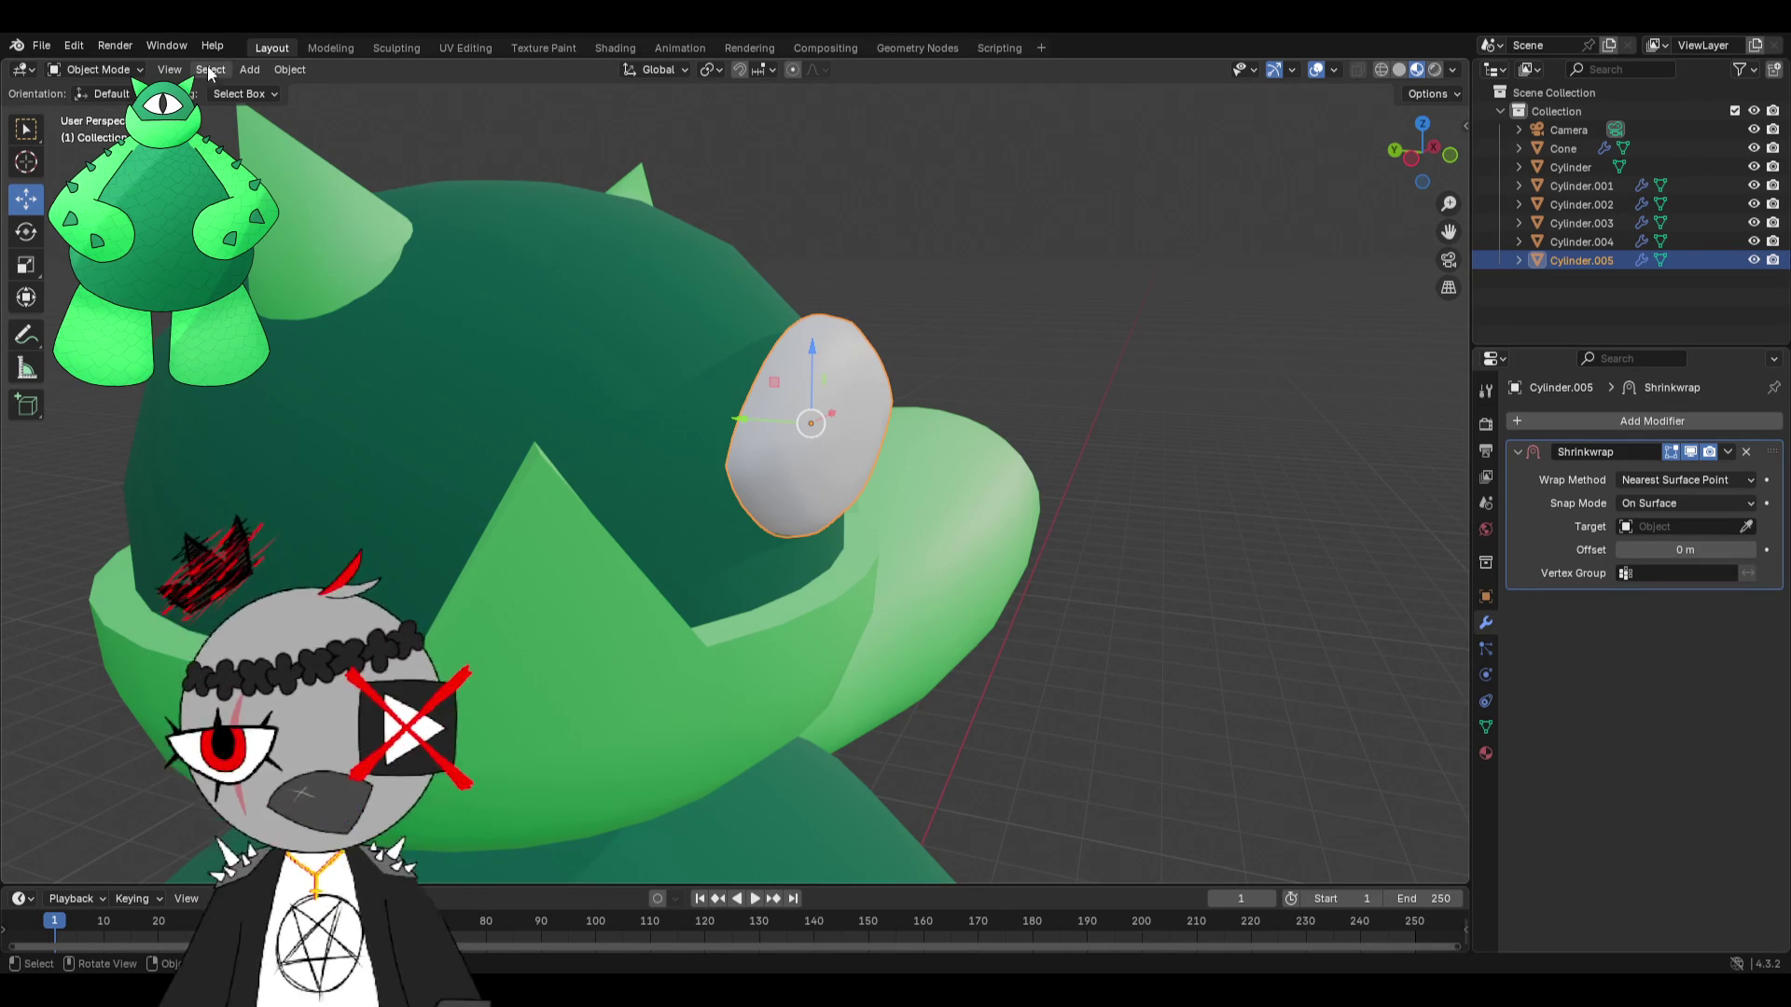
Add a Lattice object and raise it up to the monster's head.
{"action": "left_click", "coordinate": [250, 71]}
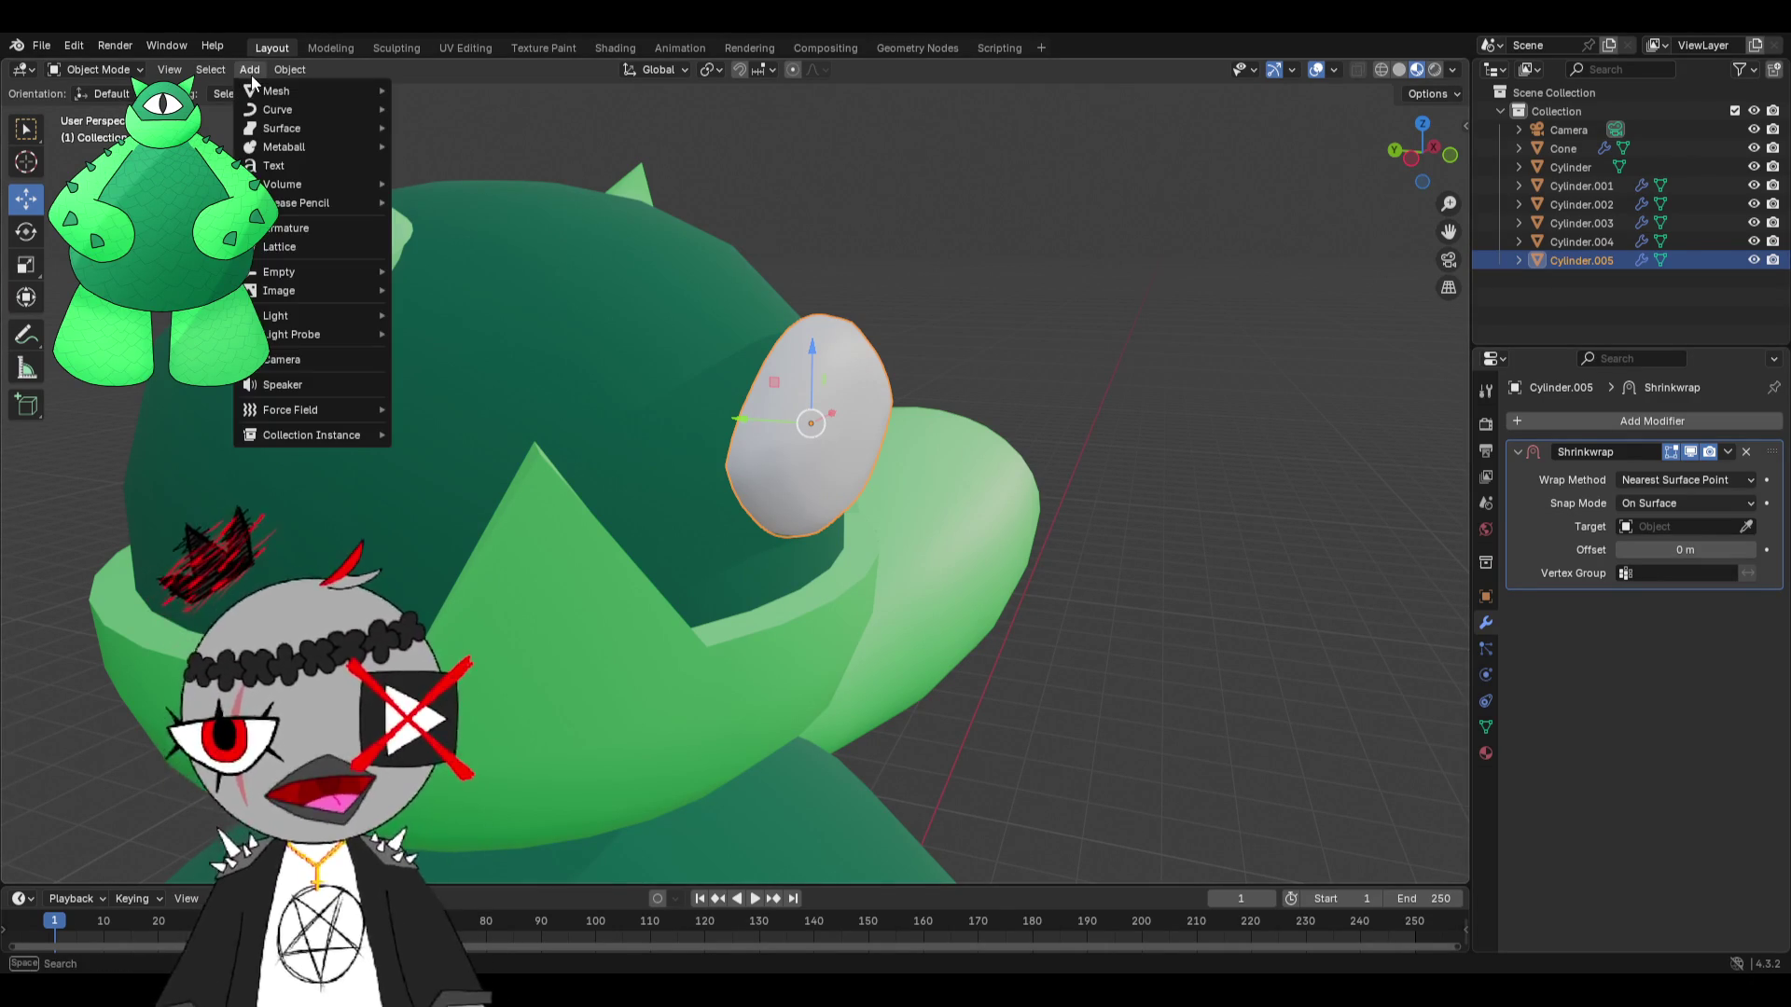
{"action": "left_click", "coordinate": [279, 246]}
{"action": "scroll", "coordinate": [891, 388], "scroll_direction": "down", "scroll_amount": 4}
{"action": "mouse_move", "coordinate": [893, 403]}
{"action": "middle_mouse_down"}
{"action": "mouse_move", "coordinate": [757, 439]}
{"action": "mouse_move", "coordinate": [724, 700]}
{"action": "middle_mouse_up"}
{"action": "mouse_move", "coordinate": [690, 715]}
{"action": "left_mouse_down"}
{"action": "mouse_move", "coordinate": [697, 559]}
{"action": "mouse_move", "coordinate": [750, 347]}
{"action": "left_mouse_up"}
Move the lattice box sideways off the monster's head.
{"action": "scroll", "coordinate": [748, 356], "scroll_direction": "up", "scroll_amount": 4}
{"action": "left_click_drag", "start_coordinate": [606, 390], "coordinate": [800, 393]}
{"action": "scroll", "coordinate": [849, 382], "scroll_direction": "up", "scroll_amount": 2}
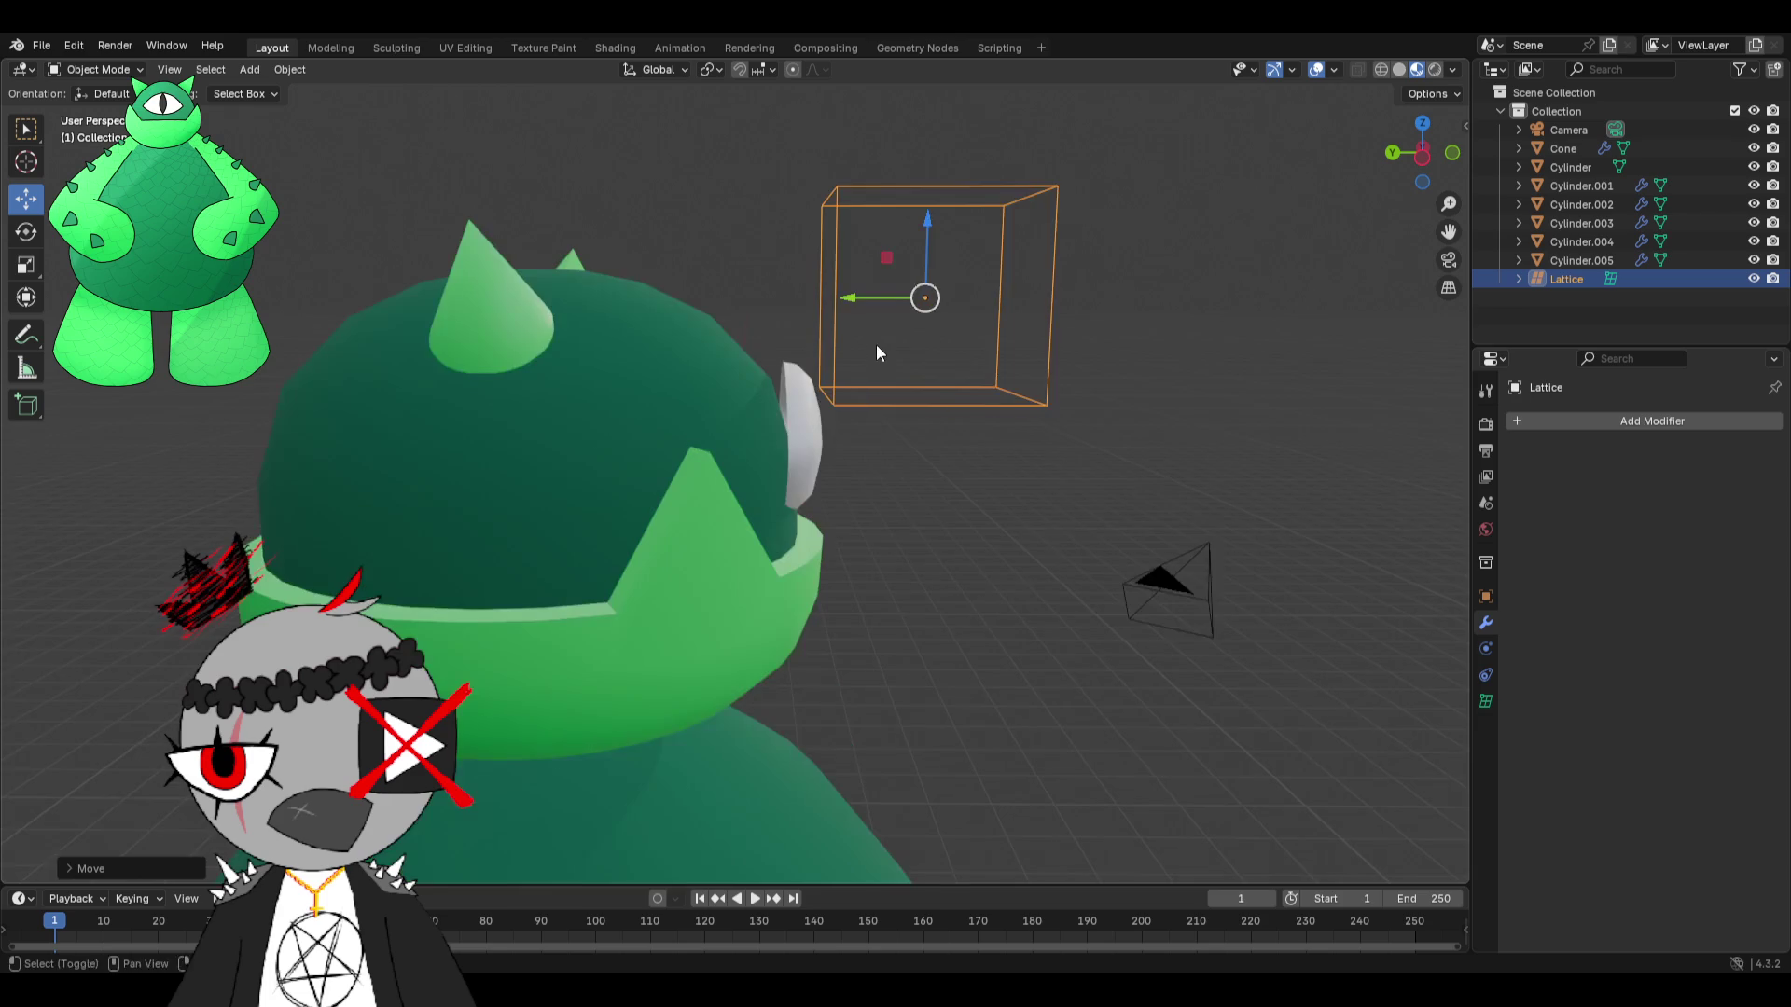
{"action": "middle_click_drag", "start_coordinate": [876, 344], "coordinate": [819, 472], "text": "shift"}
{"action": "scroll", "coordinate": [819, 472], "scroll_direction": "up", "scroll_amount": 3}
With the Scale tool active, select the white eye and apply Shade Smooth.
{"action": "left_click", "coordinate": [26, 266]}
{"action": "left_click", "coordinate": [773, 539]}
{"action": "left_click", "coordinate": [755, 551]}
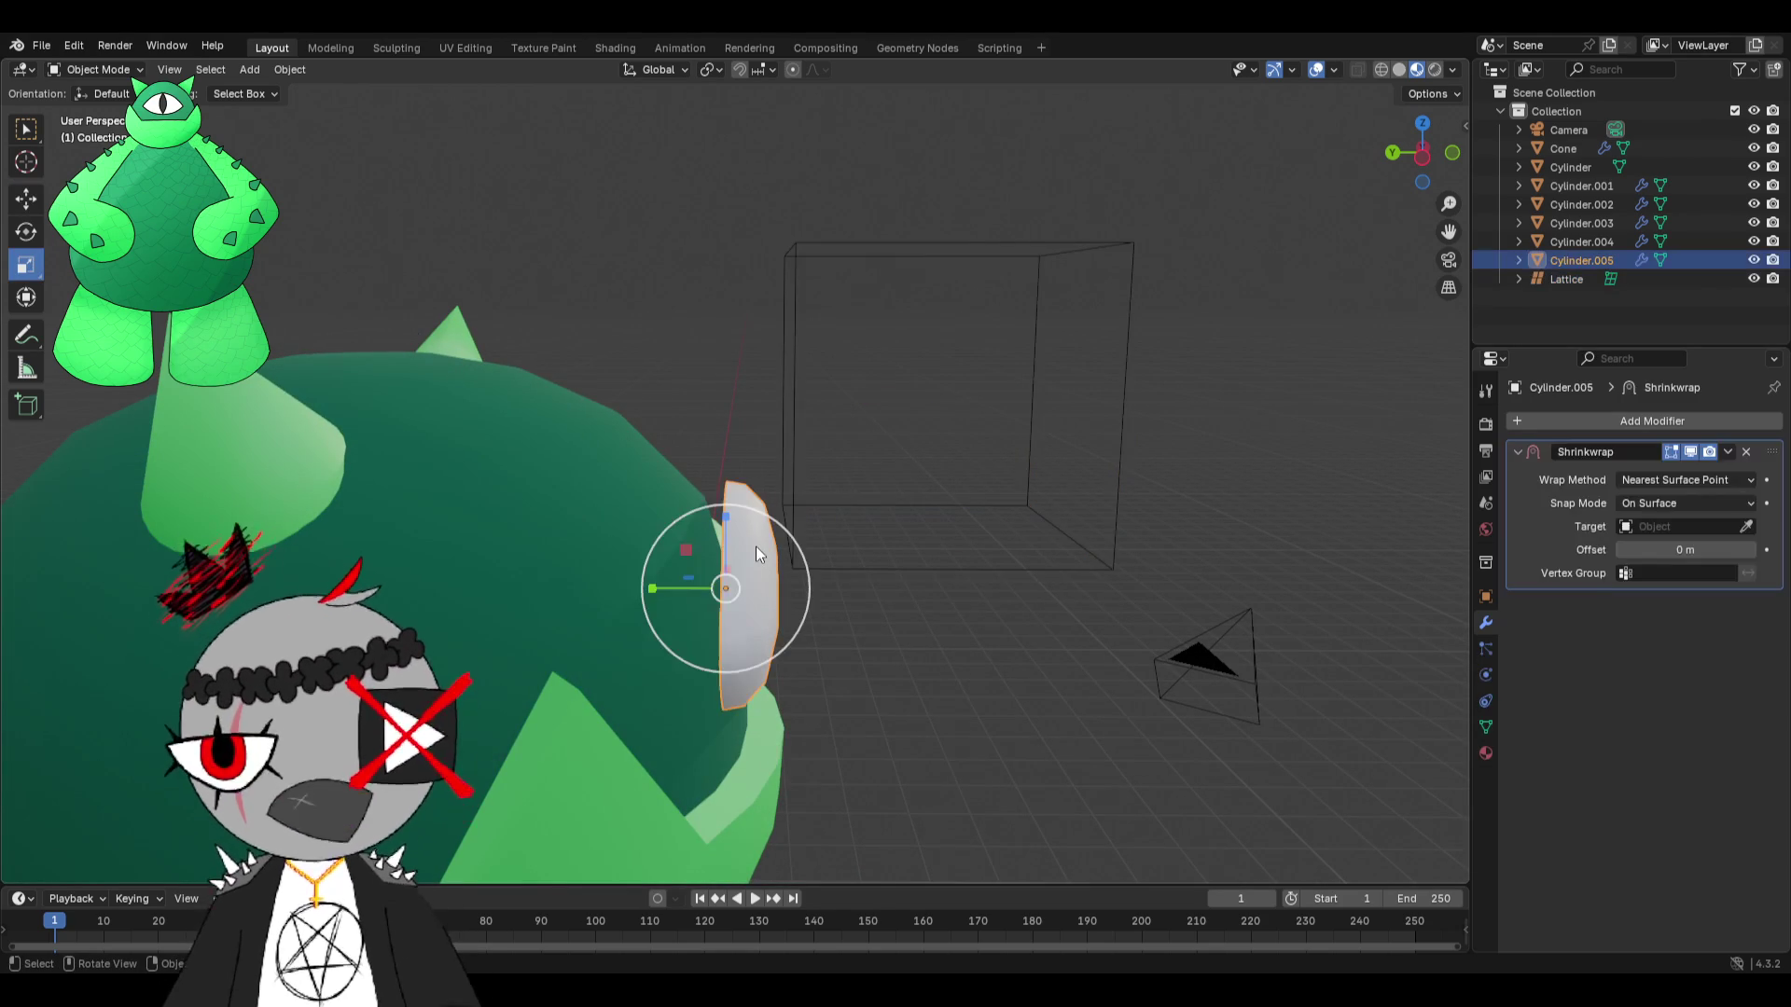
{"action": "right_click", "coordinate": [755, 550]}
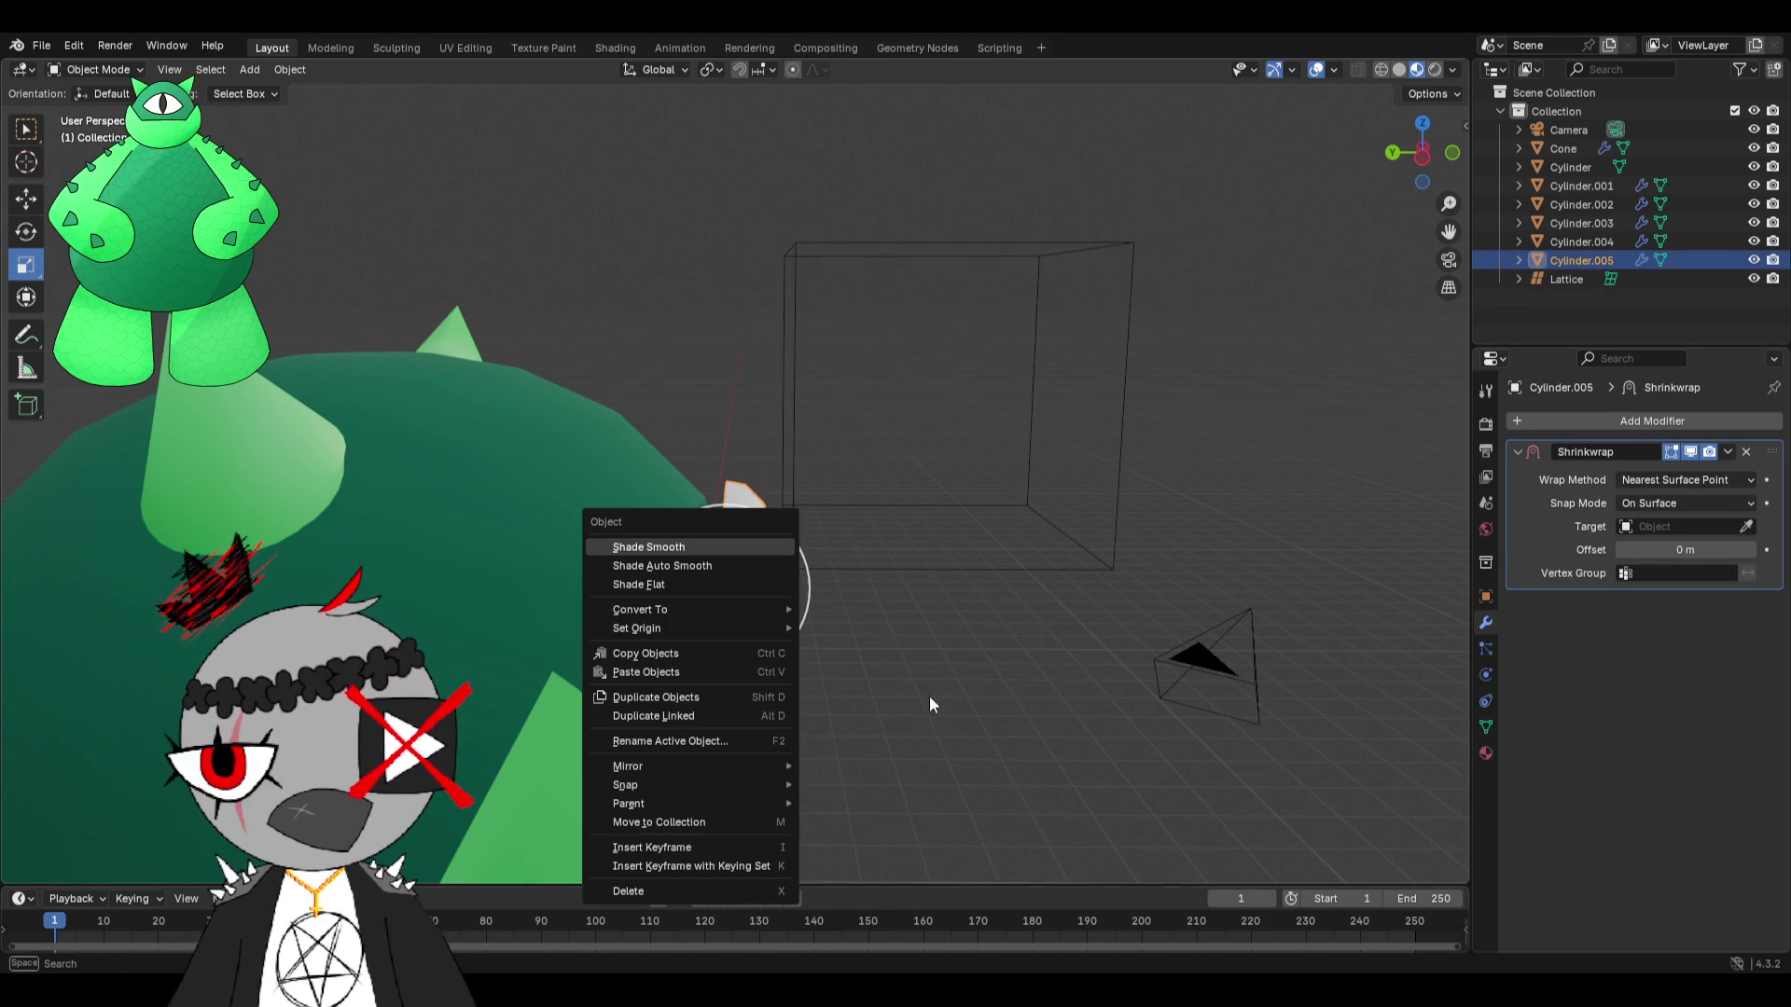
{"action": "left_click", "coordinate": [755, 547]}
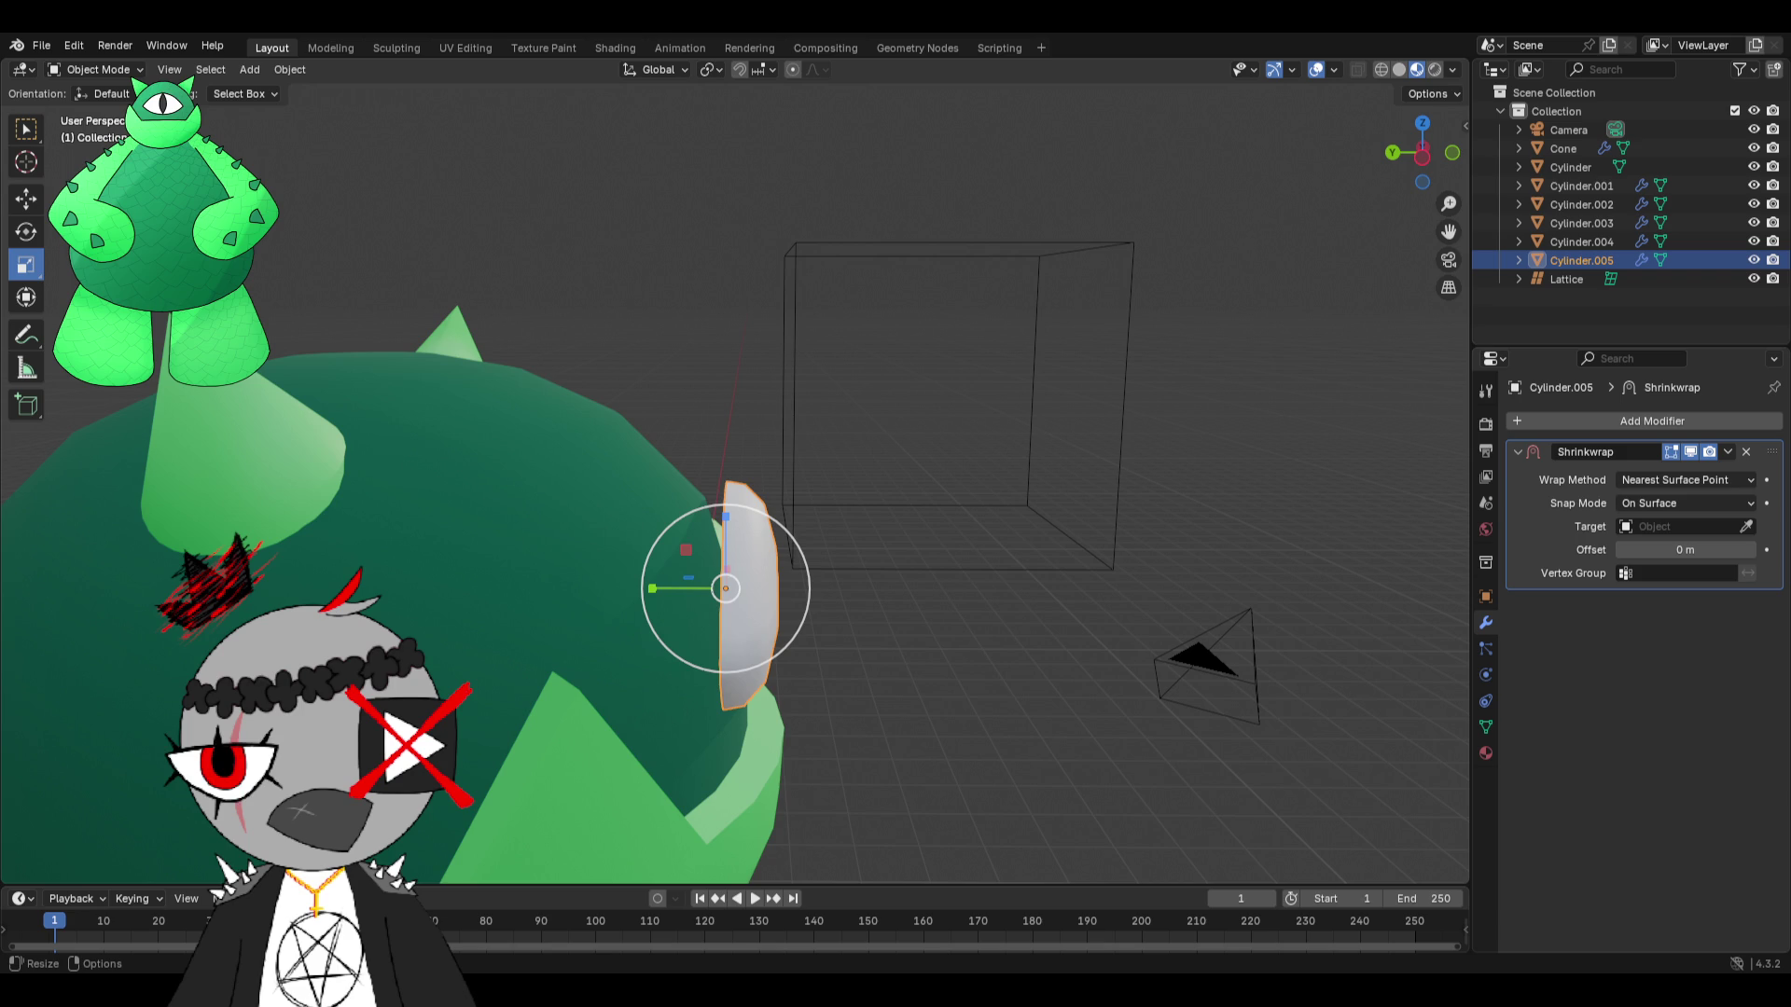
{"action": "middle_click_drag", "start_coordinate": [987, 491], "coordinate": [915, 478]}
{"action": "key", "text": "shift+s"}
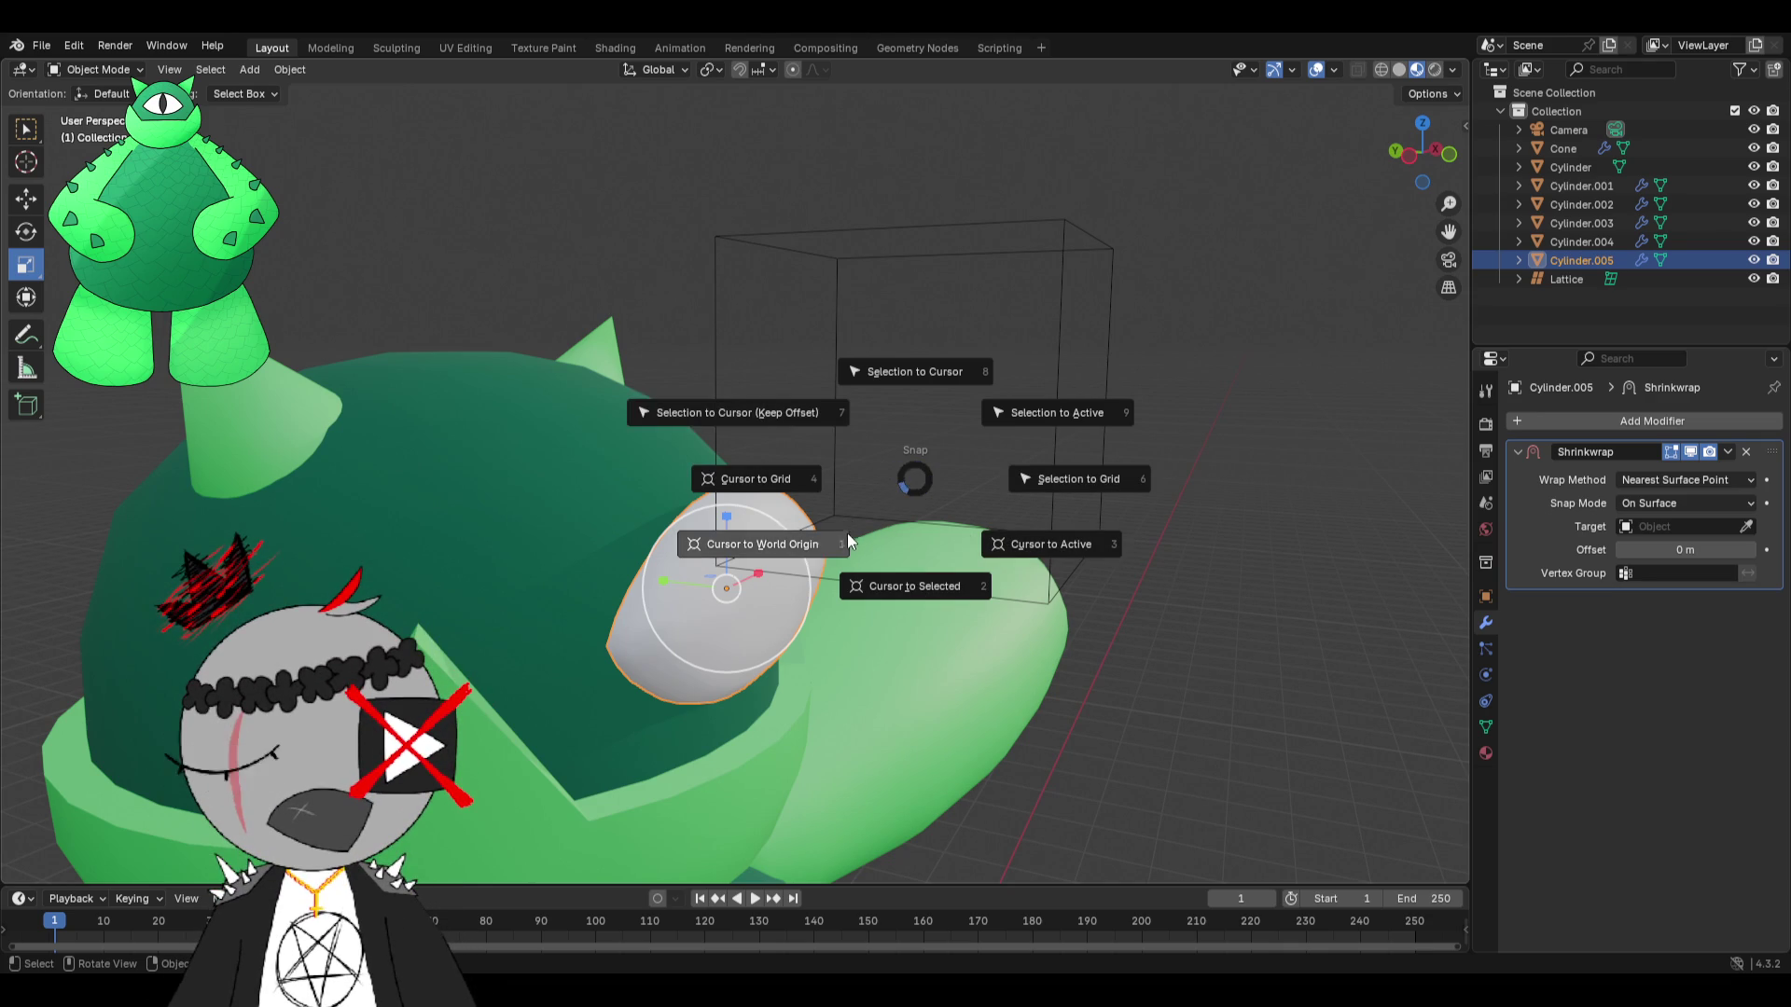
Snap the 3D cursor to the selected white eye and orbit to check its position.
{"action": "left_click", "coordinate": [904, 584]}
{"action": "mouse_move", "coordinate": [904, 584]}
{"action": "middle_mouse_down"}
{"action": "mouse_move", "coordinate": [1009, 542]}
{"action": "mouse_move", "coordinate": [978, 560]}
{"action": "middle_mouse_up"}
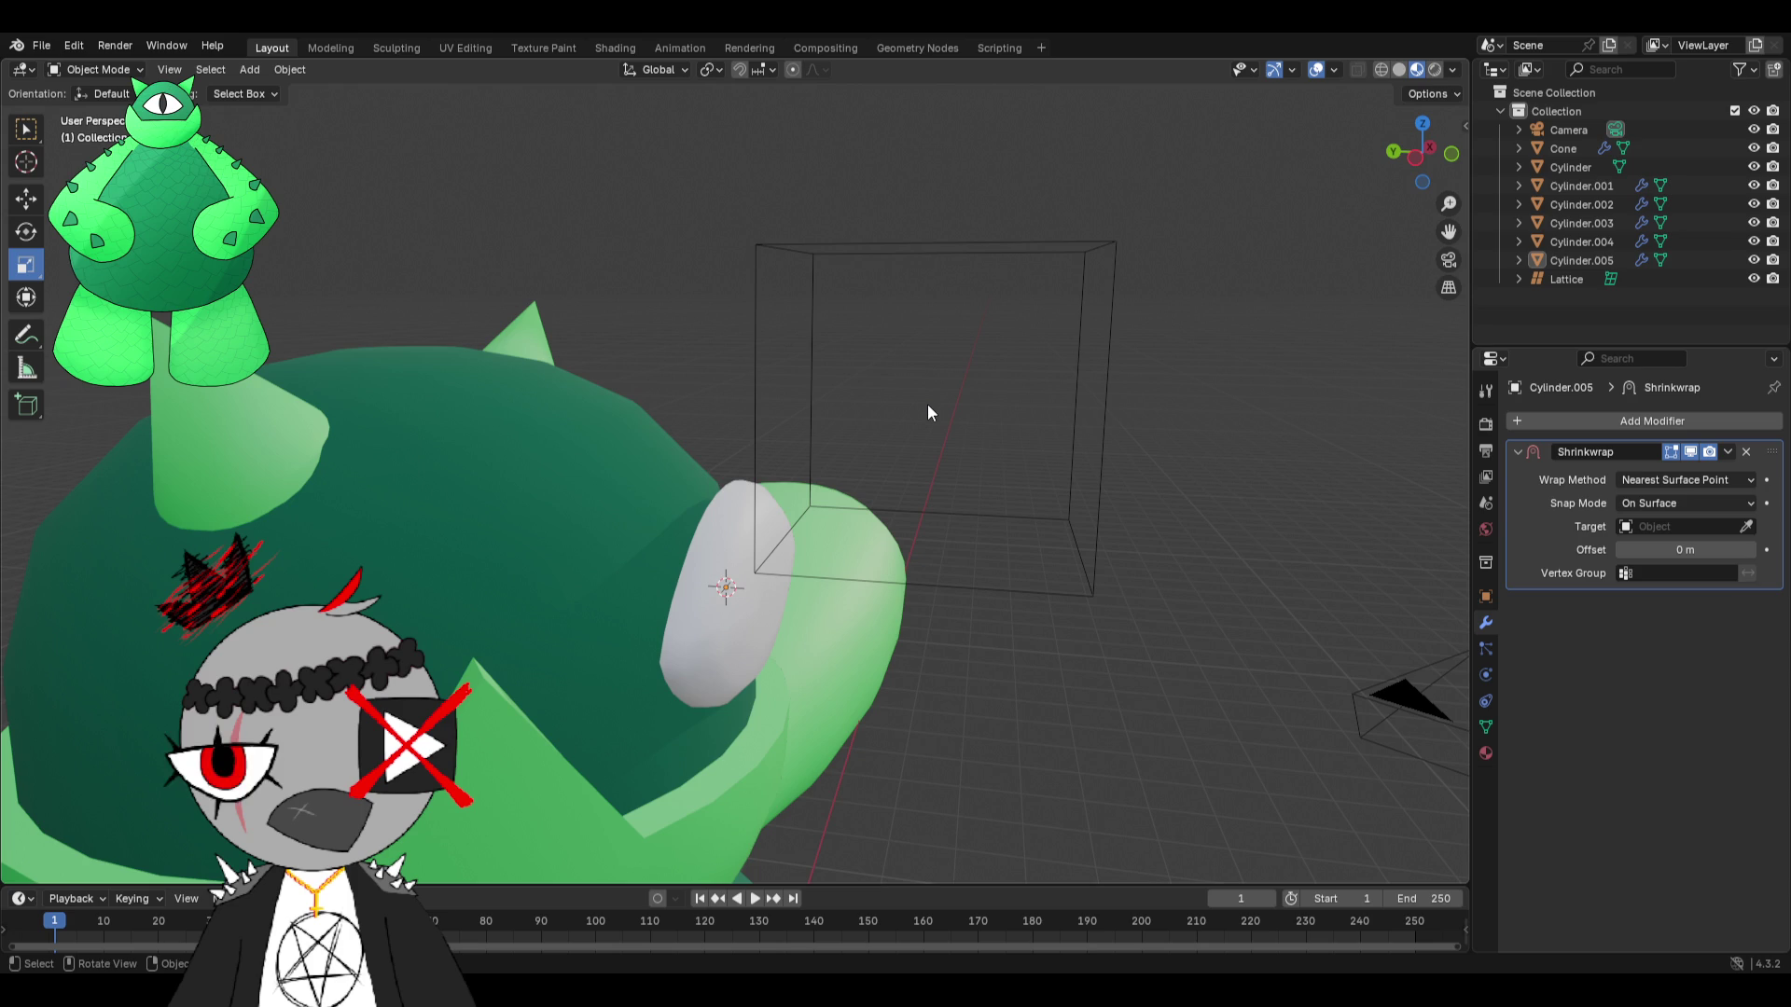
{"action": "key", "text": "shift+s"}
{"action": "left_click", "coordinate": [916, 522]}
{"action": "scroll", "coordinate": [937, 511], "scroll_direction": "down", "scroll_amount": 3}
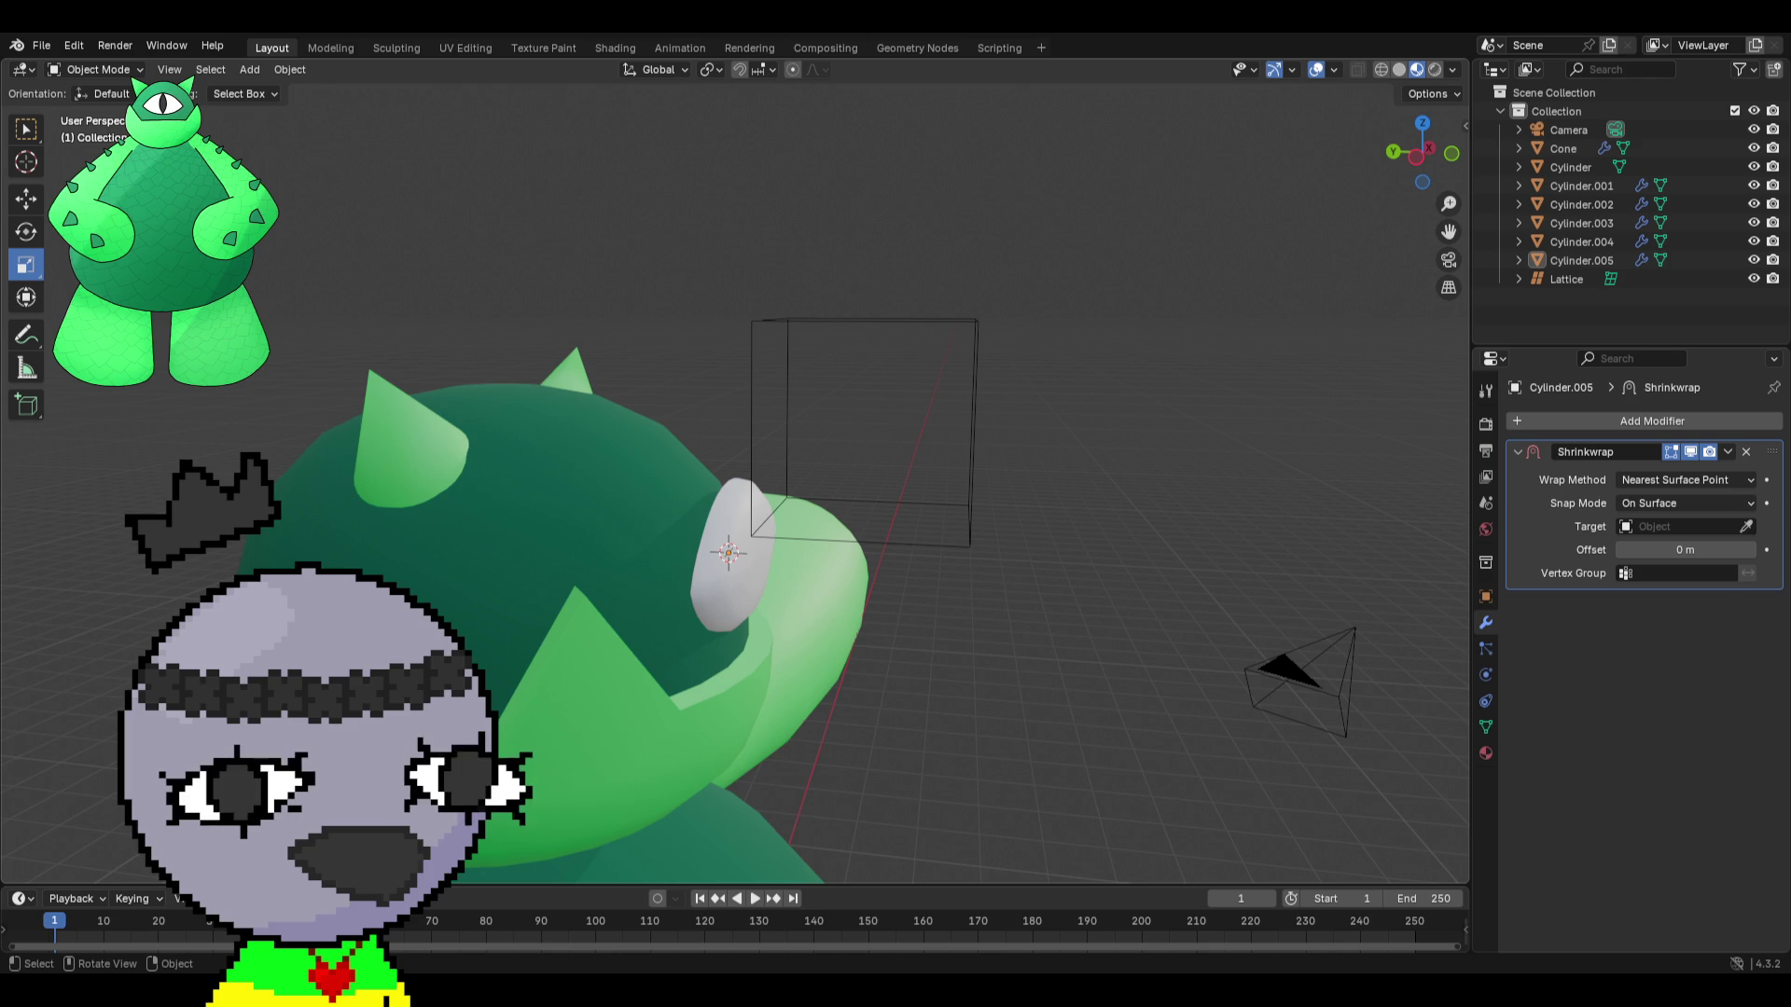
{"action": "mouse_move", "coordinate": [216, 459]}
{"action": "middle_mouse_down"}
{"action": "mouse_move", "coordinate": [651, 499]}
{"action": "mouse_move", "coordinate": [1291, 332]}
{"action": "mouse_move", "coordinate": [1200, 372]}
{"action": "middle_mouse_up"}
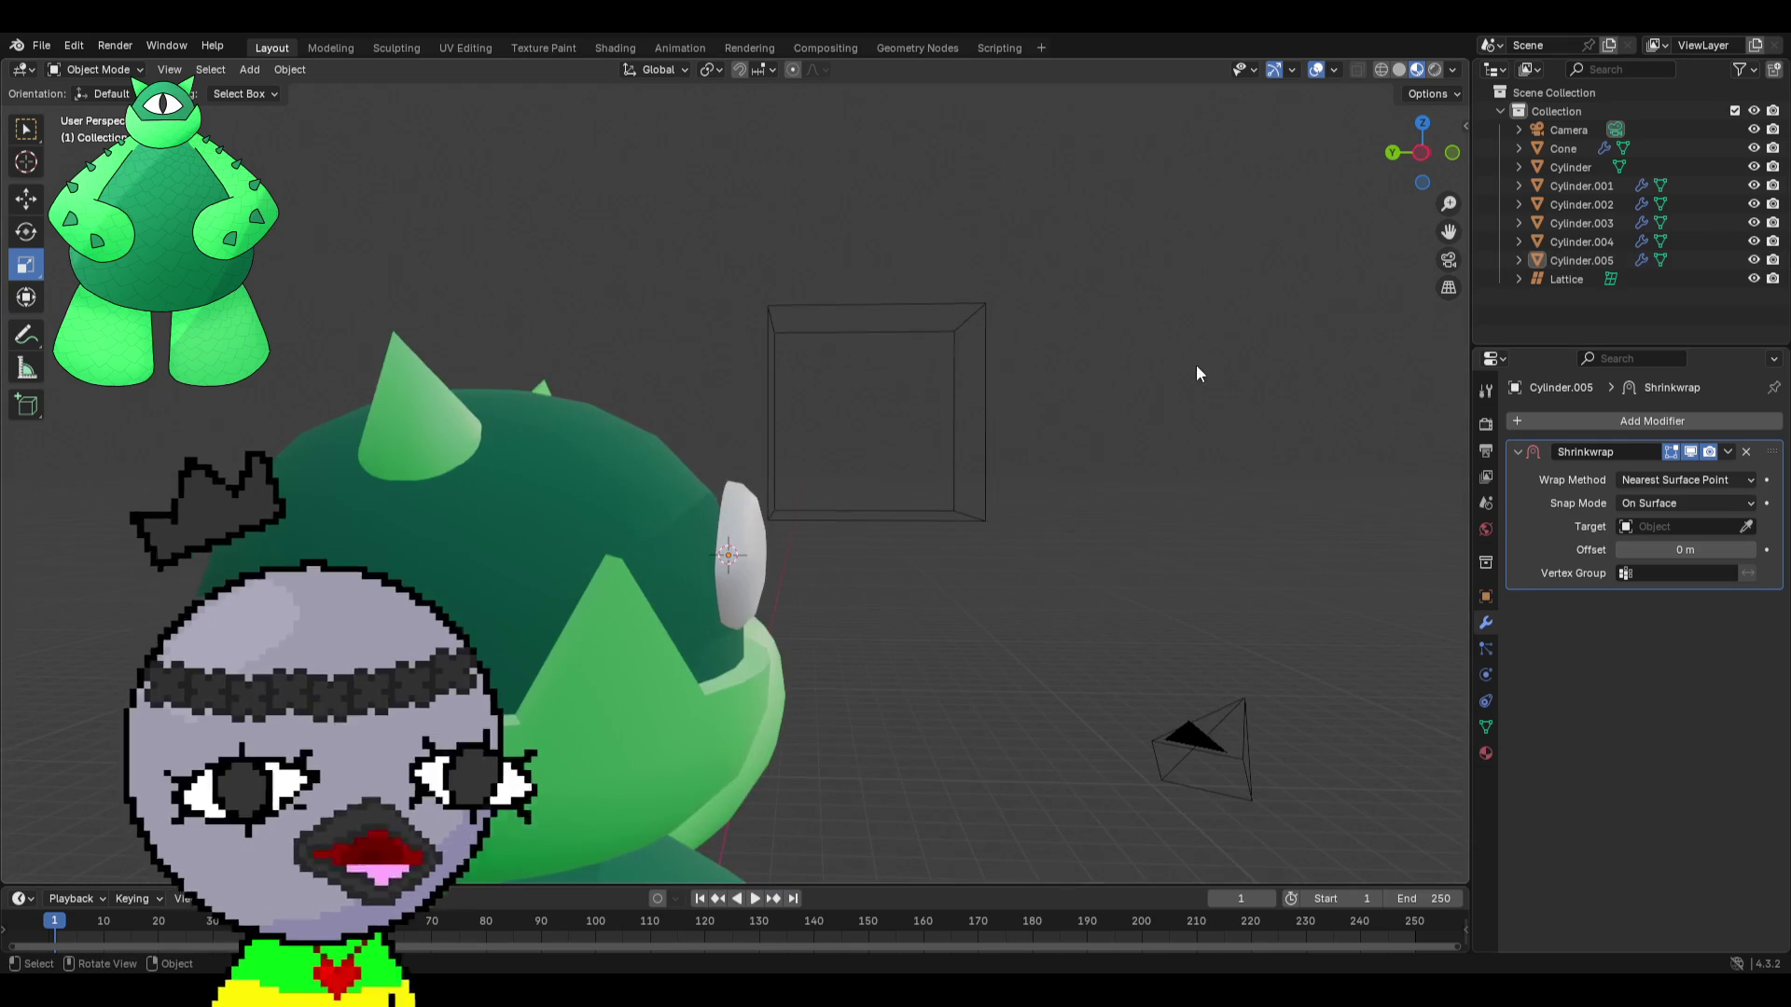
{"action": "left_click", "coordinate": [1556, 280]}
Delete the old lattice and add a new Lattice at the 3D cursor on the eye.
{"action": "key", "text": "x"}
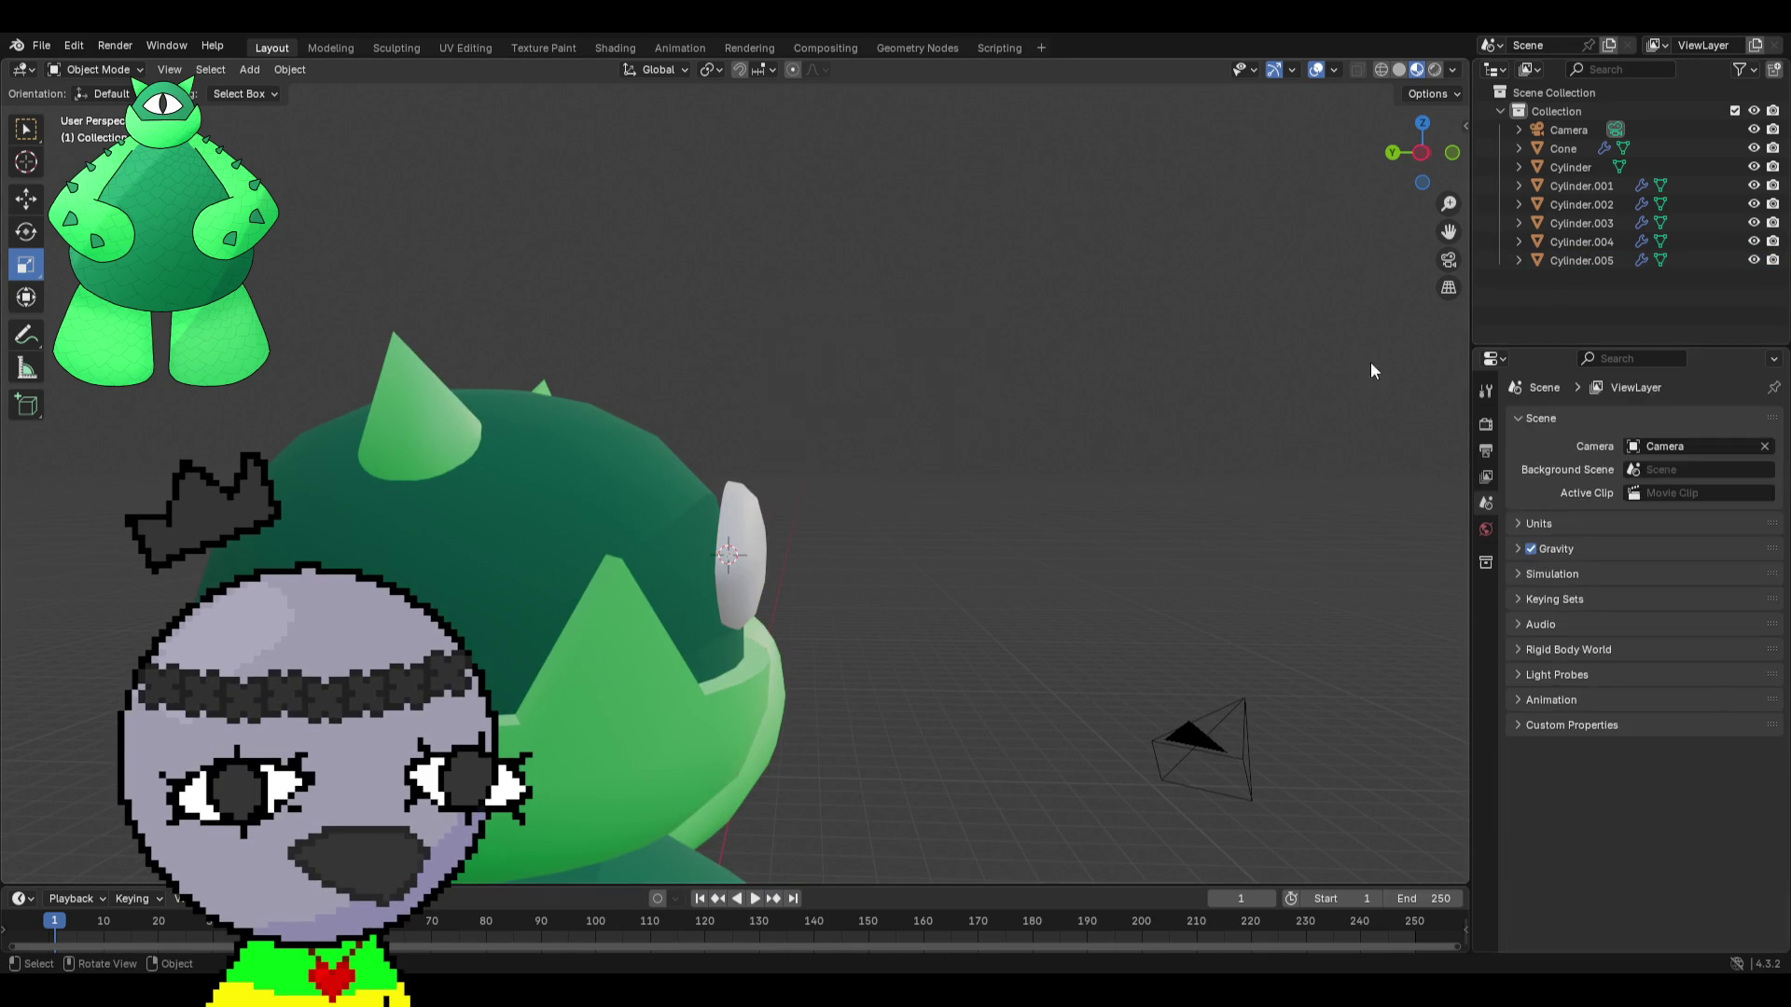
{"action": "left_click", "coordinate": [249, 69]}
{"action": "mouse_move", "coordinate": [249, 94]}
{"action": "right_click", "coordinate": [864, 427]}
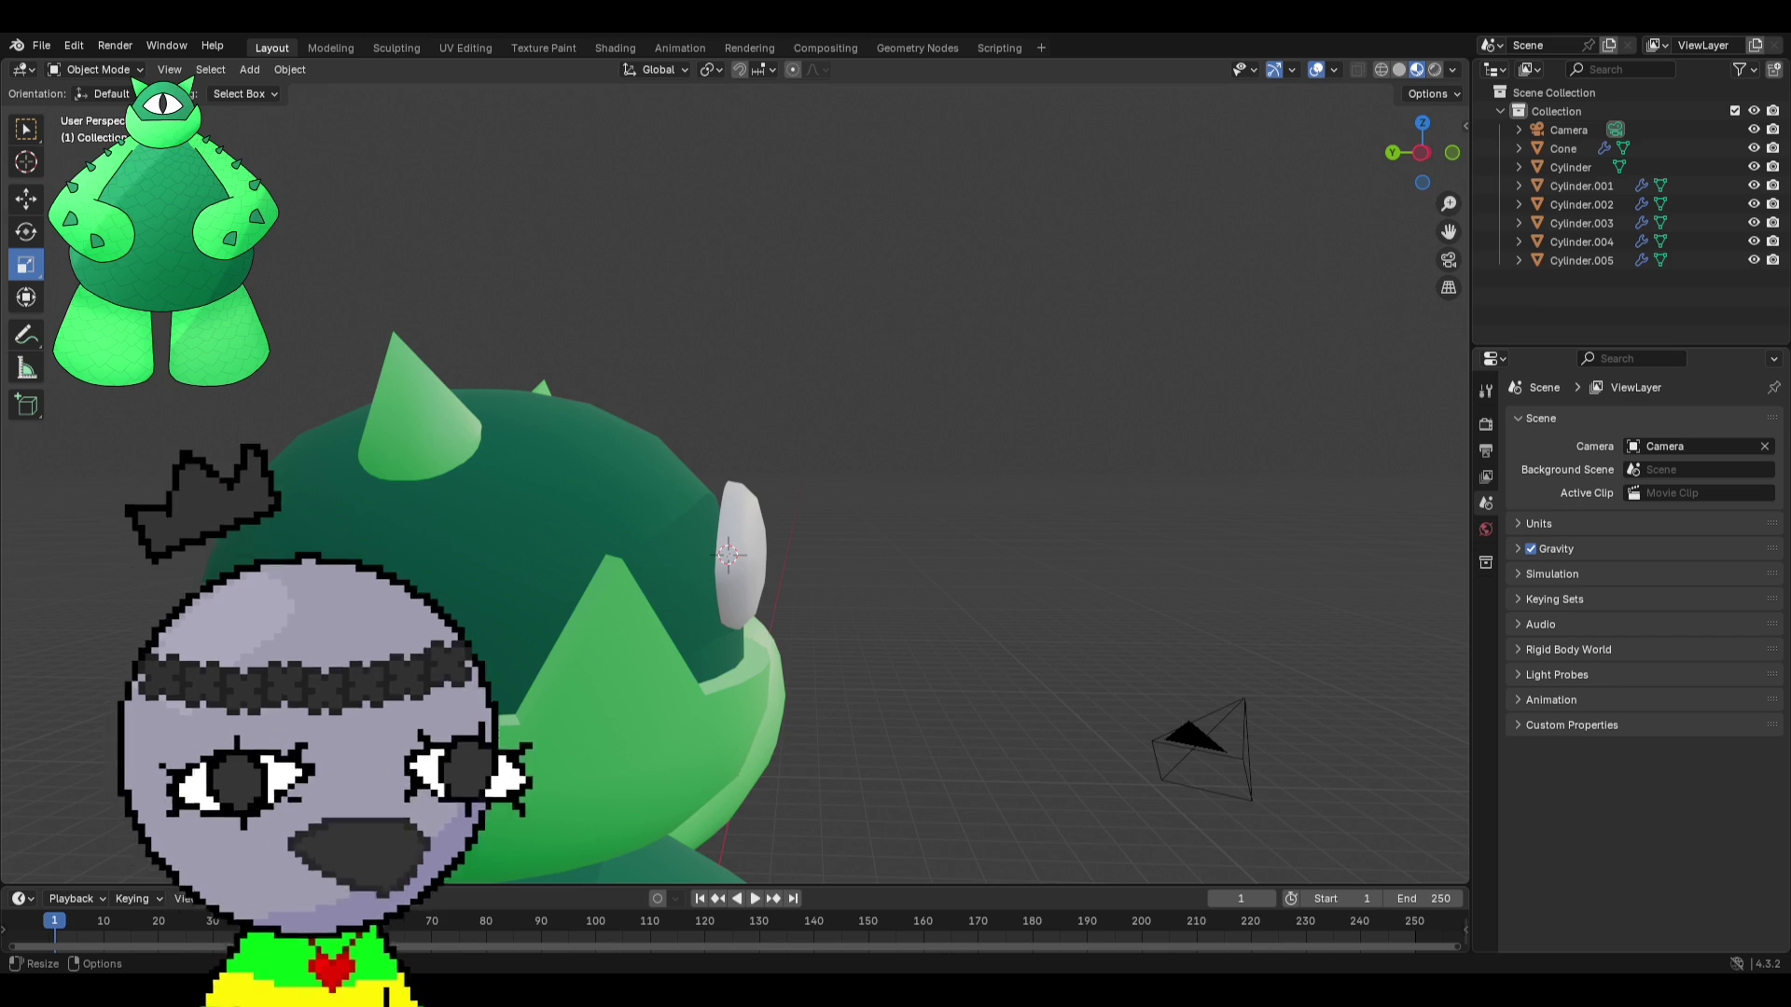
{"action": "key", "text": "shift+a"}
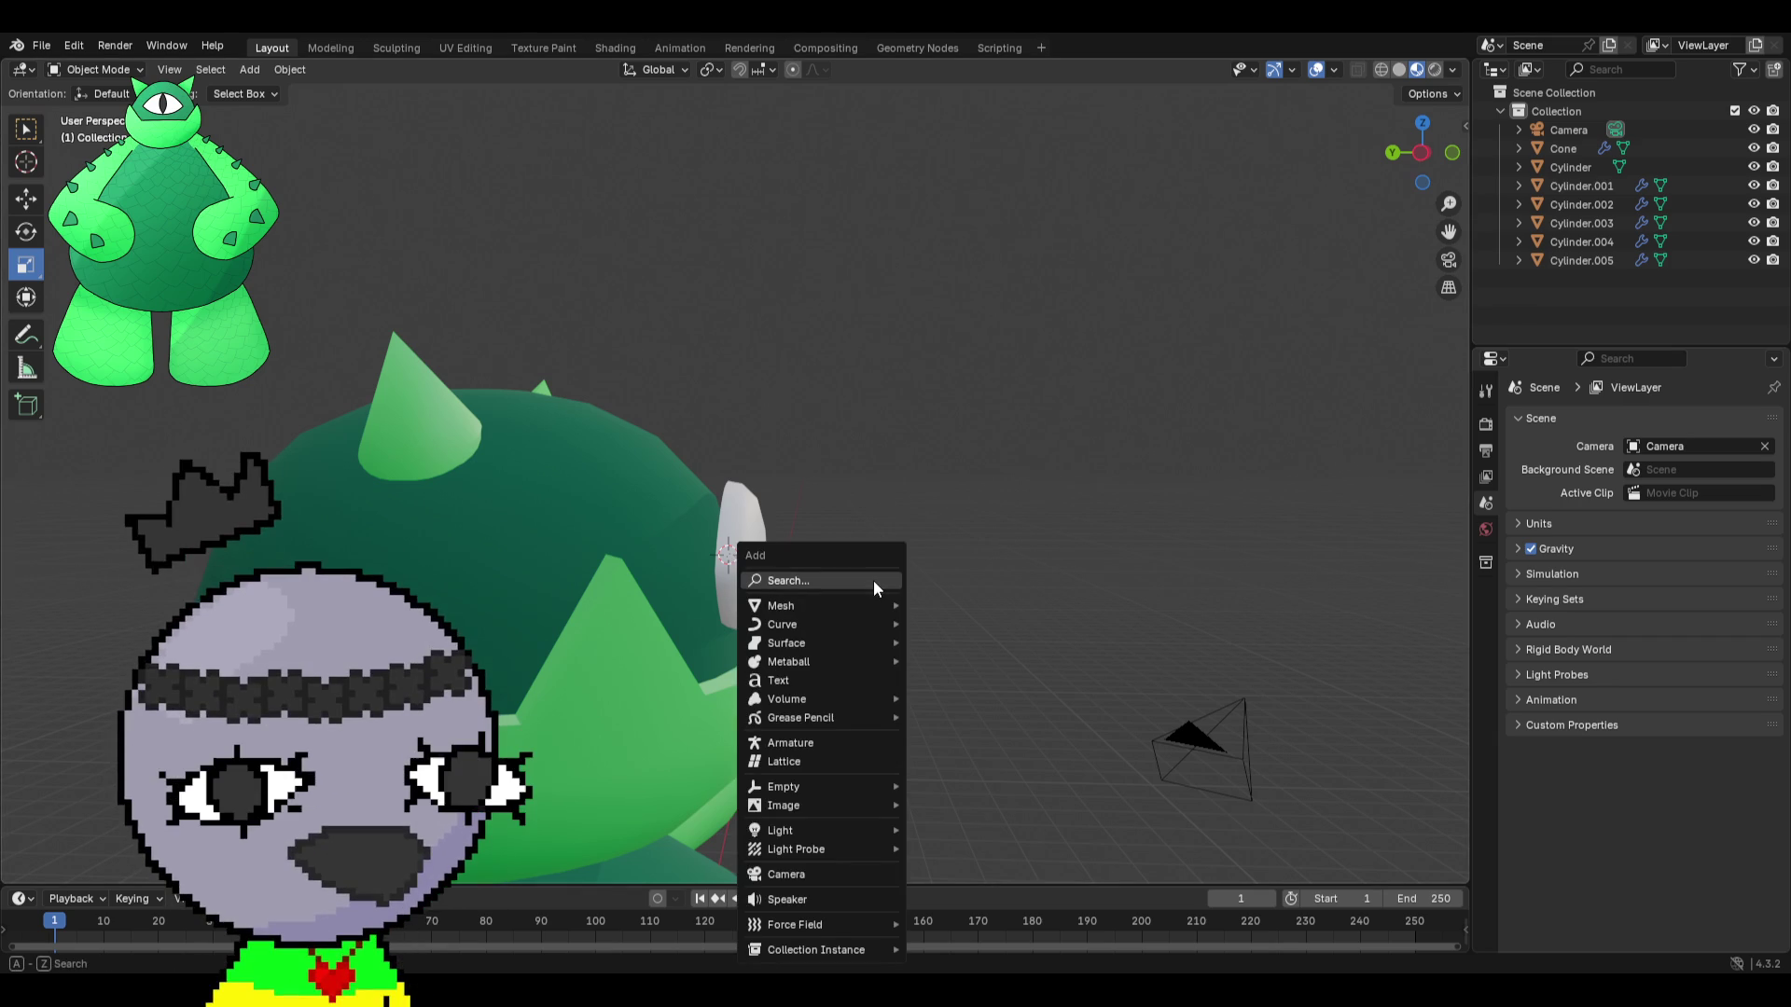
{"action": "left_click", "coordinate": [831, 764]}
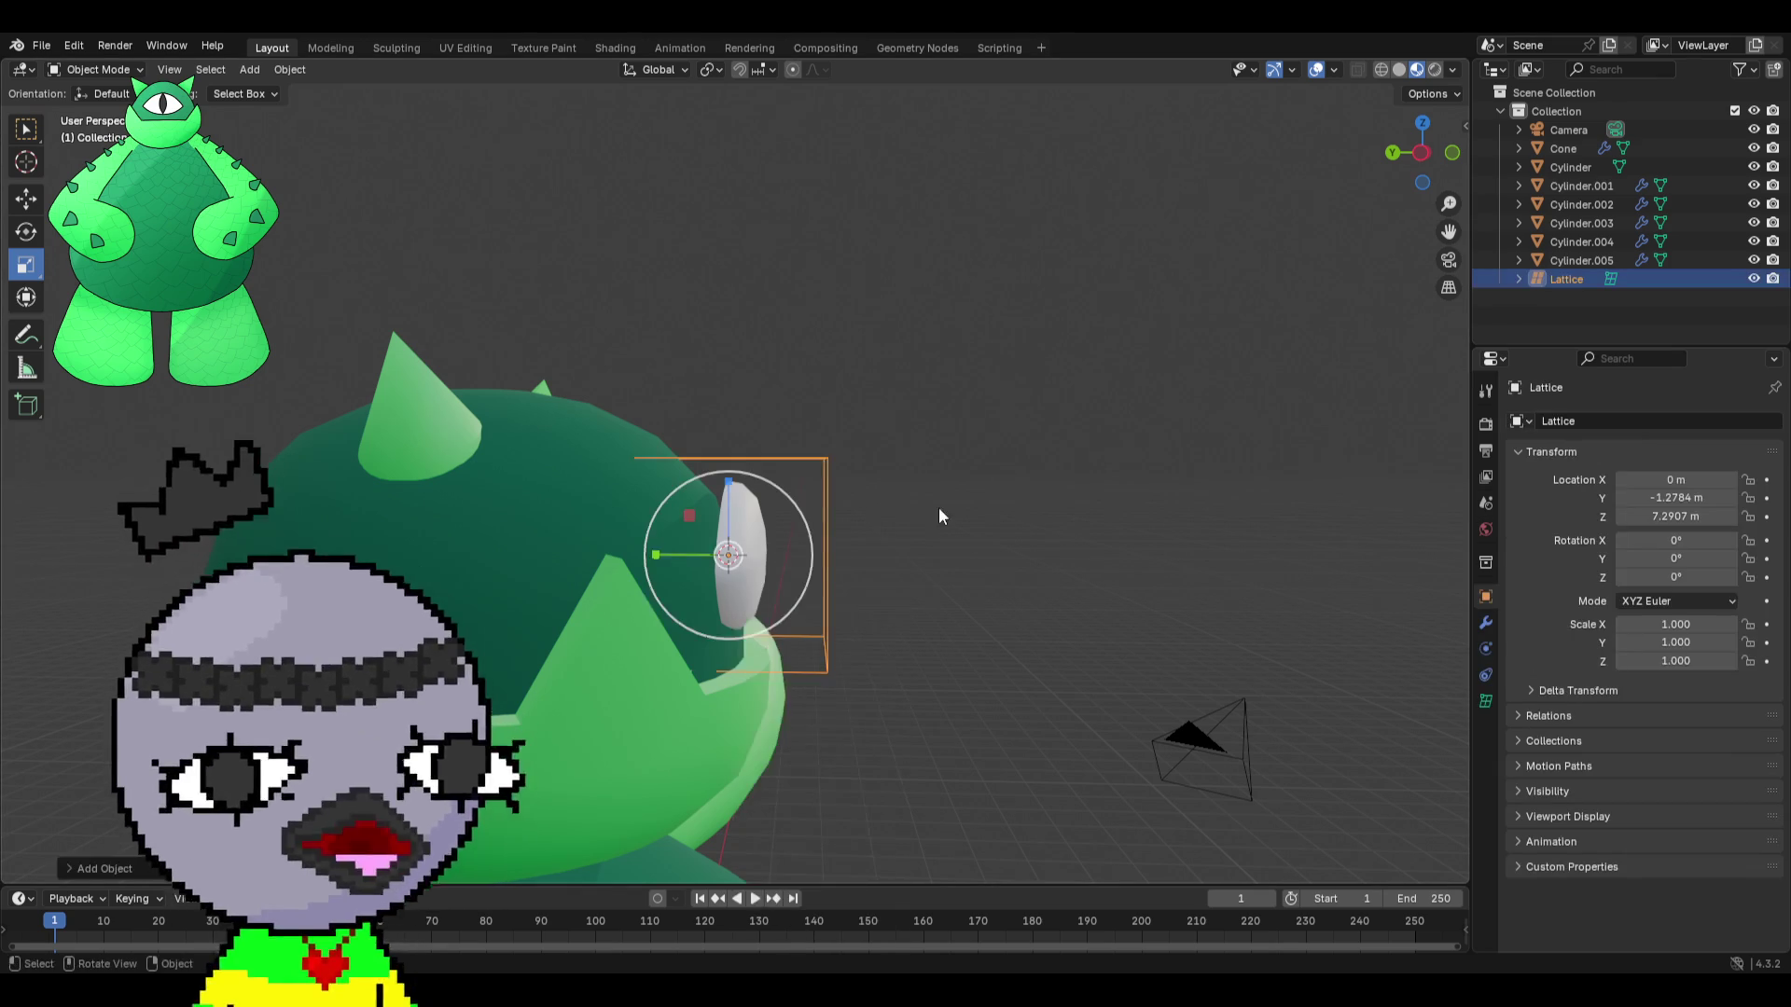
{"action": "scroll", "coordinate": [910, 537], "scroll_direction": "up", "scroll_amount": 2}
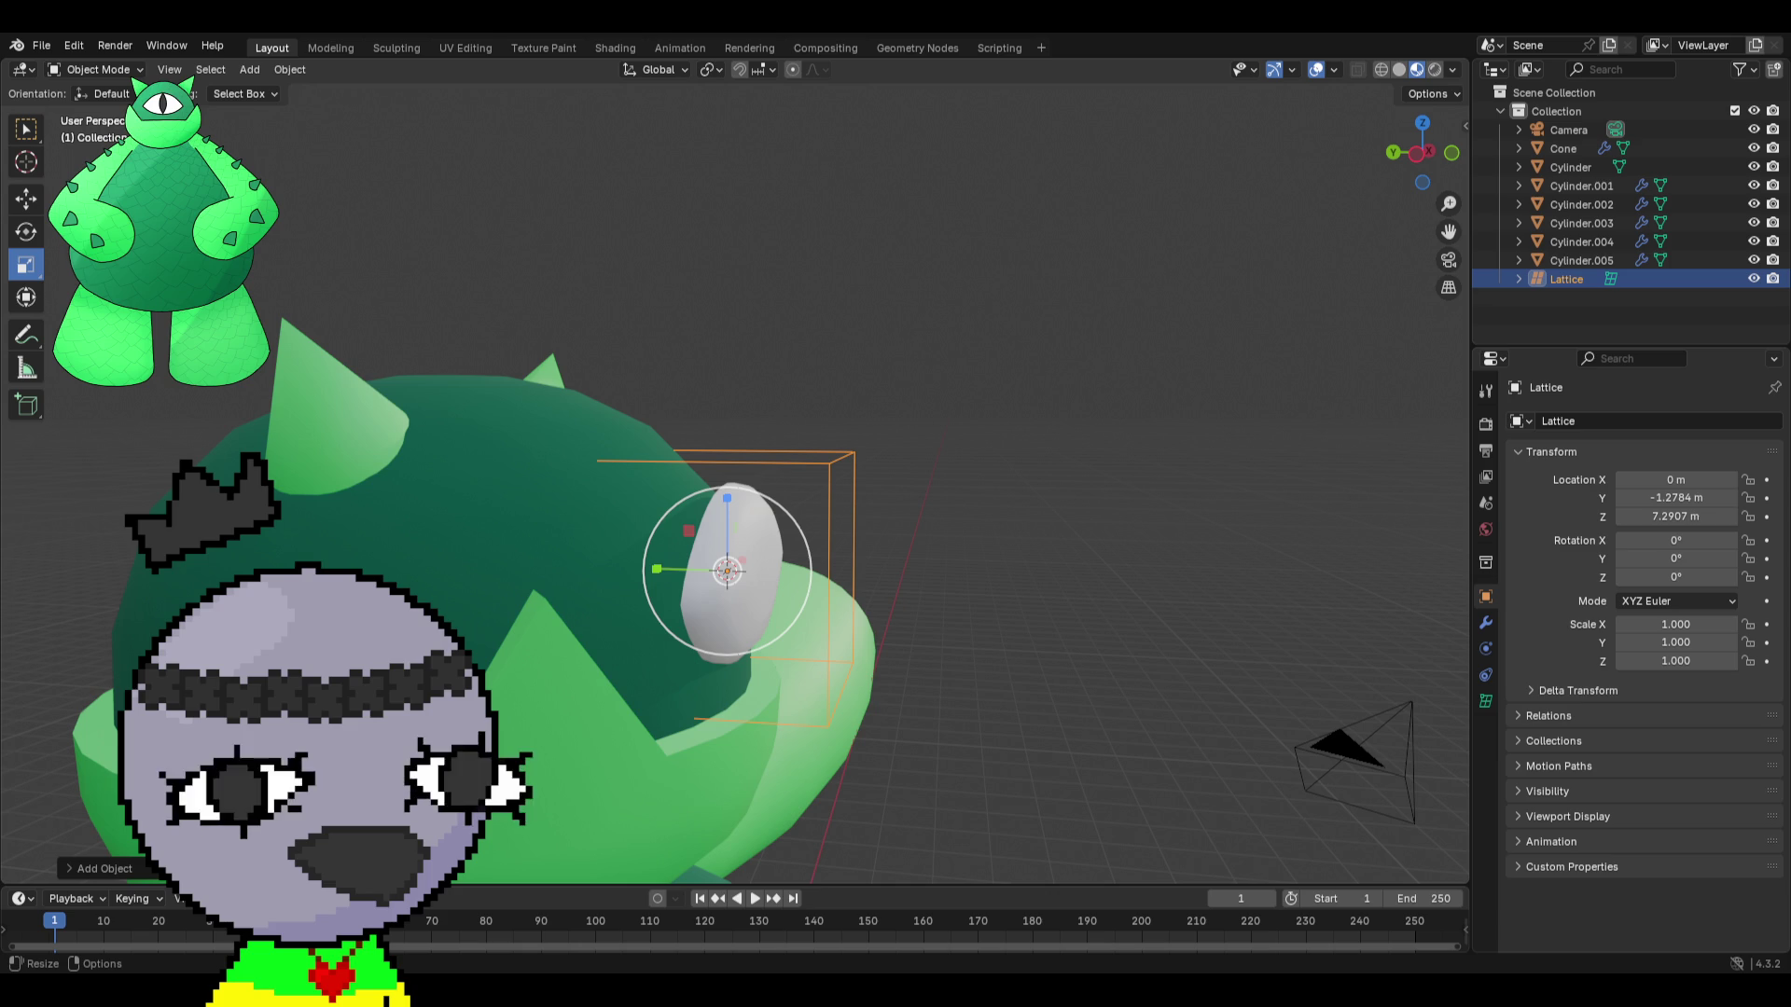
{"action": "mouse_move", "coordinate": [709, 480]}
{"action": "middle_mouse_down"}
{"action": "mouse_move", "coordinate": [656, 494]}
{"action": "mouse_move", "coordinate": [943, 388]}
{"action": "mouse_move", "coordinate": [851, 412]}
{"action": "middle_mouse_up"}
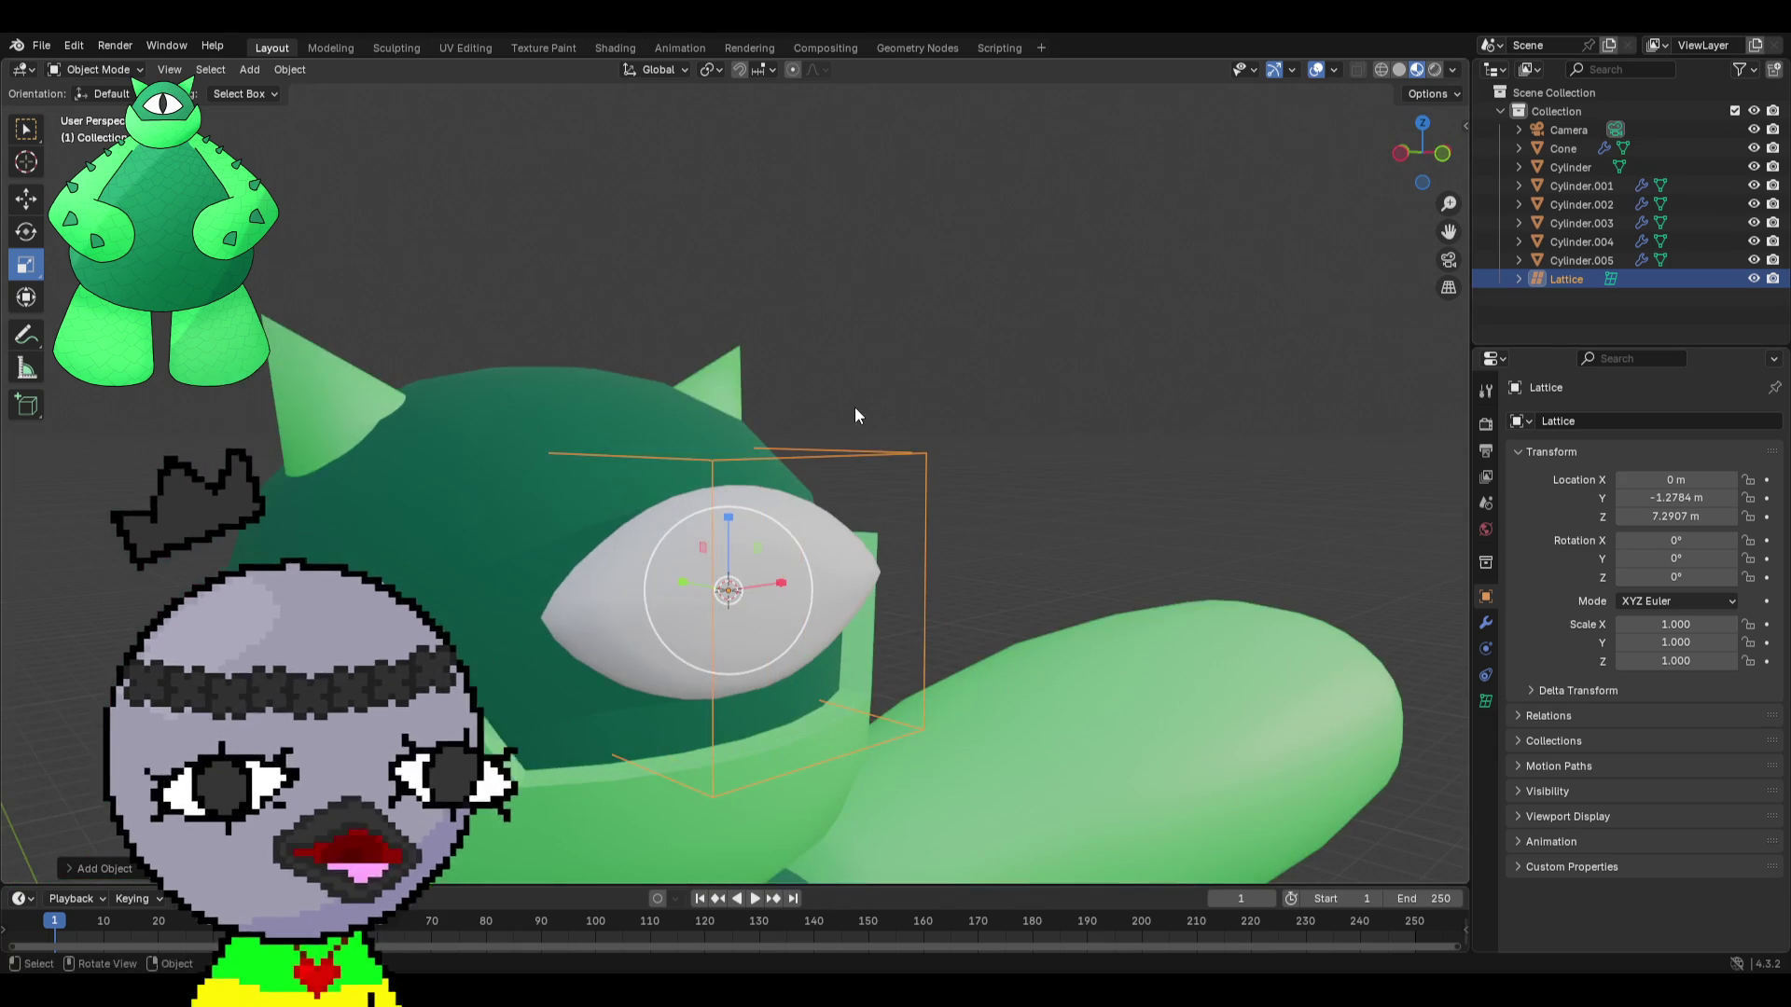
Switch to front view and set the lattice's V resolution to 1.
{"action": "left_click", "coordinate": [1430, 155]}
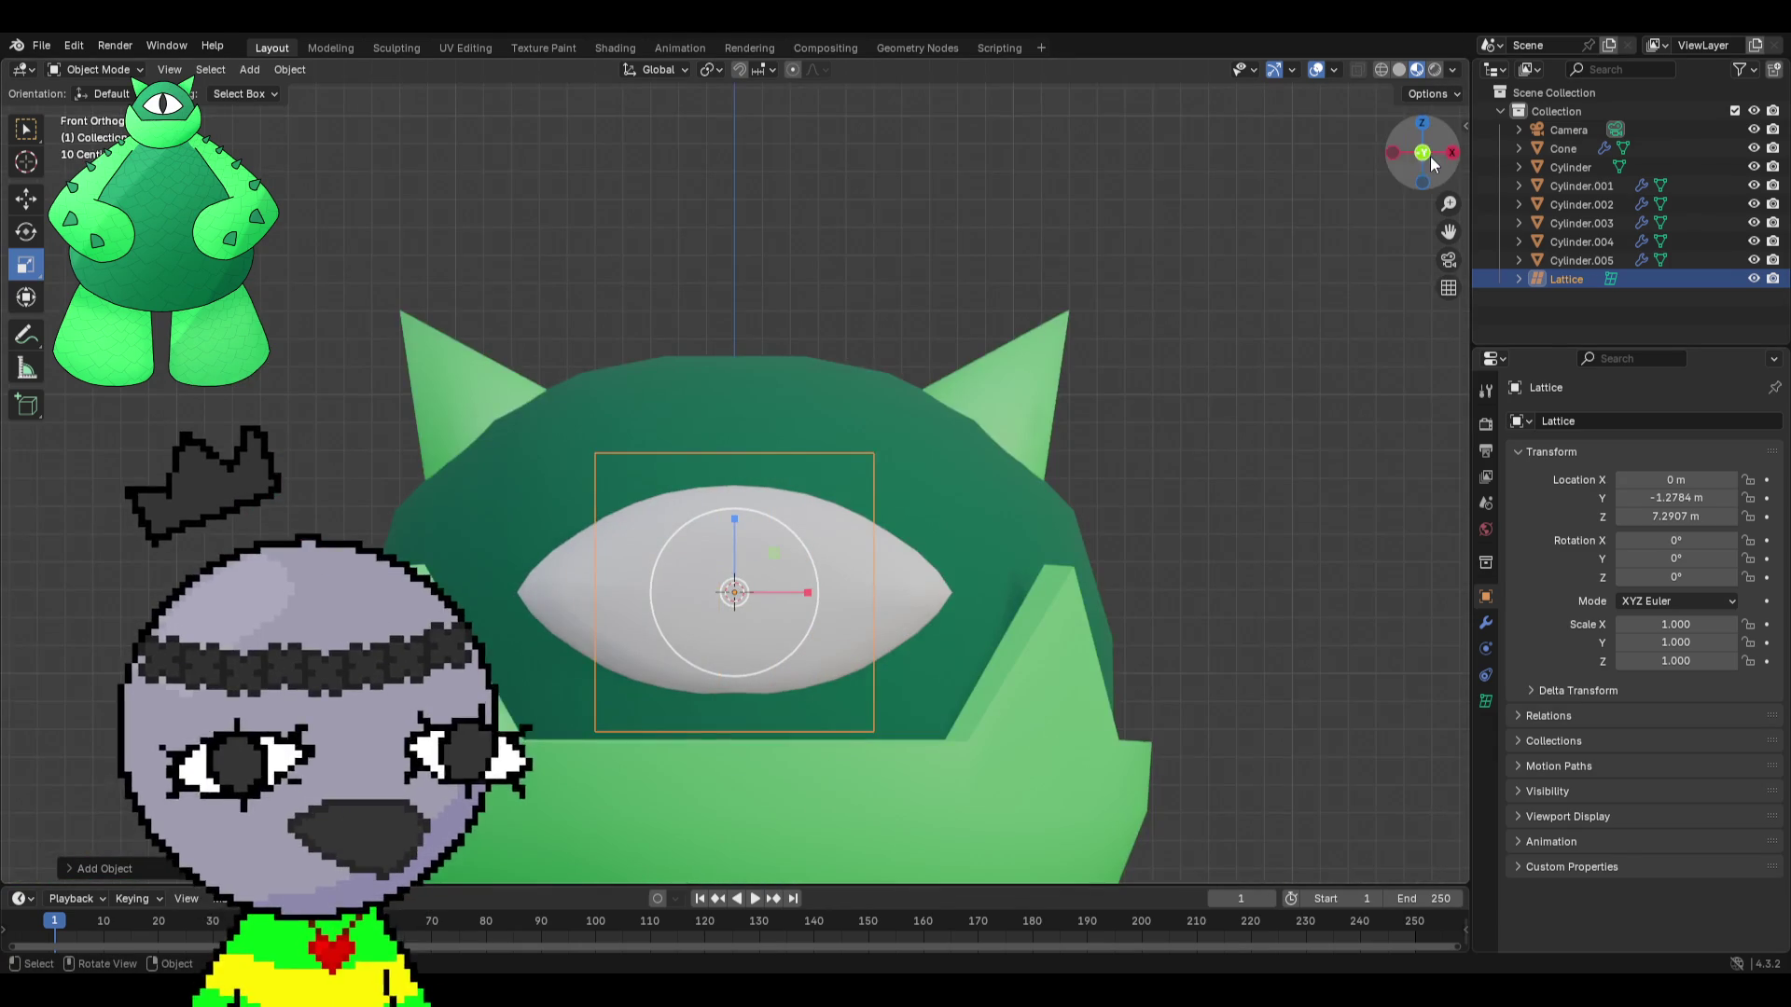
{"action": "left_click", "coordinate": [1486, 700]}
{"action": "left_click", "coordinate": [1677, 498]}
{"action": "type", "text": "1"}
{"action": "key", "text": "Return"}
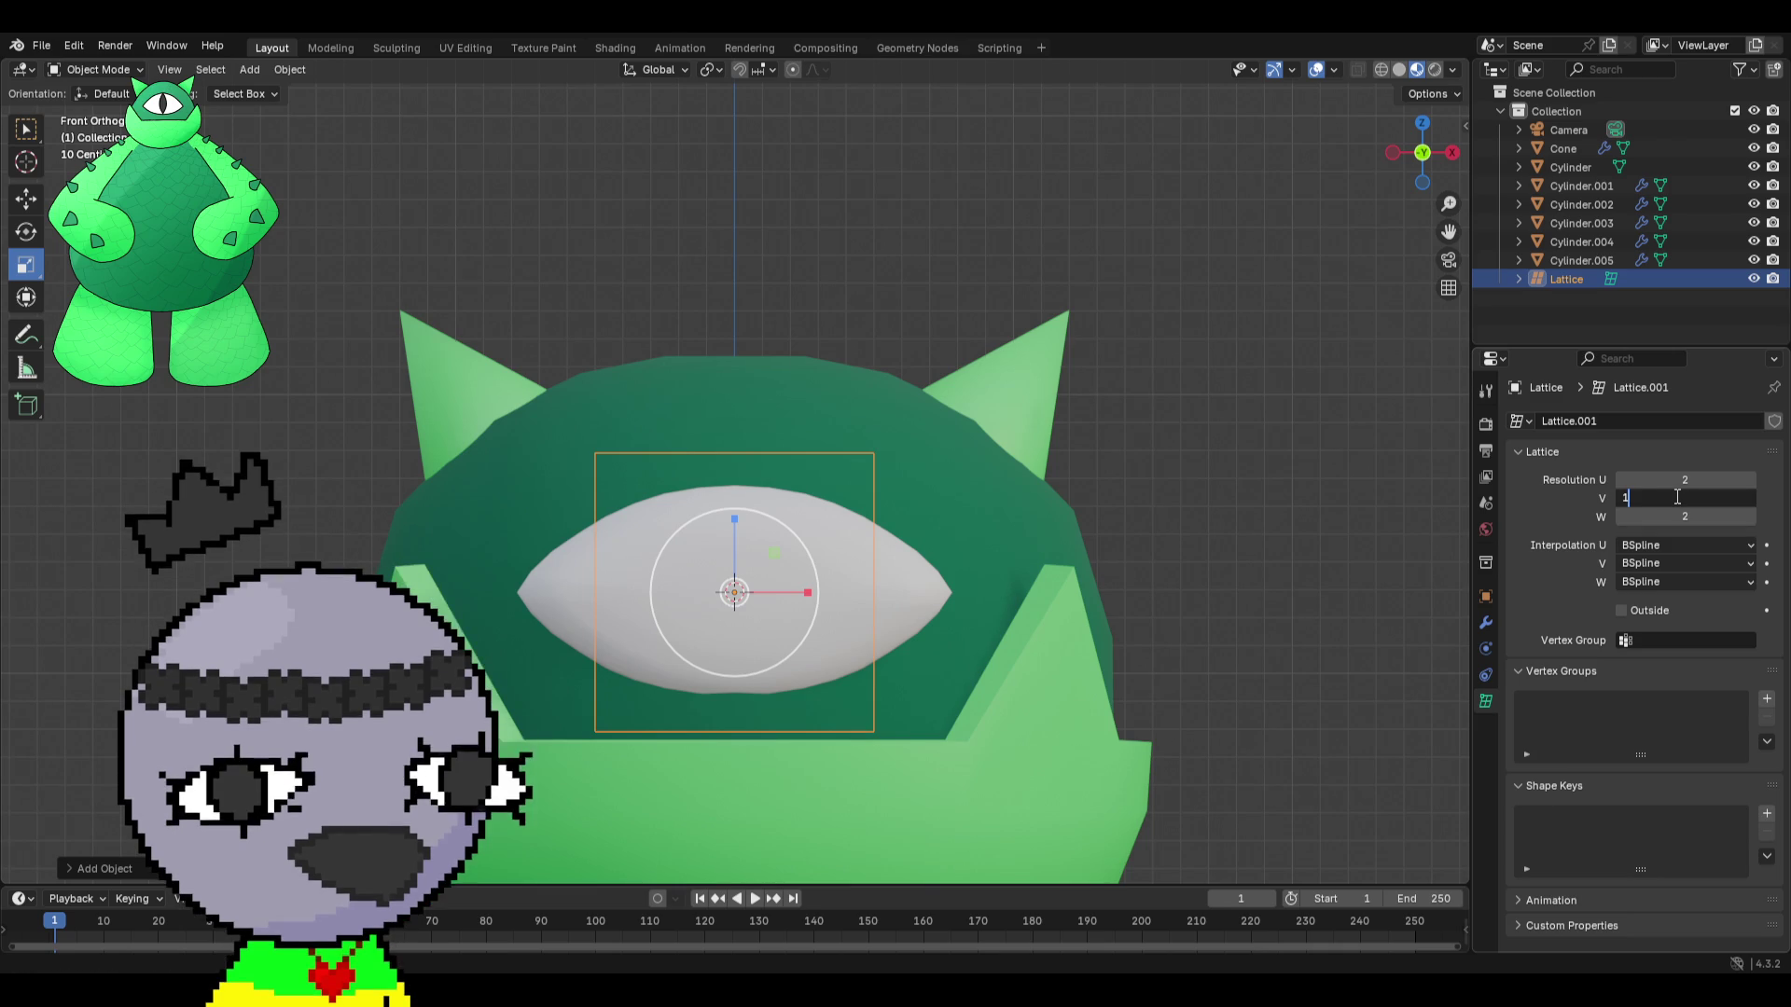
{"action": "mouse_move", "coordinate": [1353, 518]}
{"action": "middle_mouse_down"}
{"action": "mouse_move", "coordinate": [1024, 531]}
{"action": "mouse_move", "coordinate": [1048, 541]}
{"action": "mouse_move", "coordinate": [960, 552]}
{"action": "middle_mouse_up"}
Try out different U, V and W lattice resolutions, returning V to 1.
{"action": "middle_click_drag", "start_coordinate": [1276, 485], "coordinate": [1139, 472]}
{"action": "left_click", "coordinate": [1750, 480]}
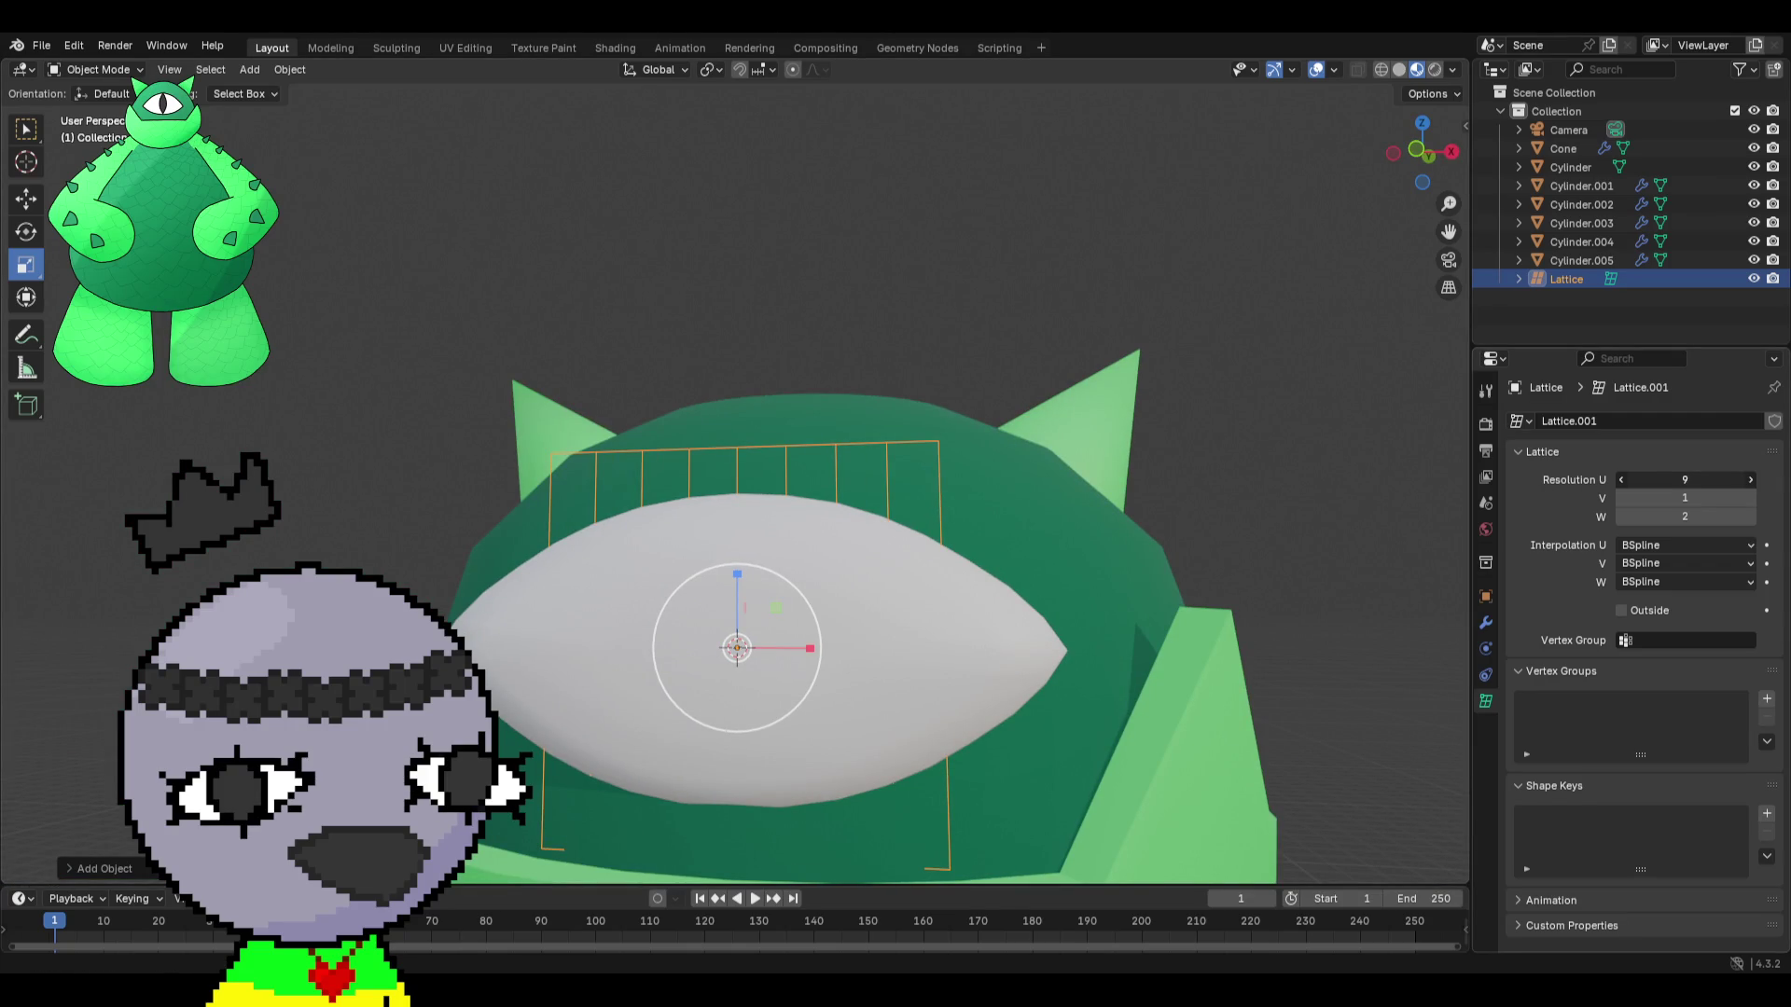
{"action": "left_click", "coordinate": [1621, 481]}
{"action": "left_click", "coordinate": [1750, 498]}
{"action": "left_click", "coordinate": [1750, 498]}
{"action": "left_click", "coordinate": [1750, 498]}
{"action": "middle_click_drag", "start_coordinate": [1007, 476], "coordinate": [896, 466]}
{"action": "left_click_drag", "start_coordinate": [1744, 498], "coordinate": [1670, 498]}
{"action": "left_click", "coordinate": [1750, 517]}
{"action": "left_click", "coordinate": [1750, 516]}
{"action": "left_click", "coordinate": [1750, 517]}
{"action": "left_click", "coordinate": [1750, 517]}
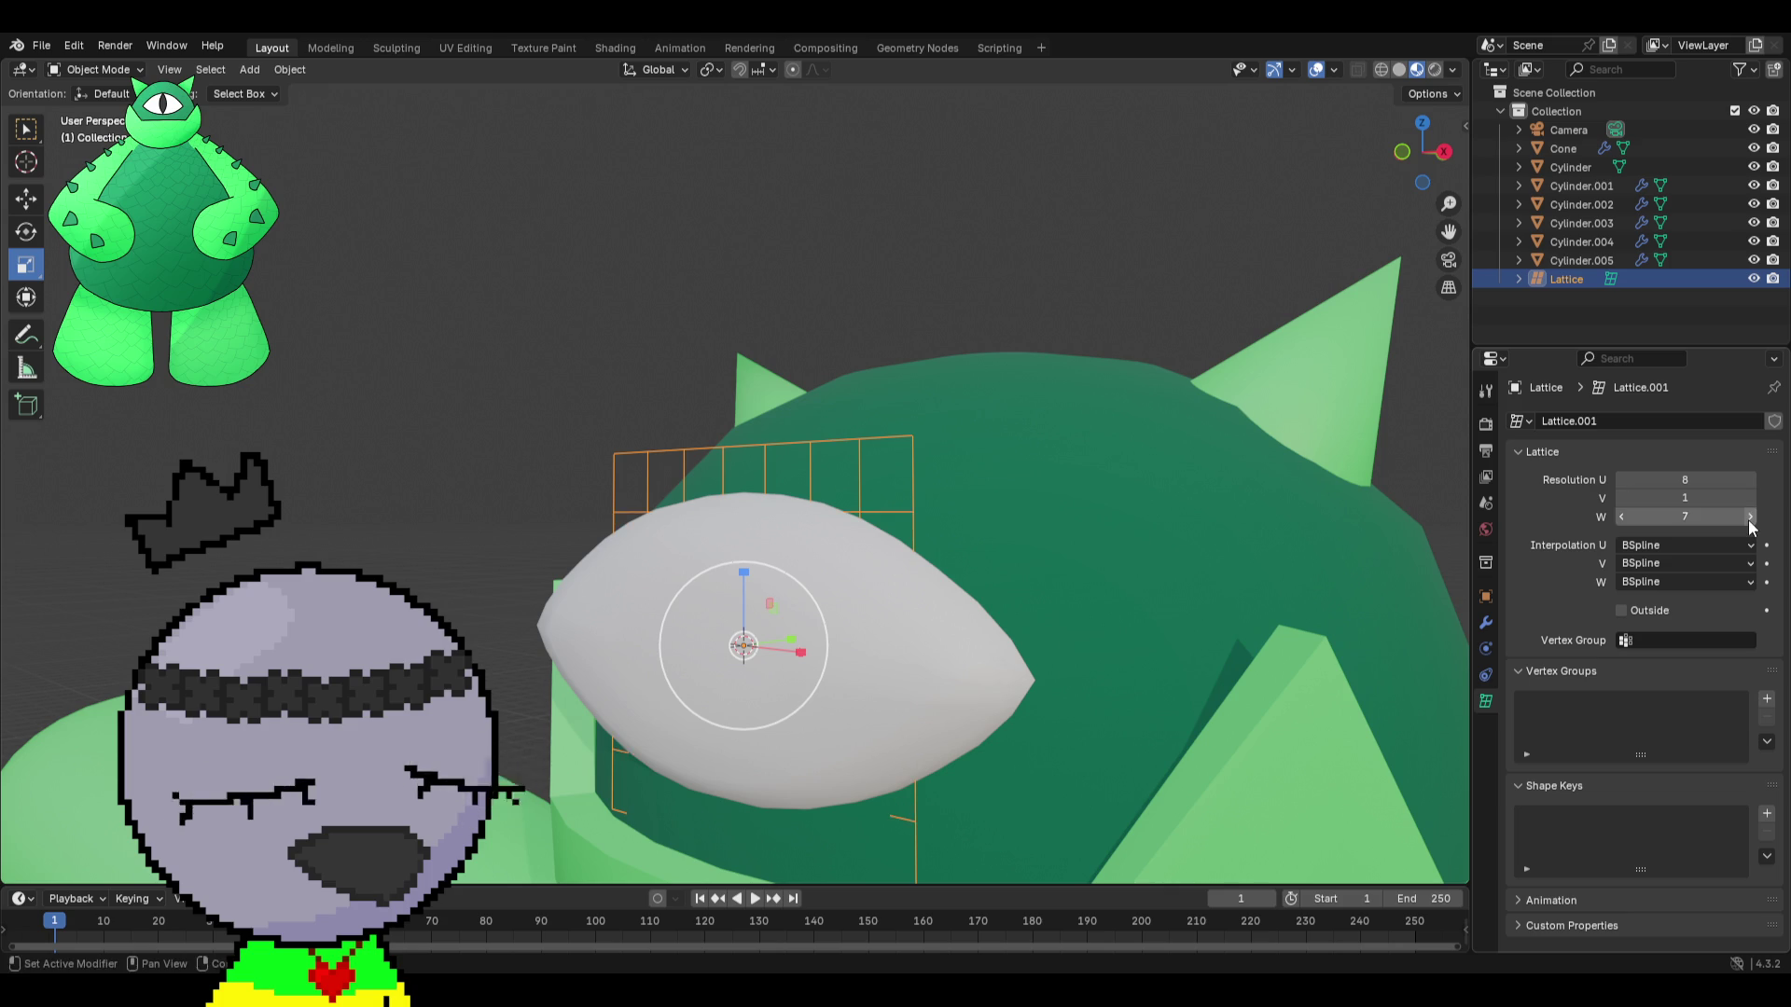
{"action": "left_click", "coordinate": [1750, 517]}
{"action": "middle_click_drag", "start_coordinate": [1222, 487], "coordinate": [1323, 487]}
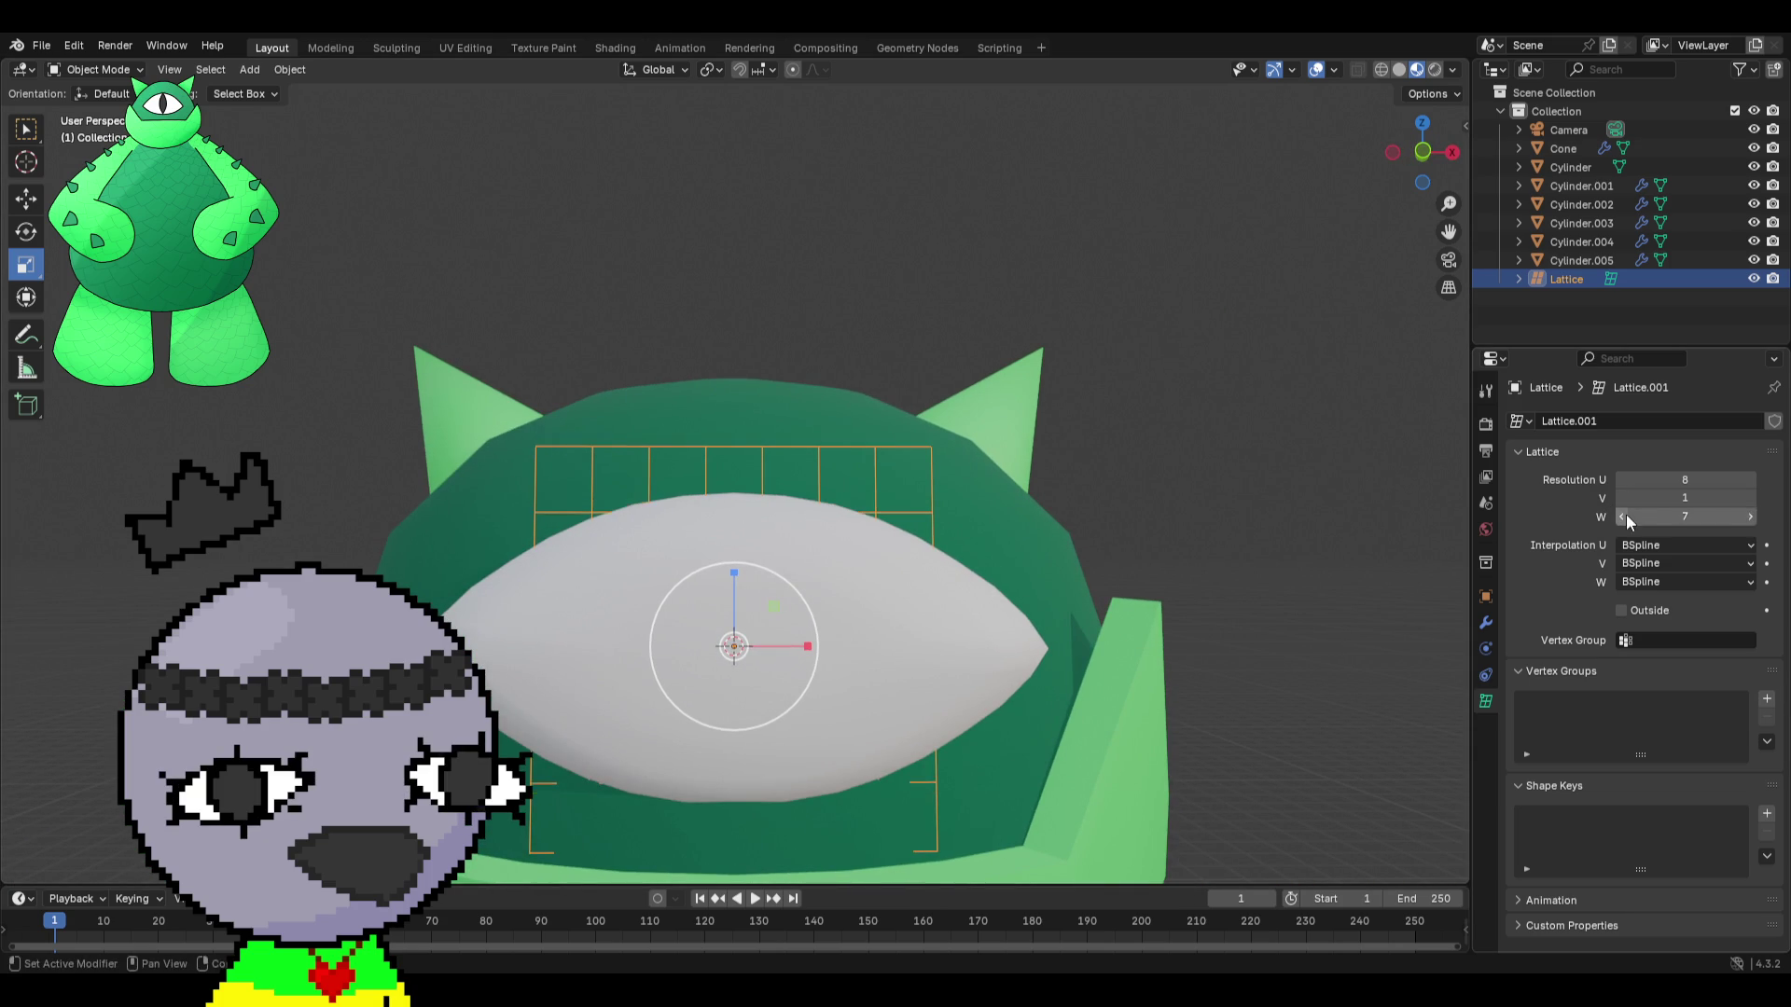
Scale the lattice flatter along Z and wider along X to frame the eye.
{"action": "mouse_move", "coordinate": [732, 581]}
{"action": "left_mouse_down"}
{"action": "mouse_move", "coordinate": [736, 602]}
{"action": "mouse_move", "coordinate": [852, 651]}
{"action": "left_mouse_up"}
{"action": "key", "text": "Escape"}
{"action": "mouse_move", "coordinate": [845, 625]}
{"action": "middle_mouse_down"}
{"action": "mouse_move", "coordinate": [946, 620]}
{"action": "mouse_move", "coordinate": [826, 597]}
{"action": "mouse_move", "coordinate": [844, 602]}
{"action": "middle_mouse_up"}
{"action": "mouse_move", "coordinate": [282, 375]}
{"action": "middle_mouse_down"}
{"action": "mouse_move", "coordinate": [836, 455]}
{"action": "mouse_move", "coordinate": [714, 454]}
{"action": "mouse_move", "coordinate": [795, 422]}
{"action": "mouse_move", "coordinate": [584, 459]}
{"action": "middle_mouse_up"}
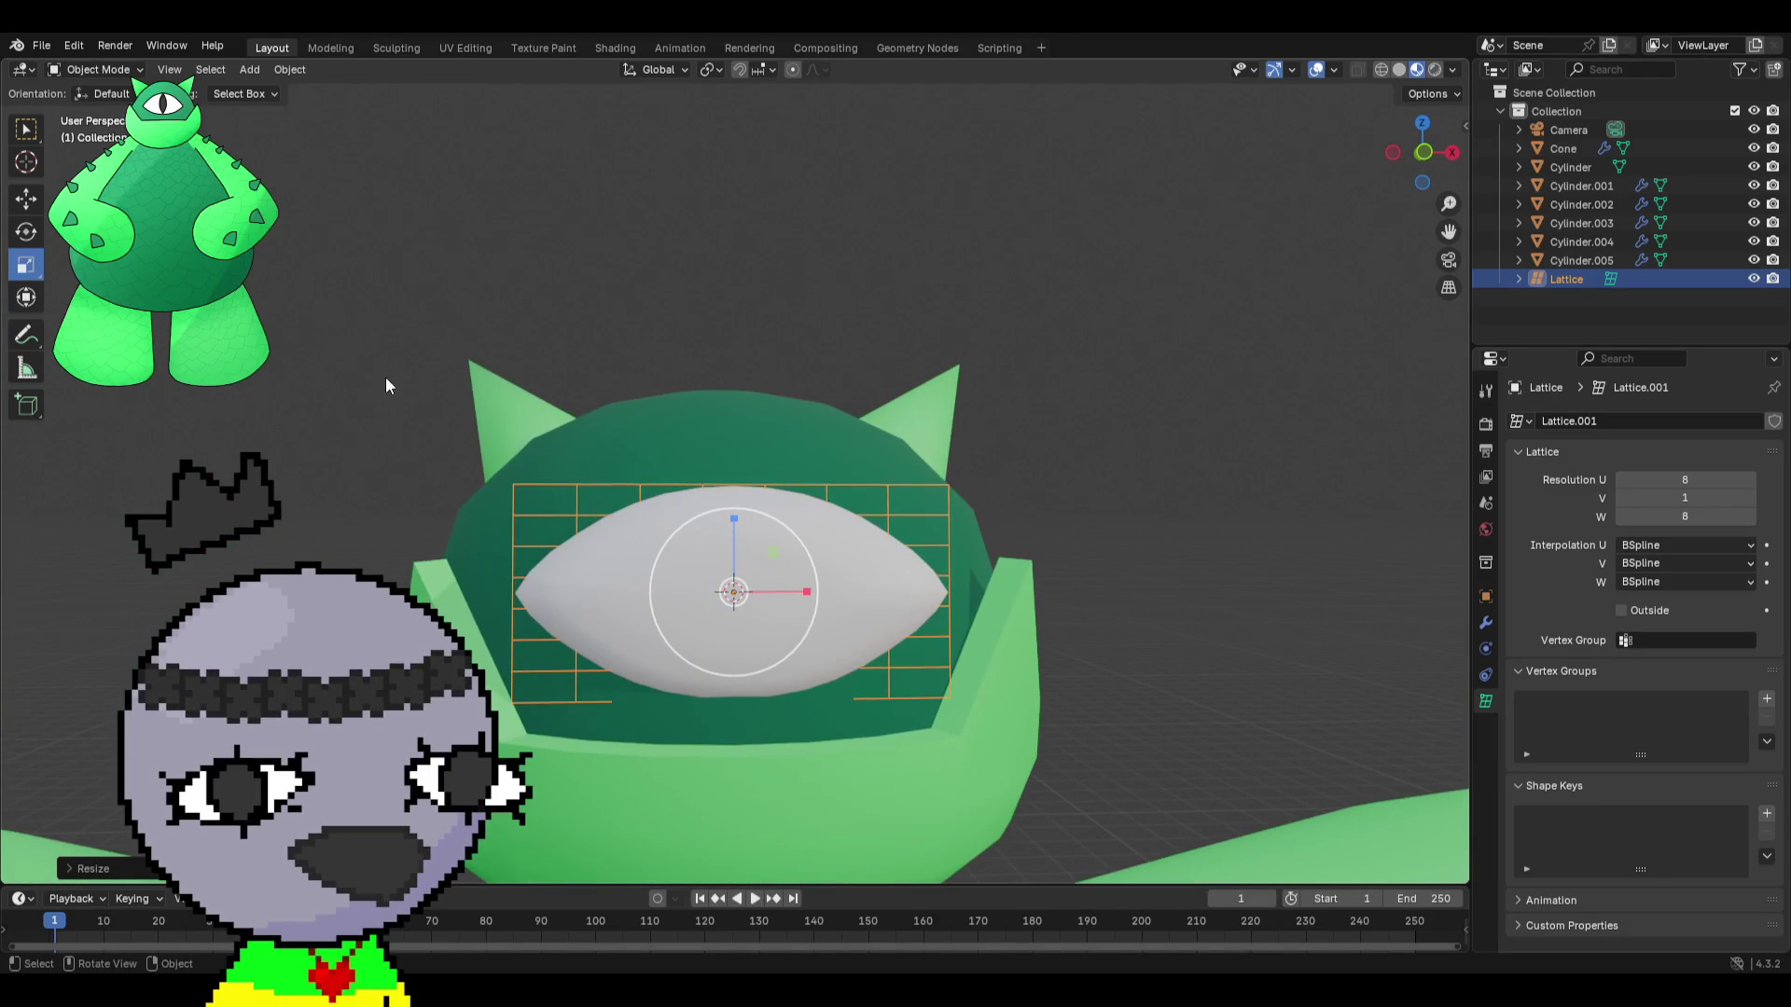
{"action": "left_click_drag", "start_coordinate": [734, 520], "coordinate": [734, 513]}
Set the lattice resolution to U 11 and W 6.
{"action": "left_click", "coordinate": [1751, 479]}
{"action": "left_click", "coordinate": [1750, 479]}
{"action": "left_click", "coordinate": [1751, 479]}
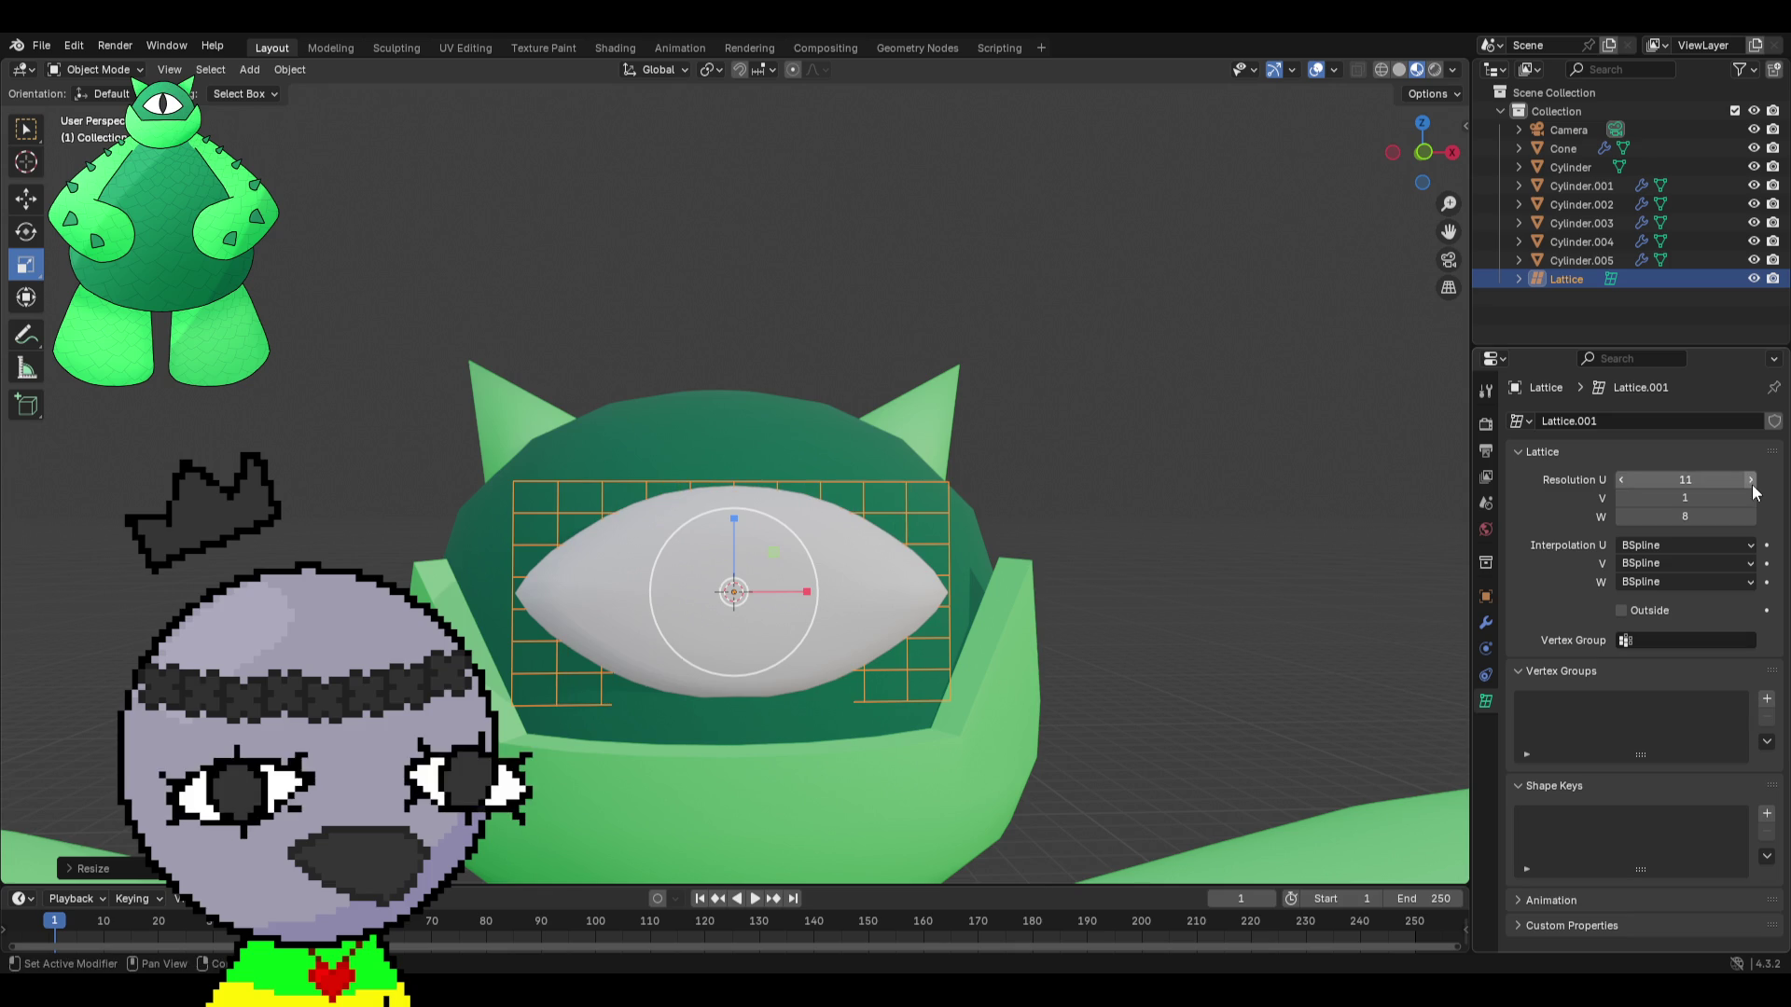
{"action": "left_click", "coordinate": [1623, 480]}
{"action": "left_click", "coordinate": [1751, 517]}
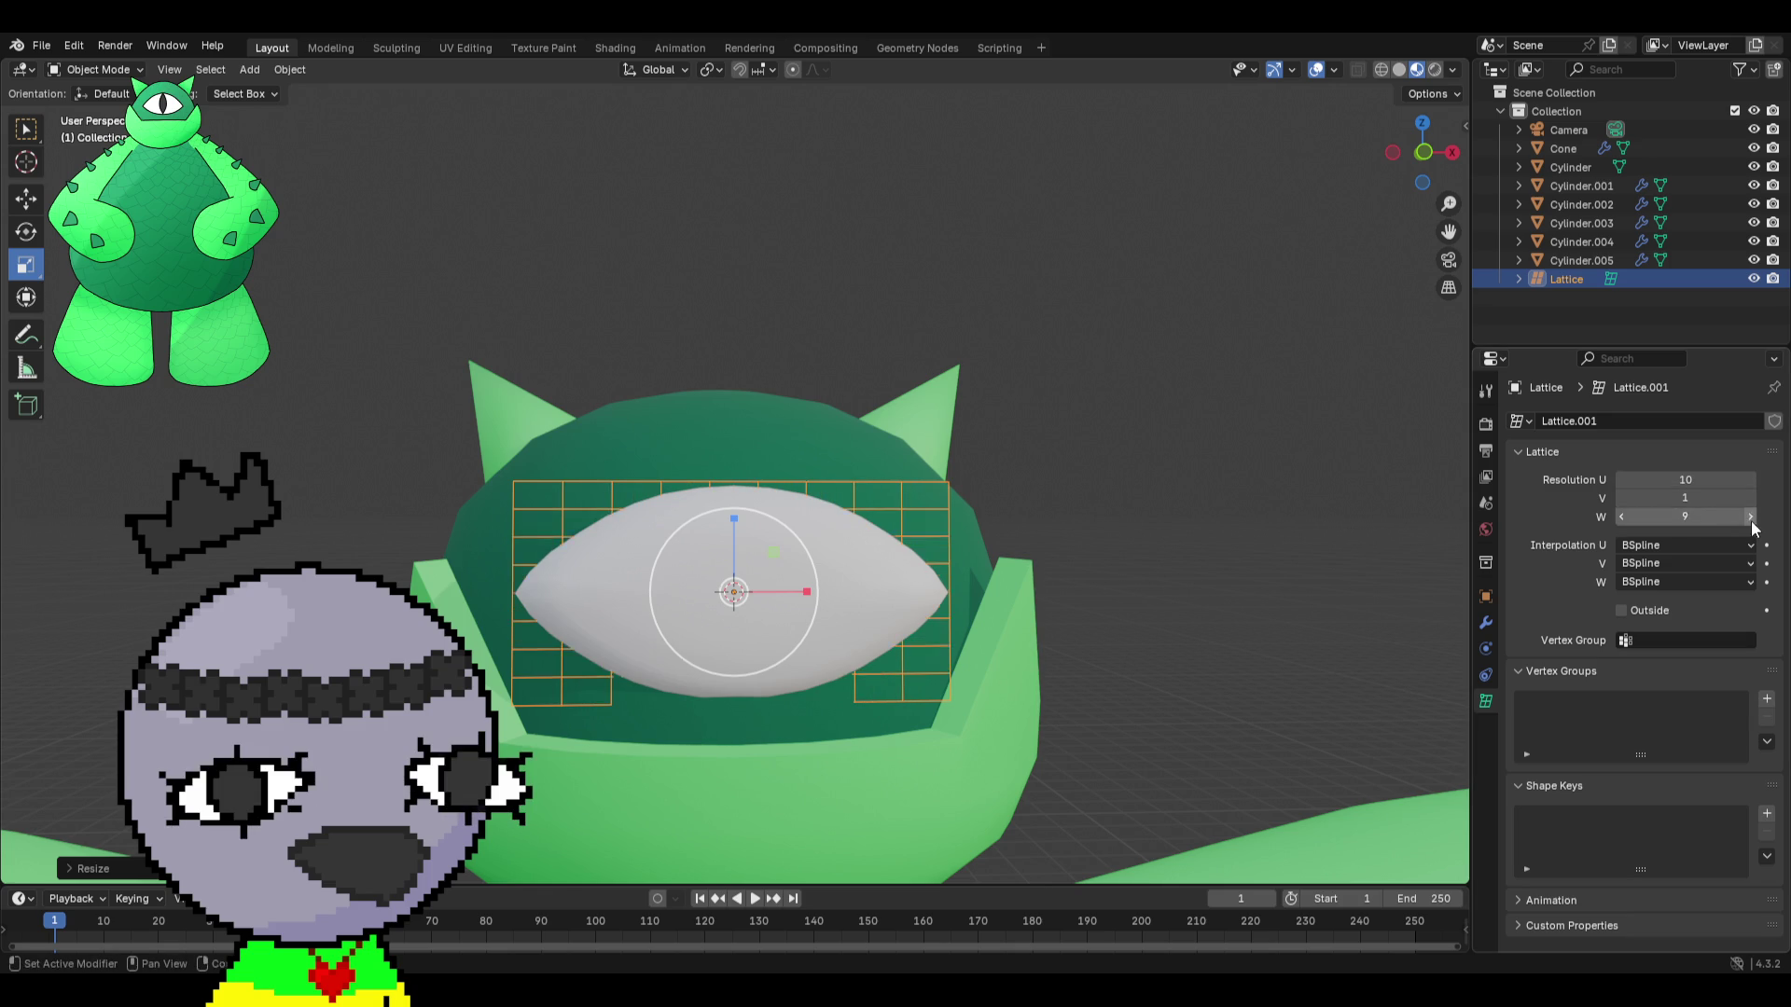
{"action": "left_click", "coordinate": [1622, 516]}
{"action": "left_click", "coordinate": [1622, 517]}
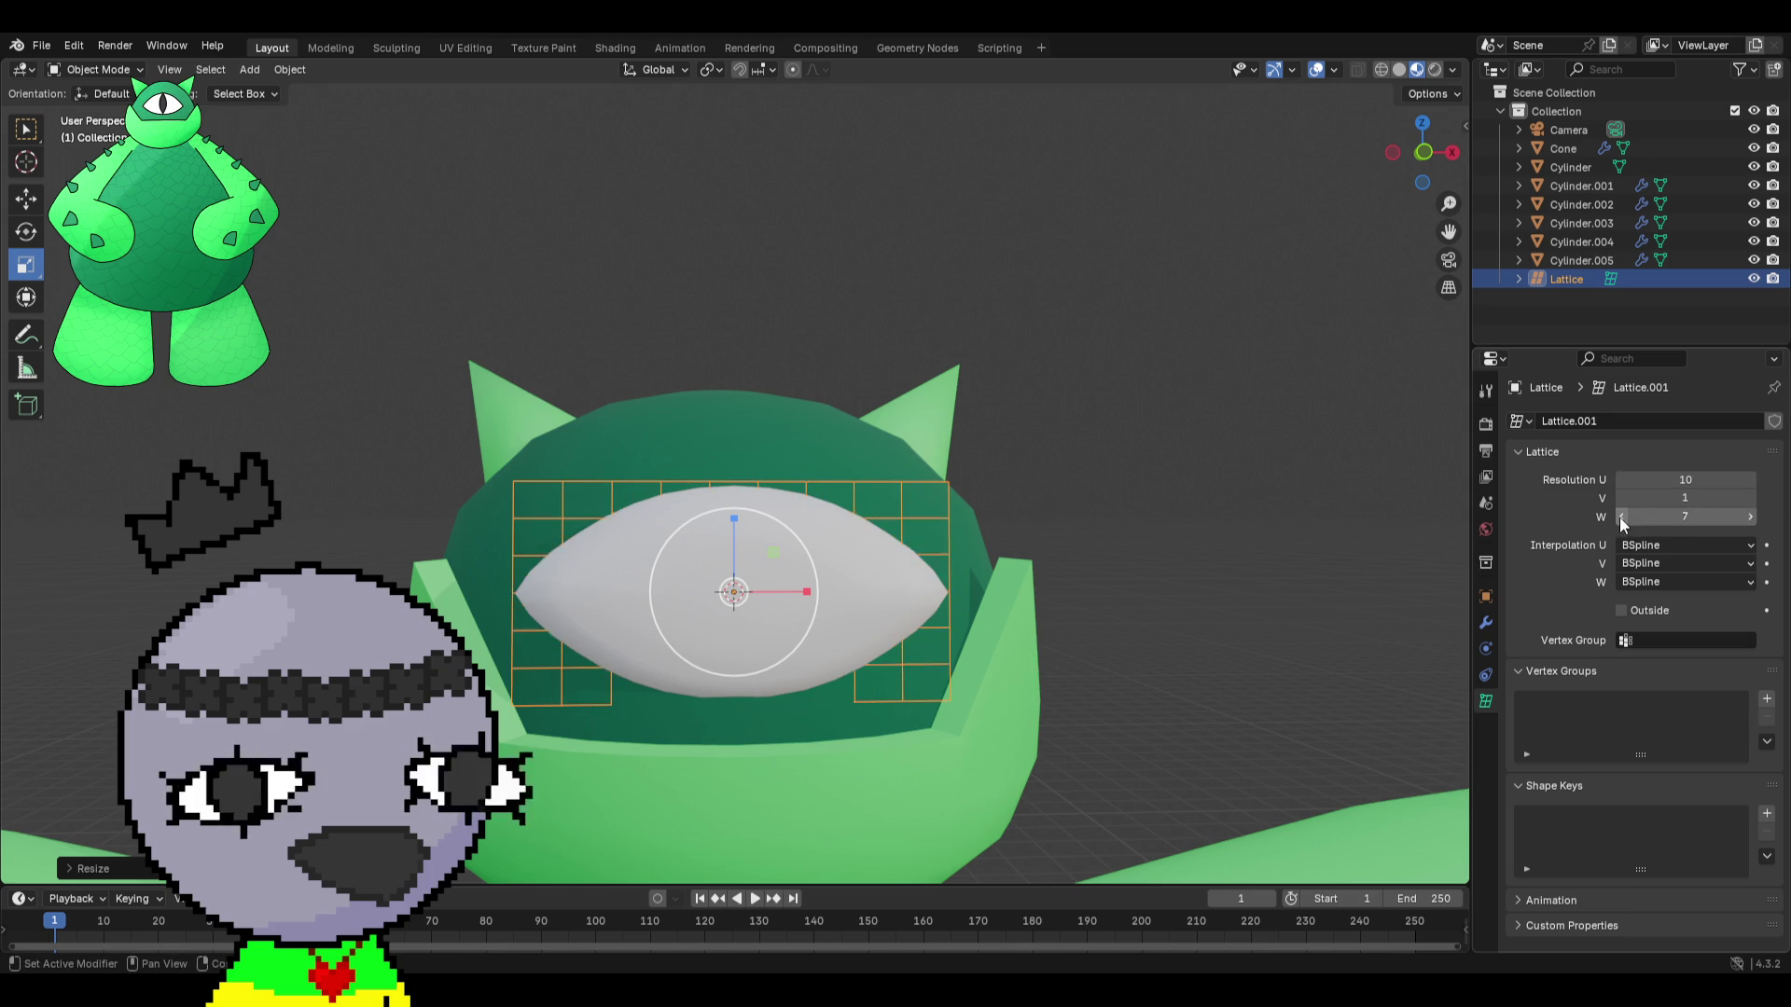
{"action": "left_click", "coordinate": [1621, 516]}
{"action": "left_click", "coordinate": [1751, 480]}
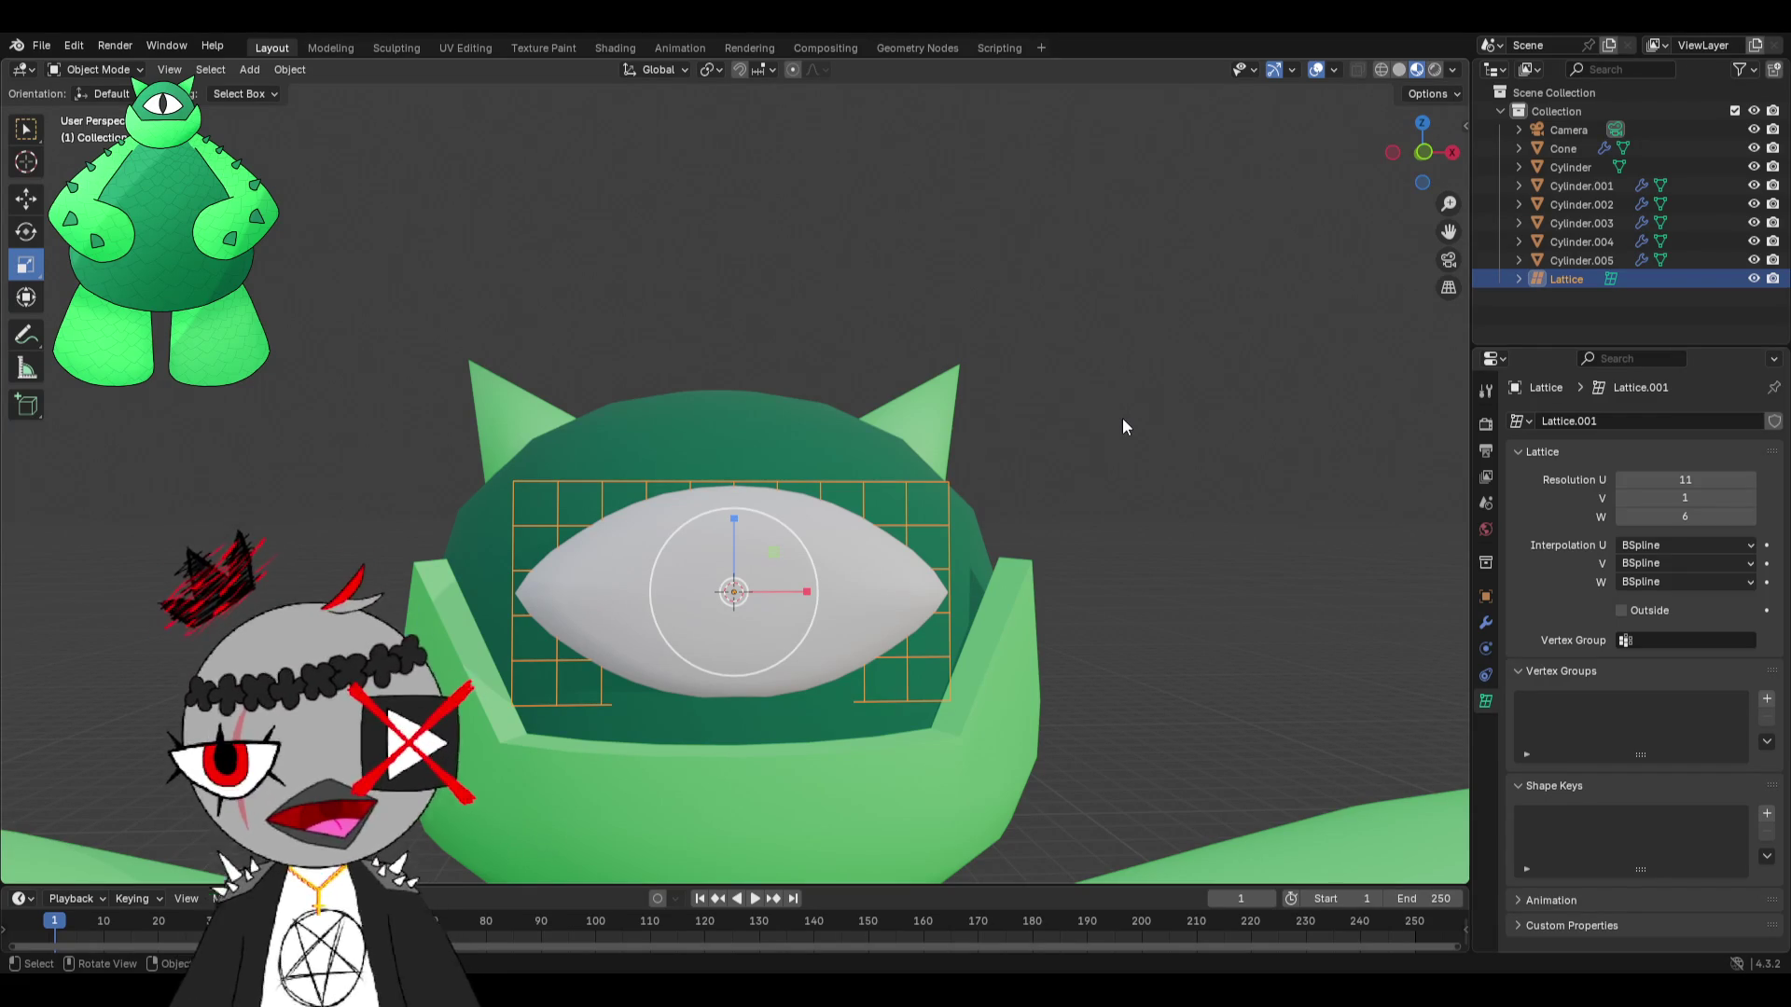
{"action": "mouse_move", "coordinate": [1179, 484]}
{"action": "middle_mouse_down"}
{"action": "mouse_move", "coordinate": [1123, 427]}
{"action": "mouse_move", "coordinate": [1159, 495]}
{"action": "middle_mouse_up"}
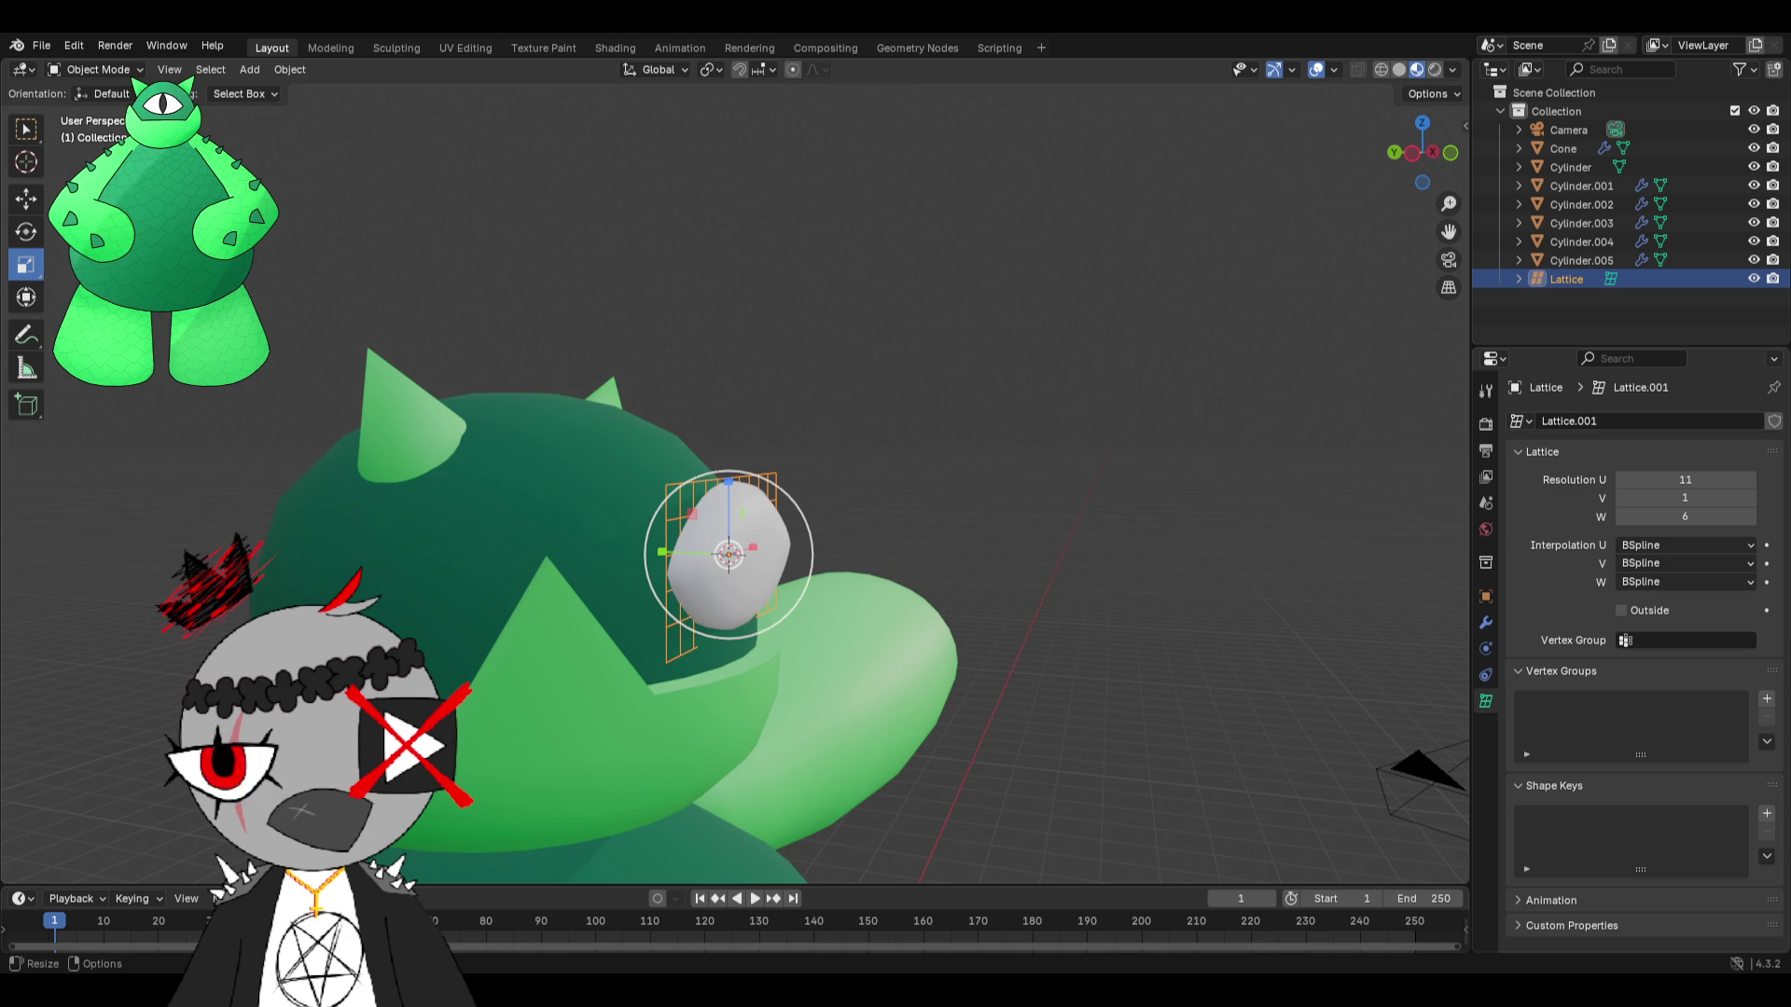
From a side view, select the eye and add the Lattice to the selection.
{"action": "mouse_move", "coordinate": [788, 444]}
{"action": "middle_mouse_down"}
{"action": "mouse_move", "coordinate": [754, 526]}
{"action": "mouse_move", "coordinate": [901, 461]}
{"action": "middle_mouse_up"}
{"action": "left_click", "coordinate": [756, 528]}
{"action": "left_click", "coordinate": [1567, 279], "text": "shift"}
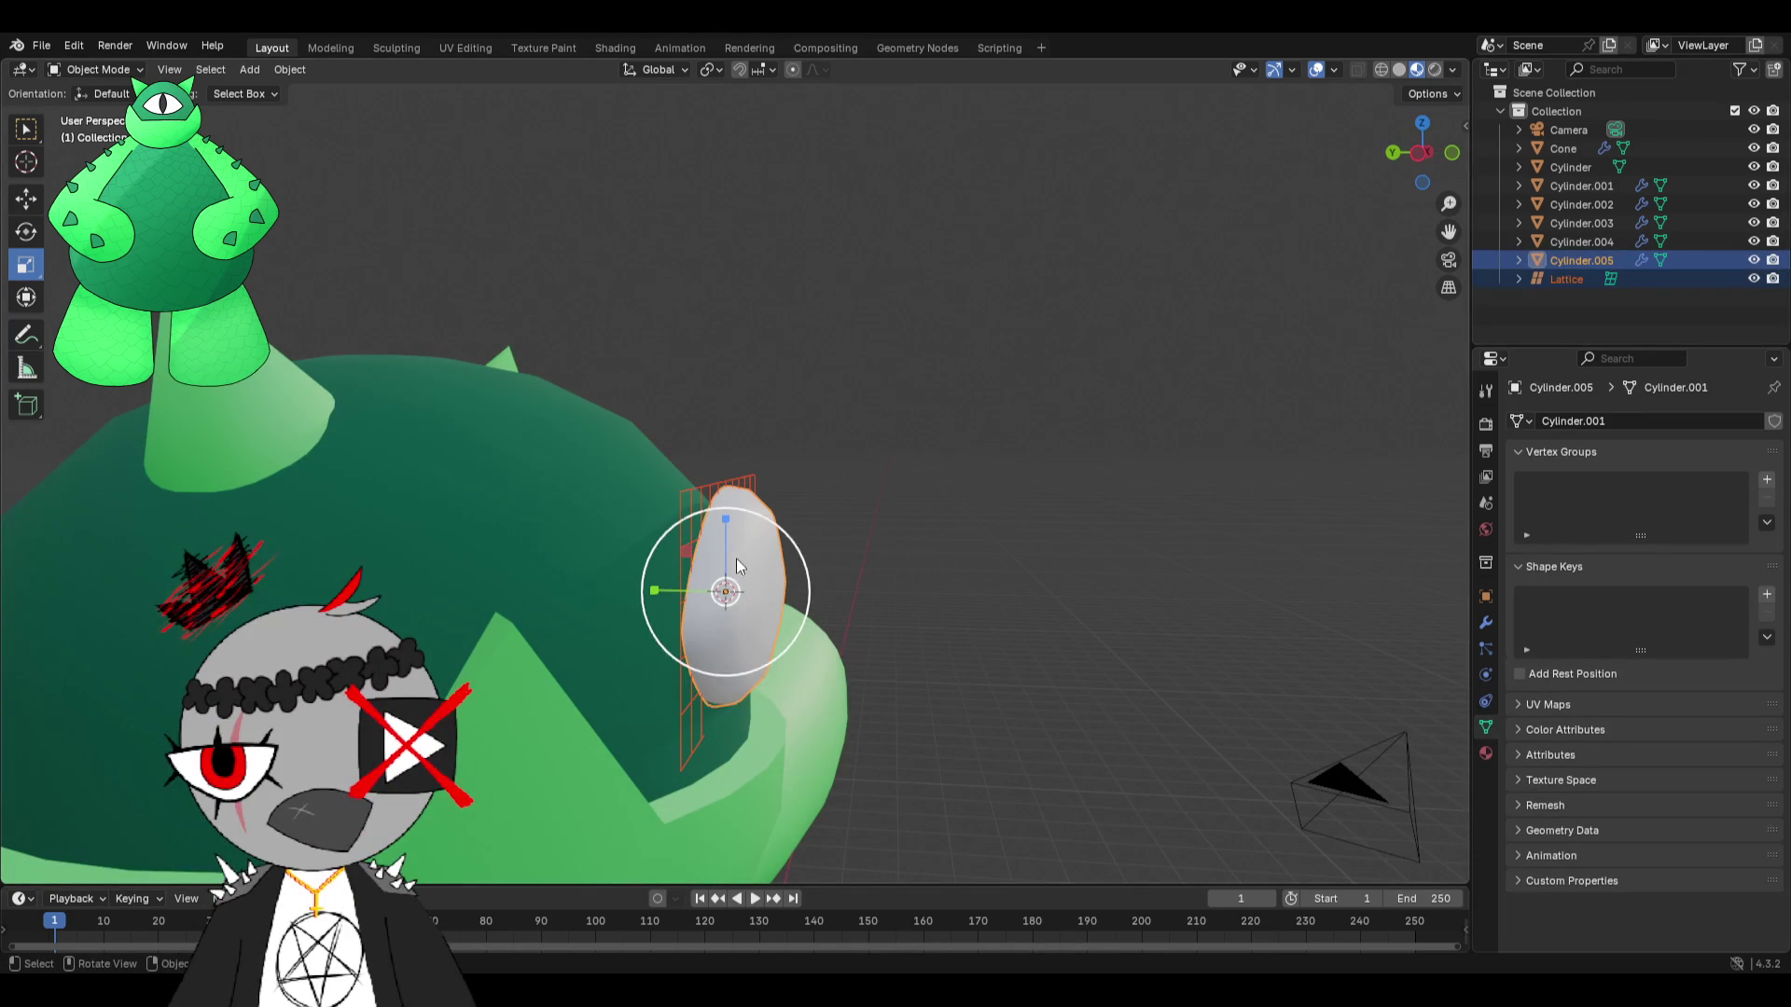
{"action": "left_click", "coordinate": [302, 73]}
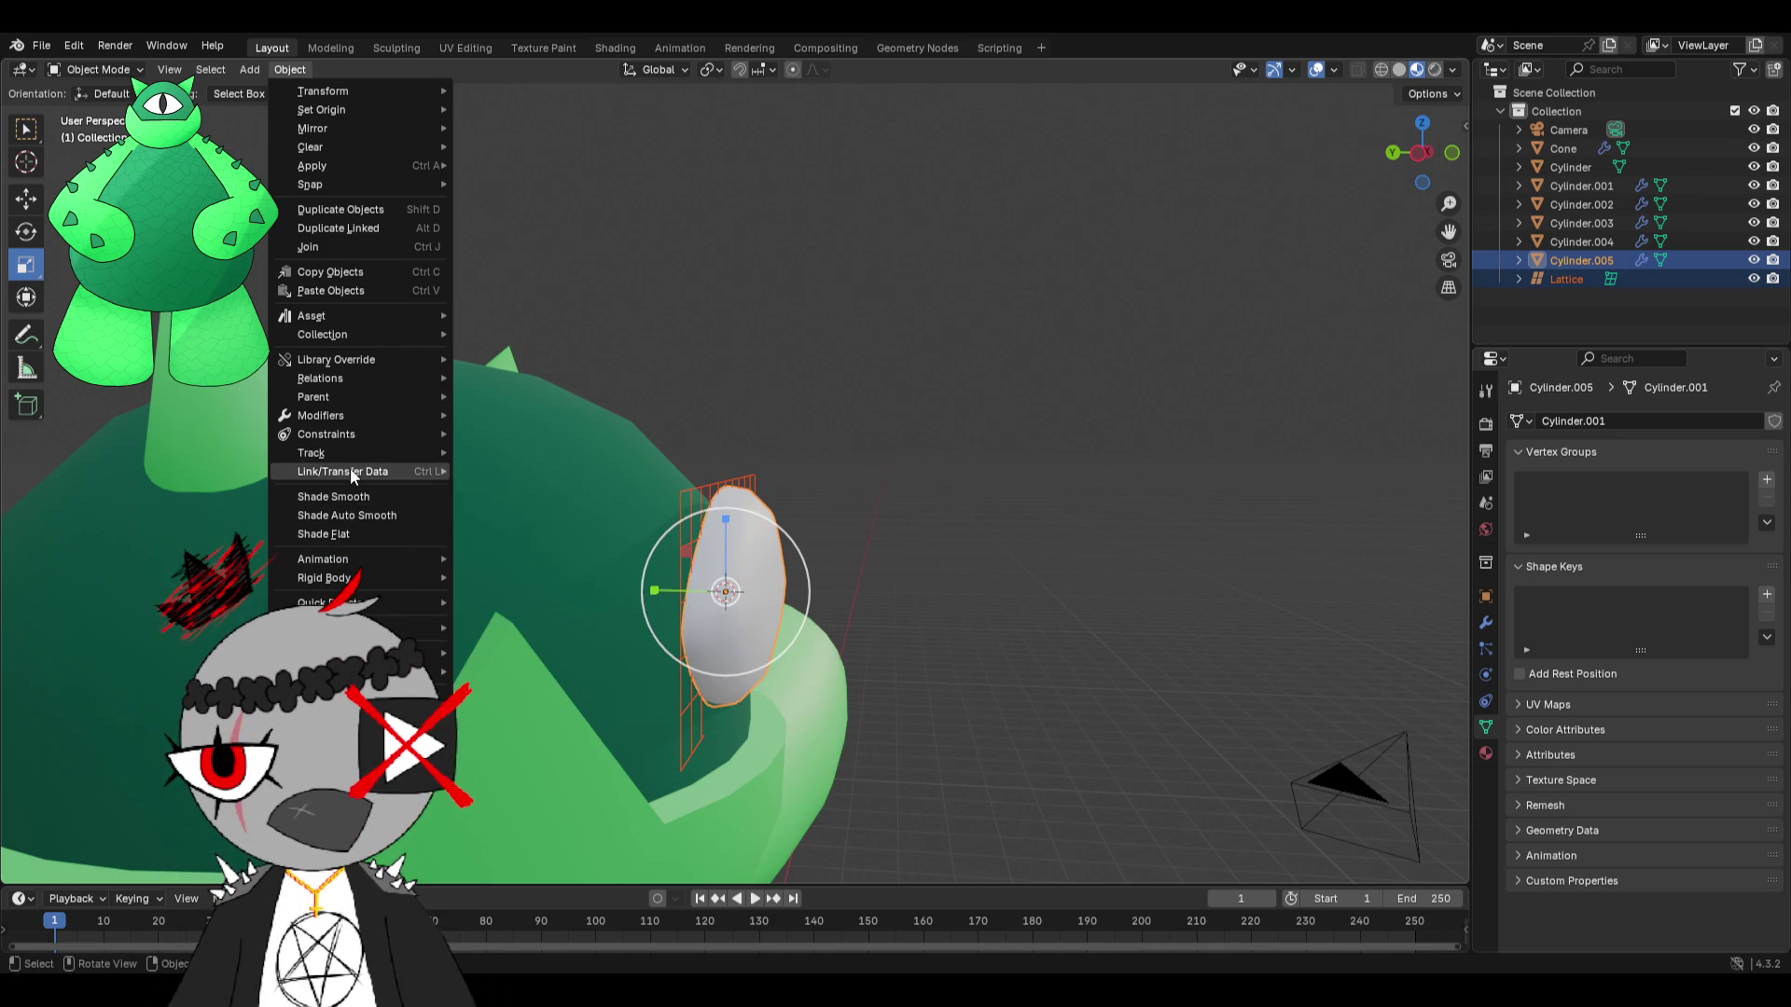
Parent the eye to the lattice with Lattice Deform.
{"action": "mouse_move", "coordinate": [351, 474]}
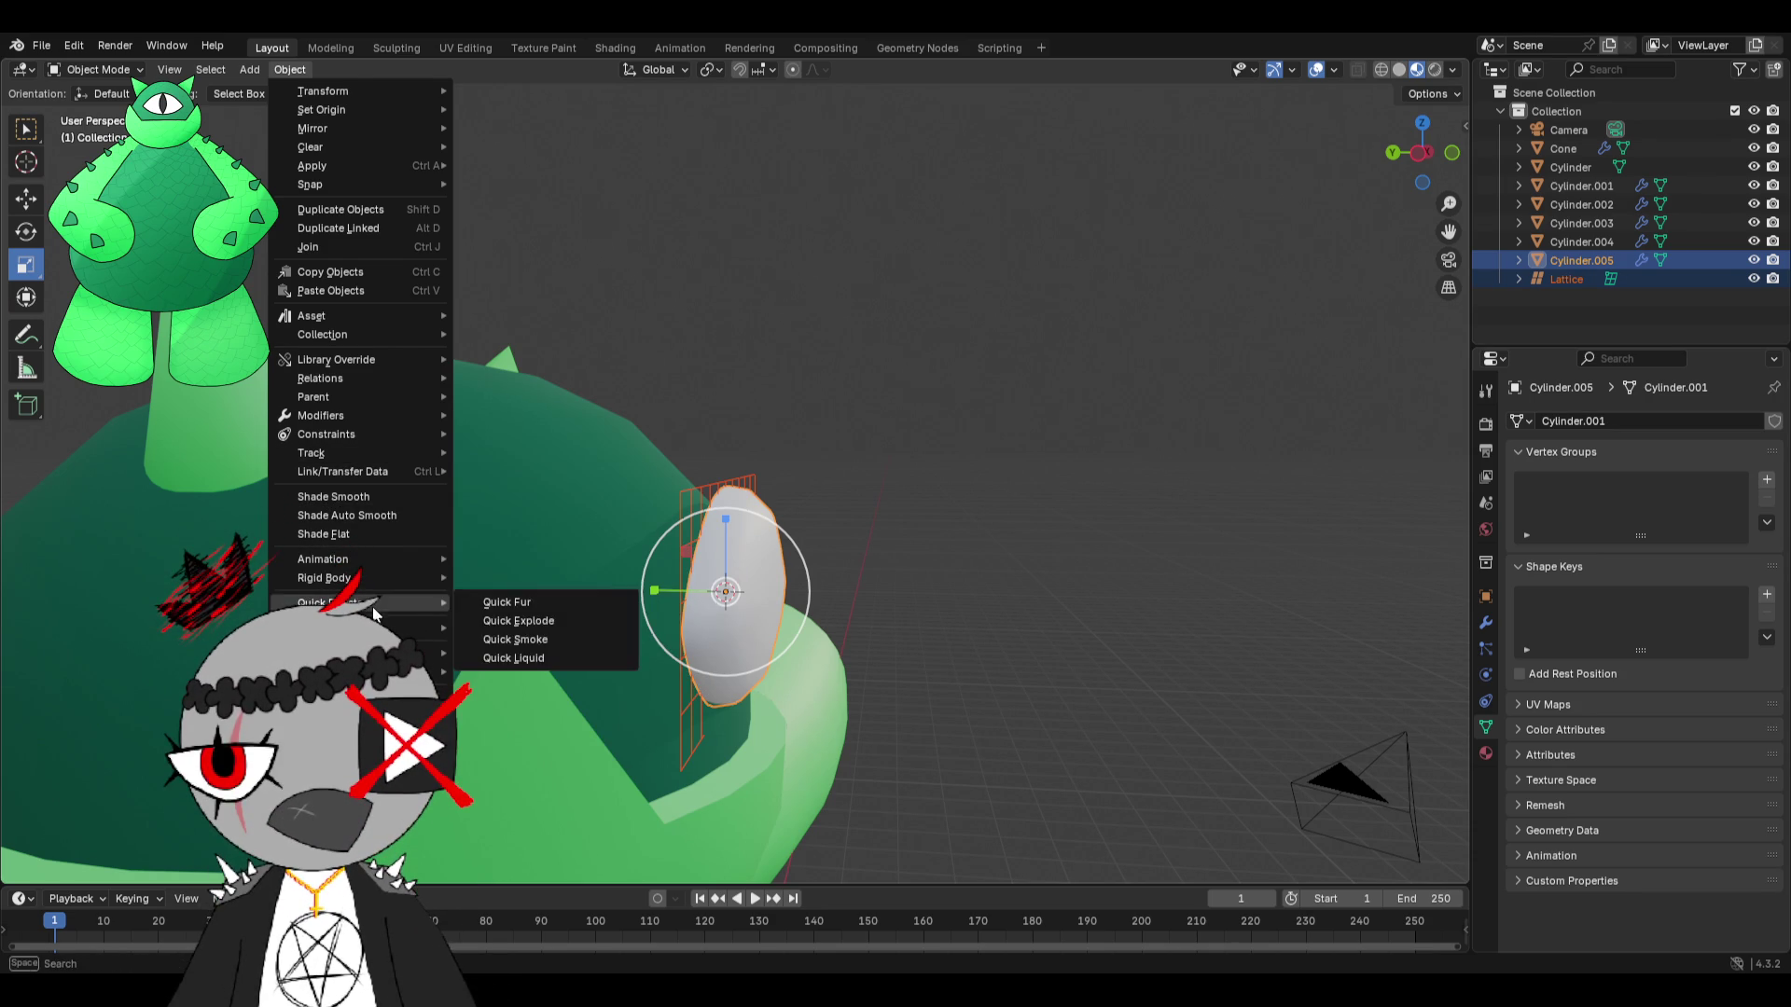
{"action": "mouse_move", "coordinate": [336, 359]}
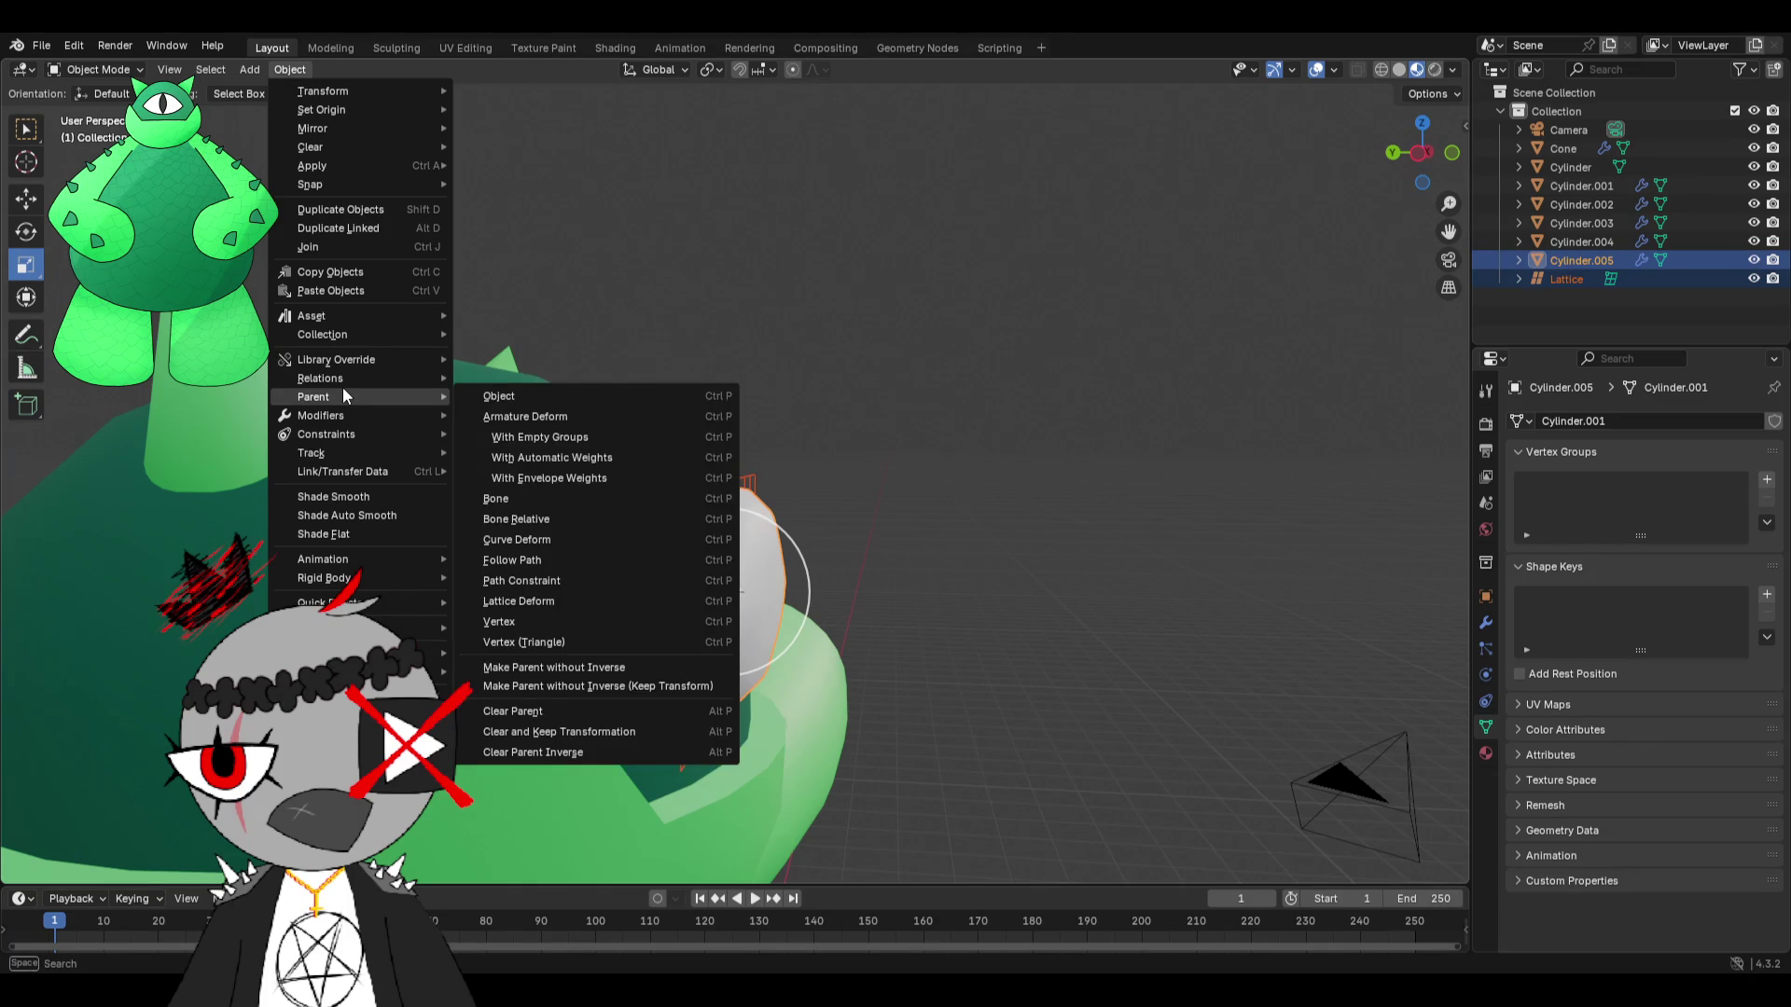
{"action": "left_click", "coordinate": [556, 602]}
{"action": "mouse_move", "coordinate": [680, 596]}
{"action": "middle_mouse_down"}
{"action": "mouse_move", "coordinate": [904, 562]}
{"action": "mouse_move", "coordinate": [860, 573]}
{"action": "middle_mouse_up"}
{"action": "left_click", "coordinate": [764, 519]}
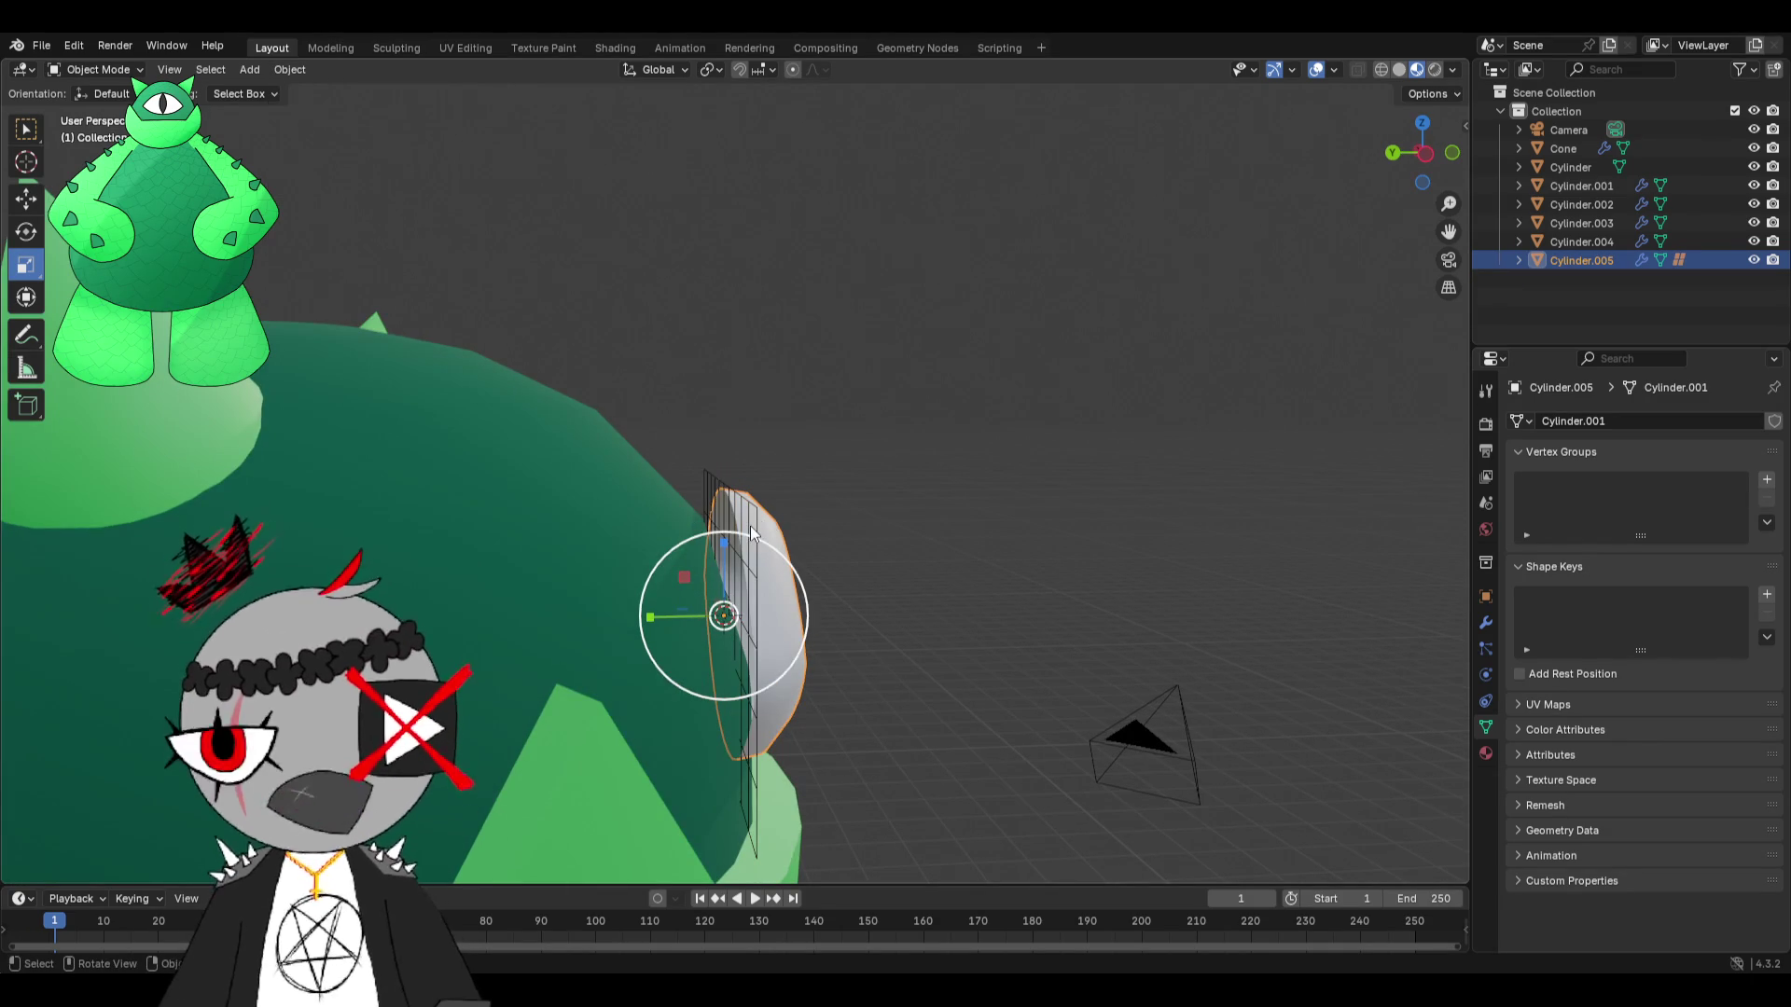
Toggle the eye into Edit Mode and back to Object Mode, then reselect it.
{"action": "left_click", "coordinate": [108, 61]}
{"action": "left_click", "coordinate": [84, 69]}
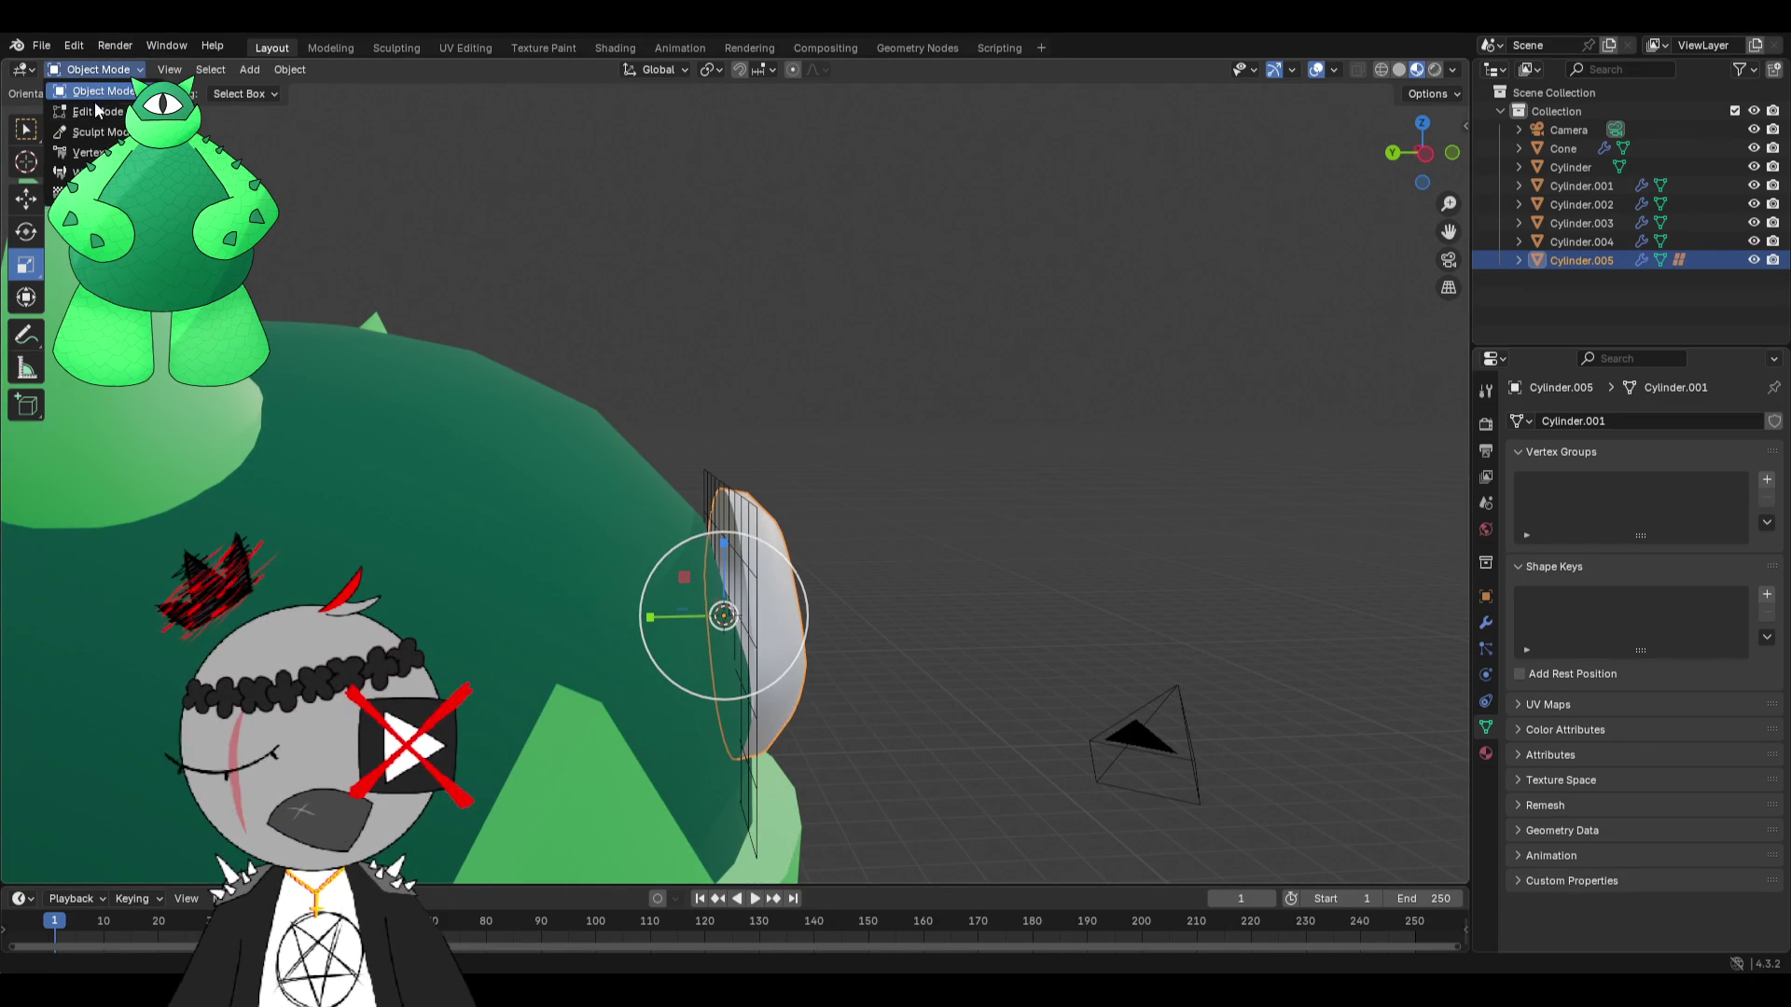
{"action": "left_click", "coordinate": [89, 112]}
{"action": "left_click", "coordinate": [1582, 238]}
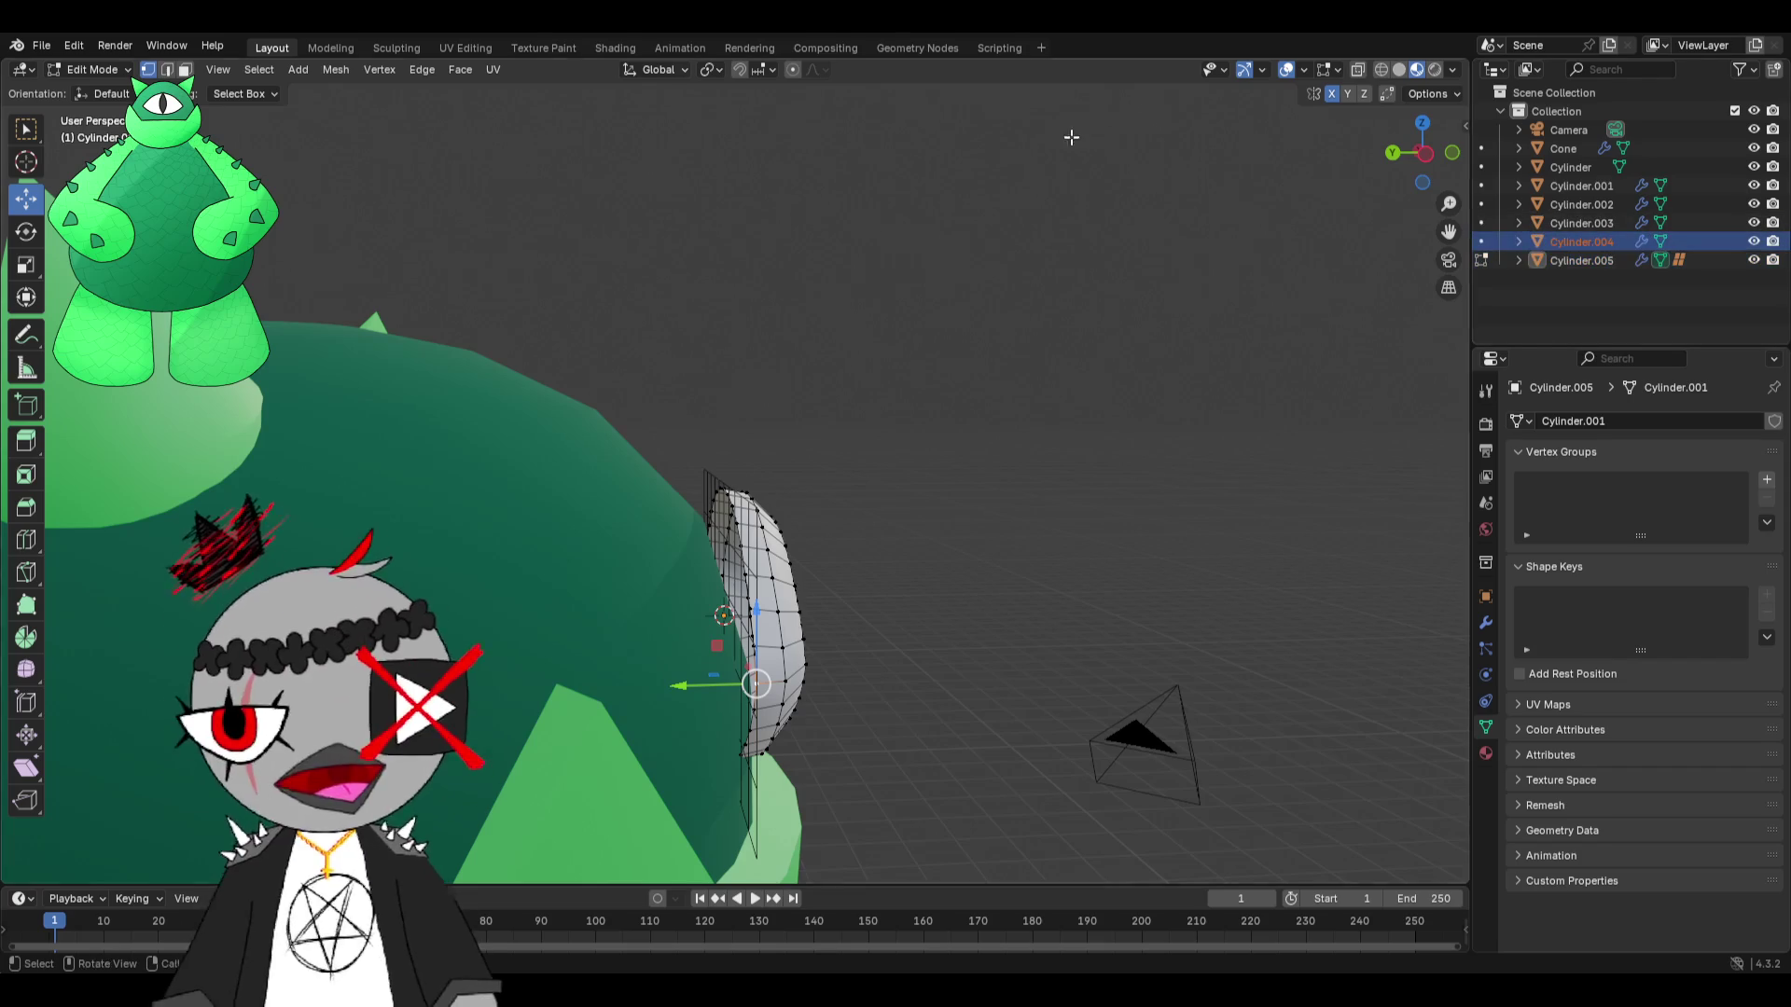
{"action": "left_click", "coordinate": [91, 69]}
{"action": "left_click", "coordinate": [84, 90]}
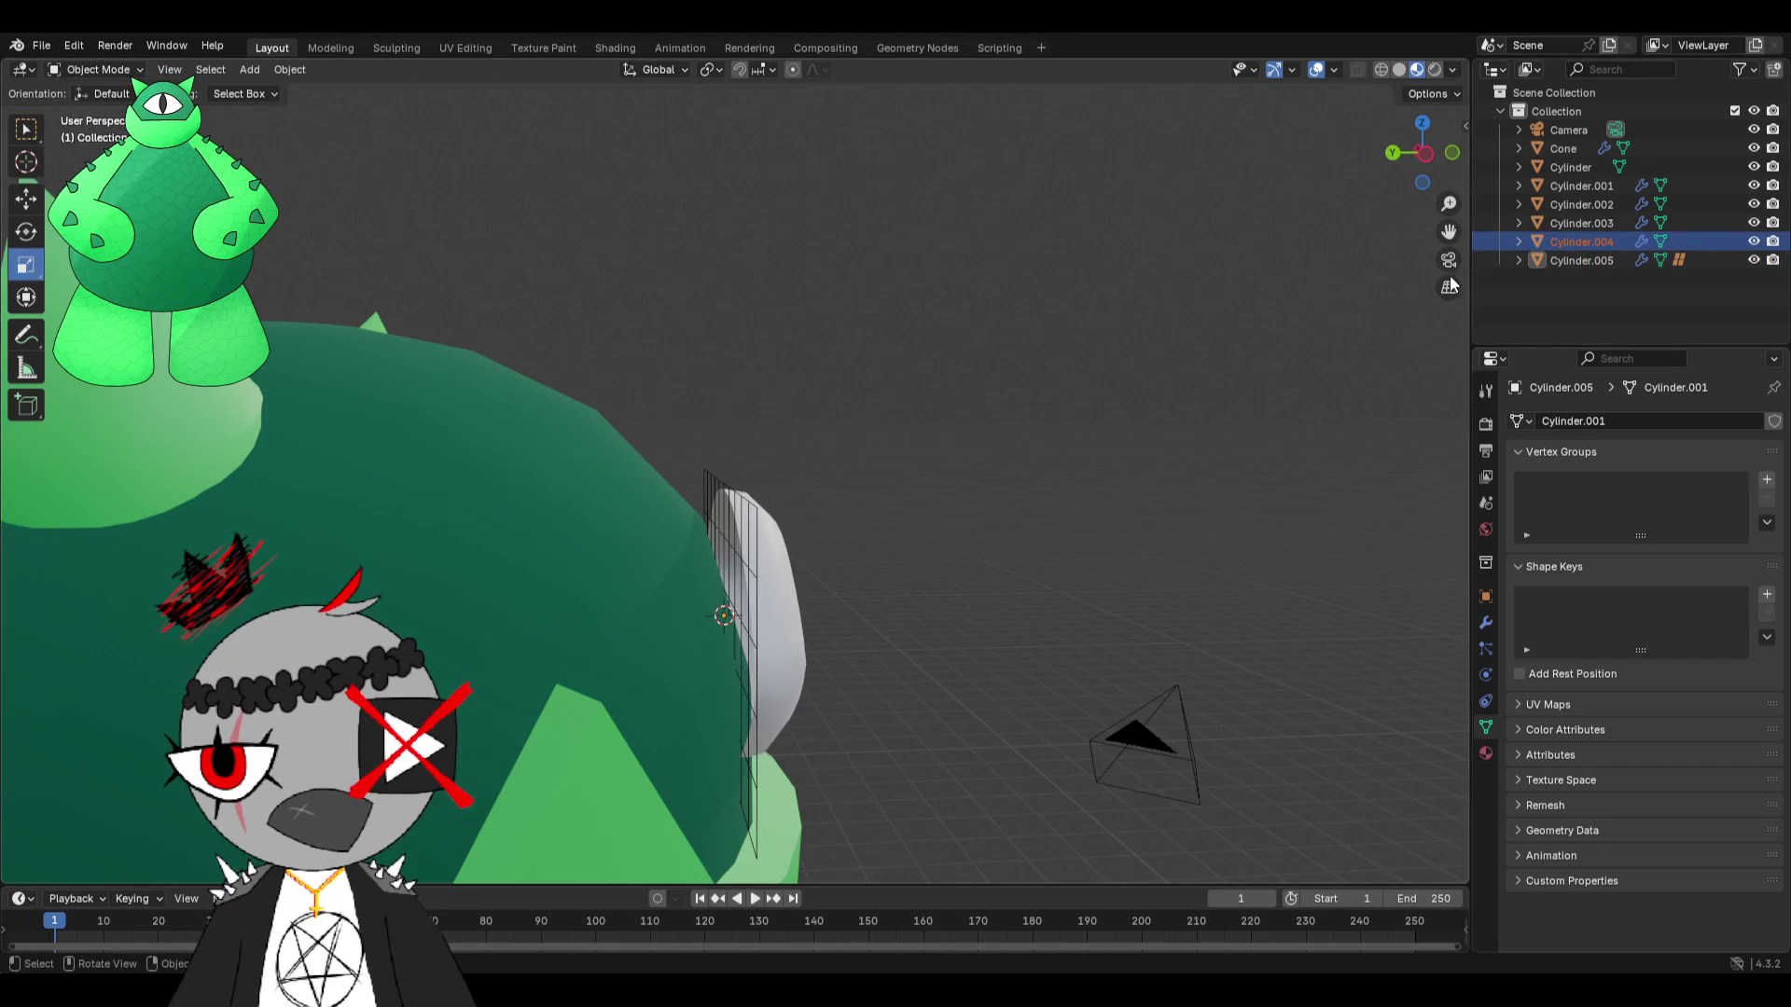
{"action": "left_click", "coordinate": [1598, 263]}
{"action": "scroll", "coordinate": [1089, 260], "scroll_direction": "up", "scroll_amount": 4}
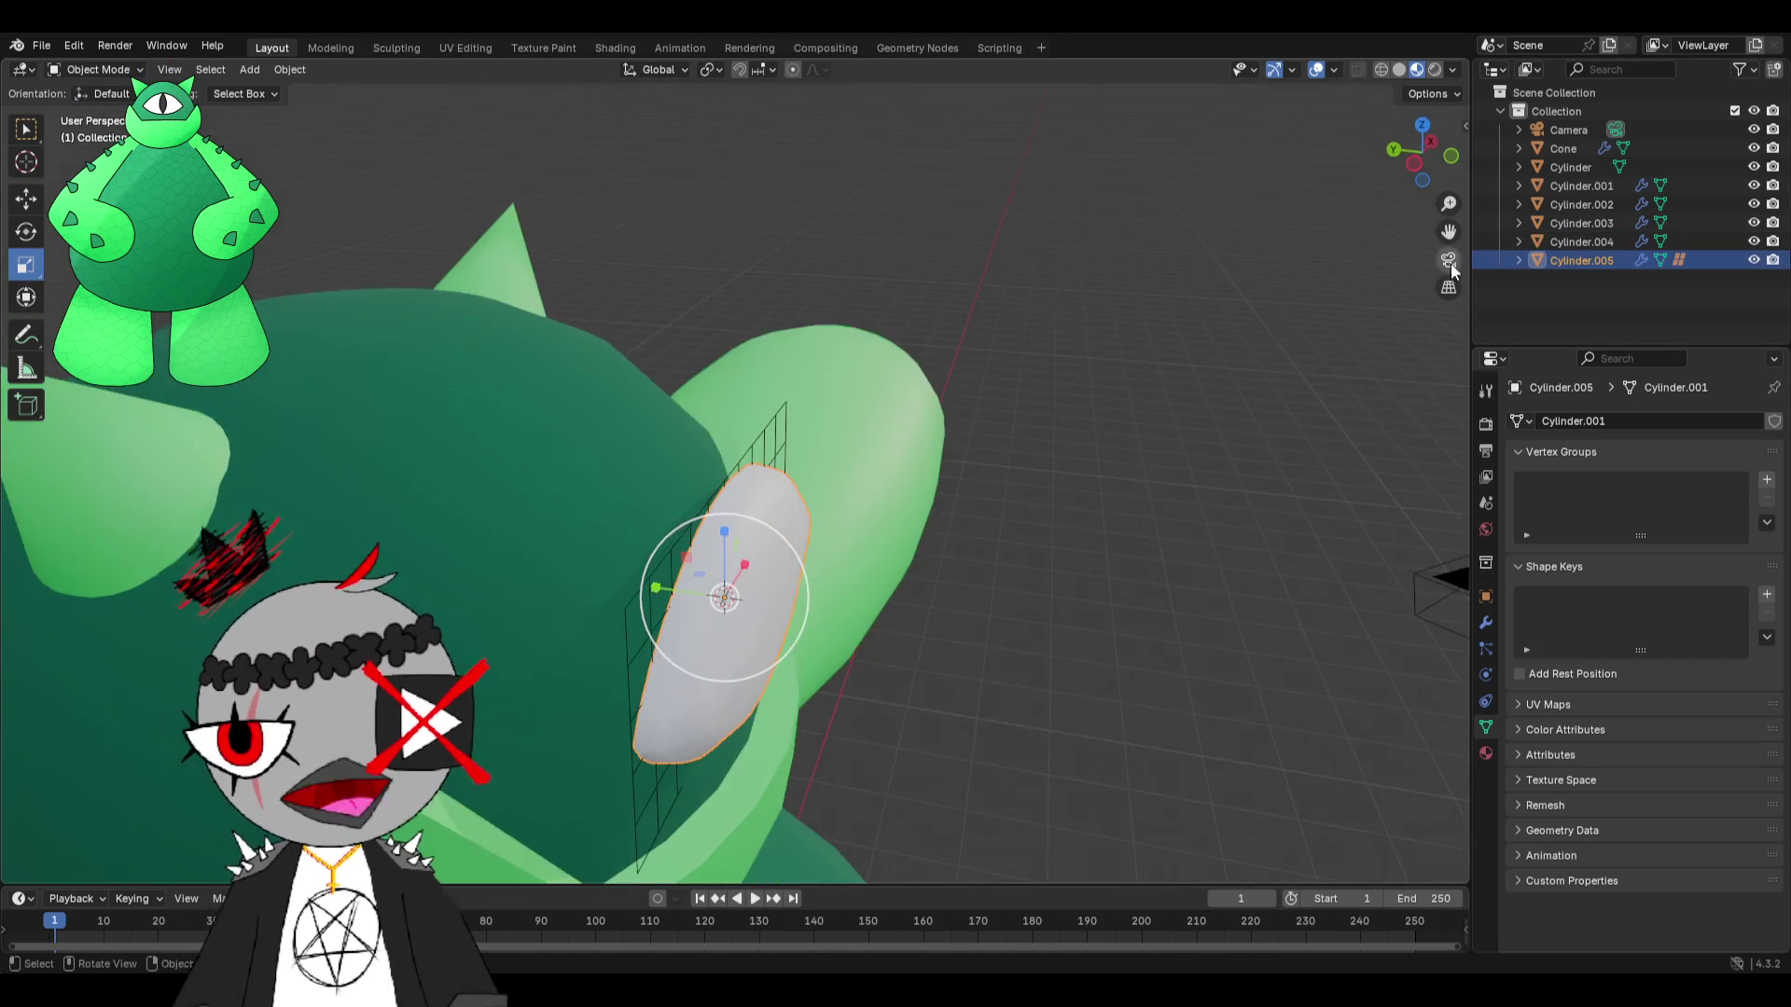
{"action": "mouse_move", "coordinate": [1213, 373]}
{"action": "middle_mouse_down"}
{"action": "mouse_move", "coordinate": [1128, 400]}
{"action": "mouse_move", "coordinate": [979, 389]}
{"action": "middle_mouse_up"}
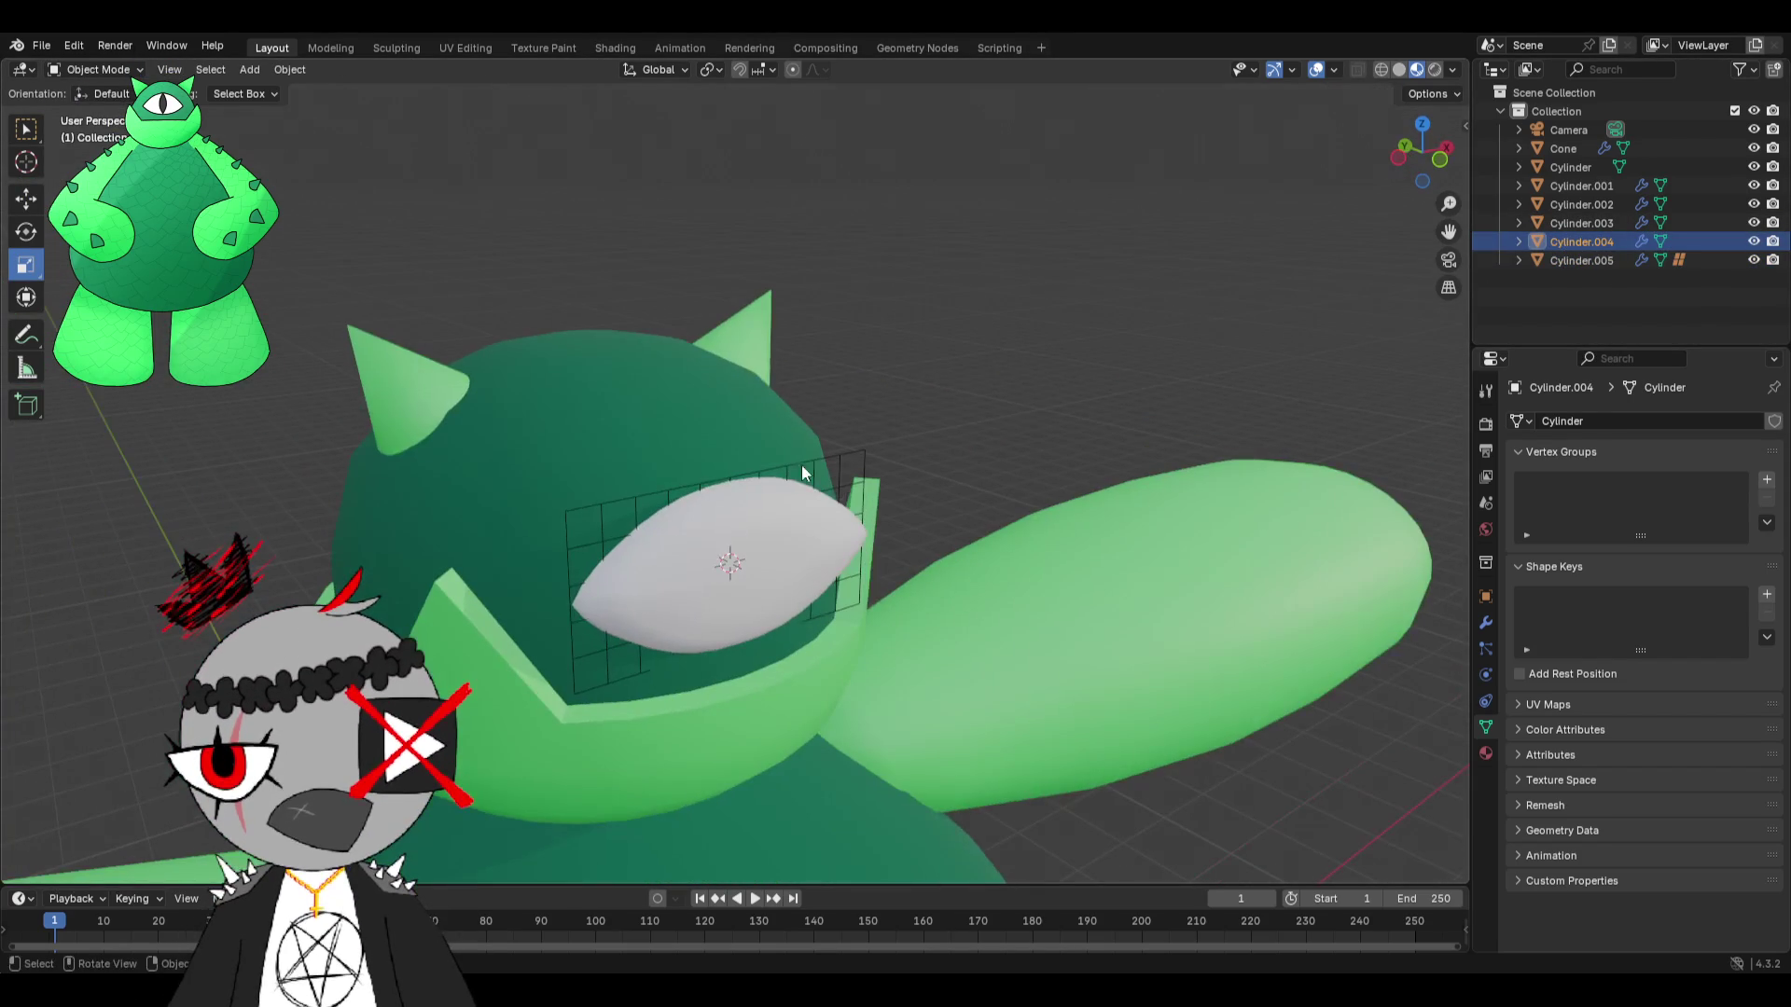
Rename the eye, head and jaw ring objects to Eye, Head and Jaw.
{"action": "double_click", "coordinate": [1582, 261]}
{"action": "type", "text": "Eye"}
{"action": "key", "text": "Return"}
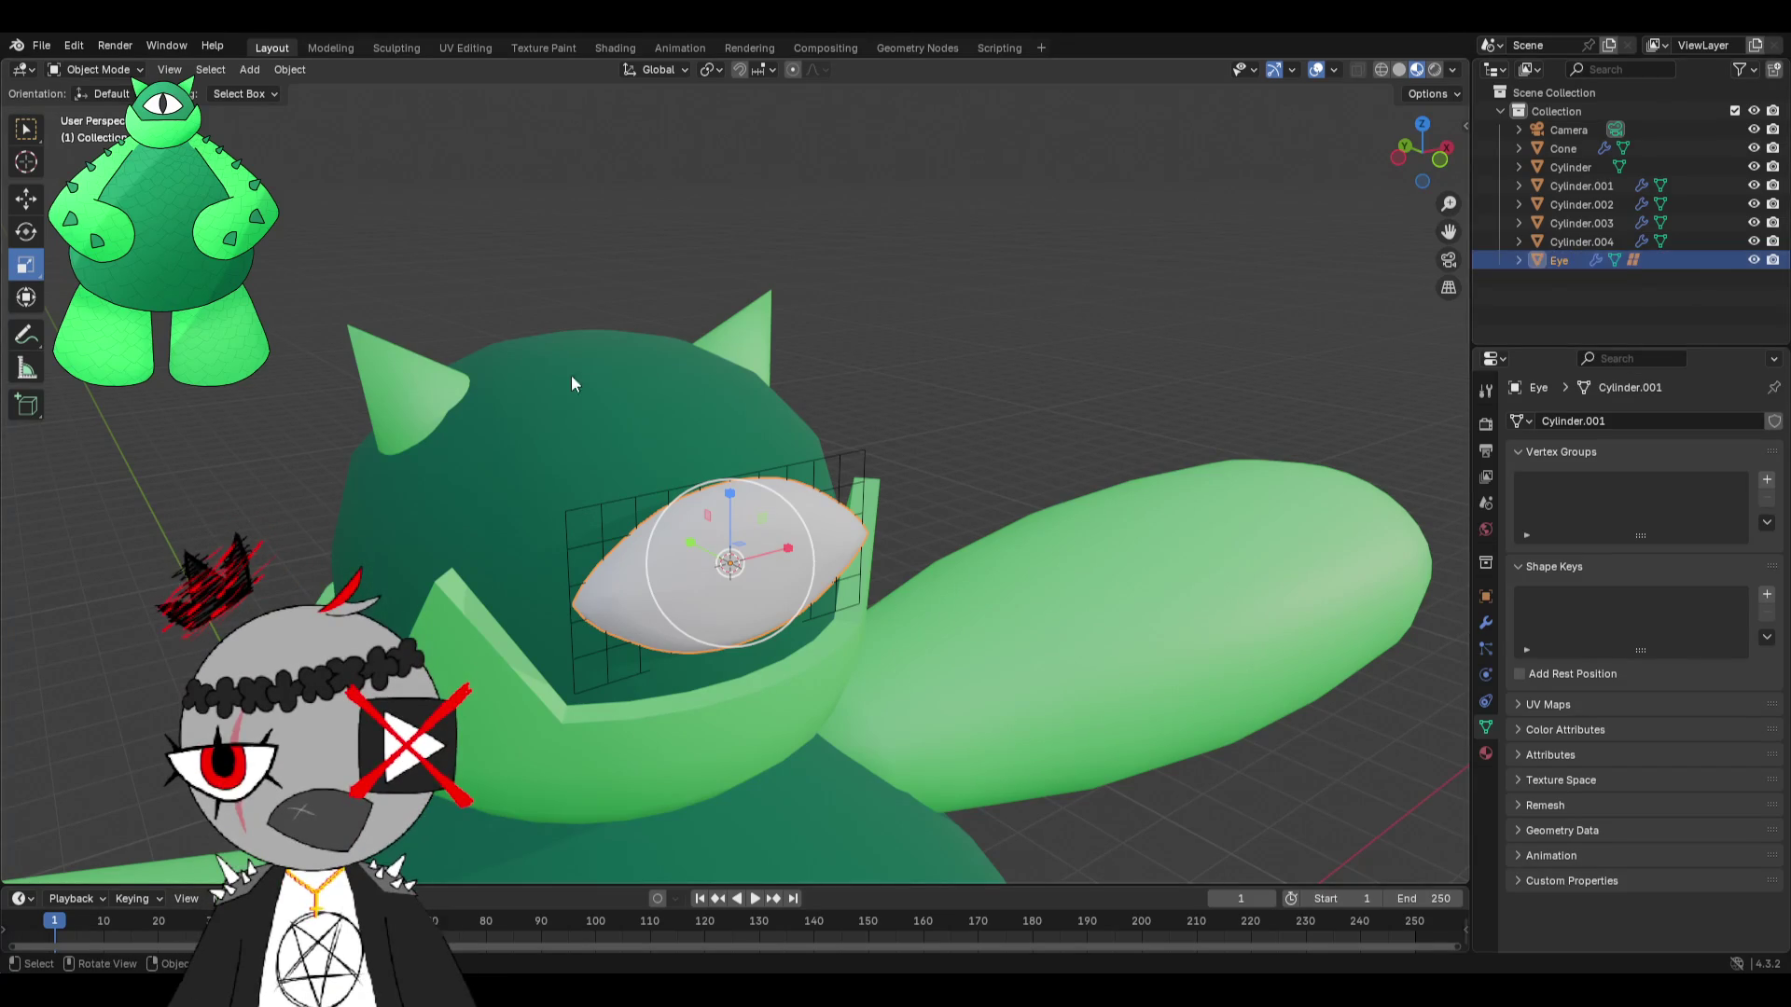
{"action": "left_click", "coordinate": [1581, 205]}
{"action": "double_click", "coordinate": [1574, 207]}
{"action": "type", "text": "Head"}
{"action": "key", "text": "Return"}
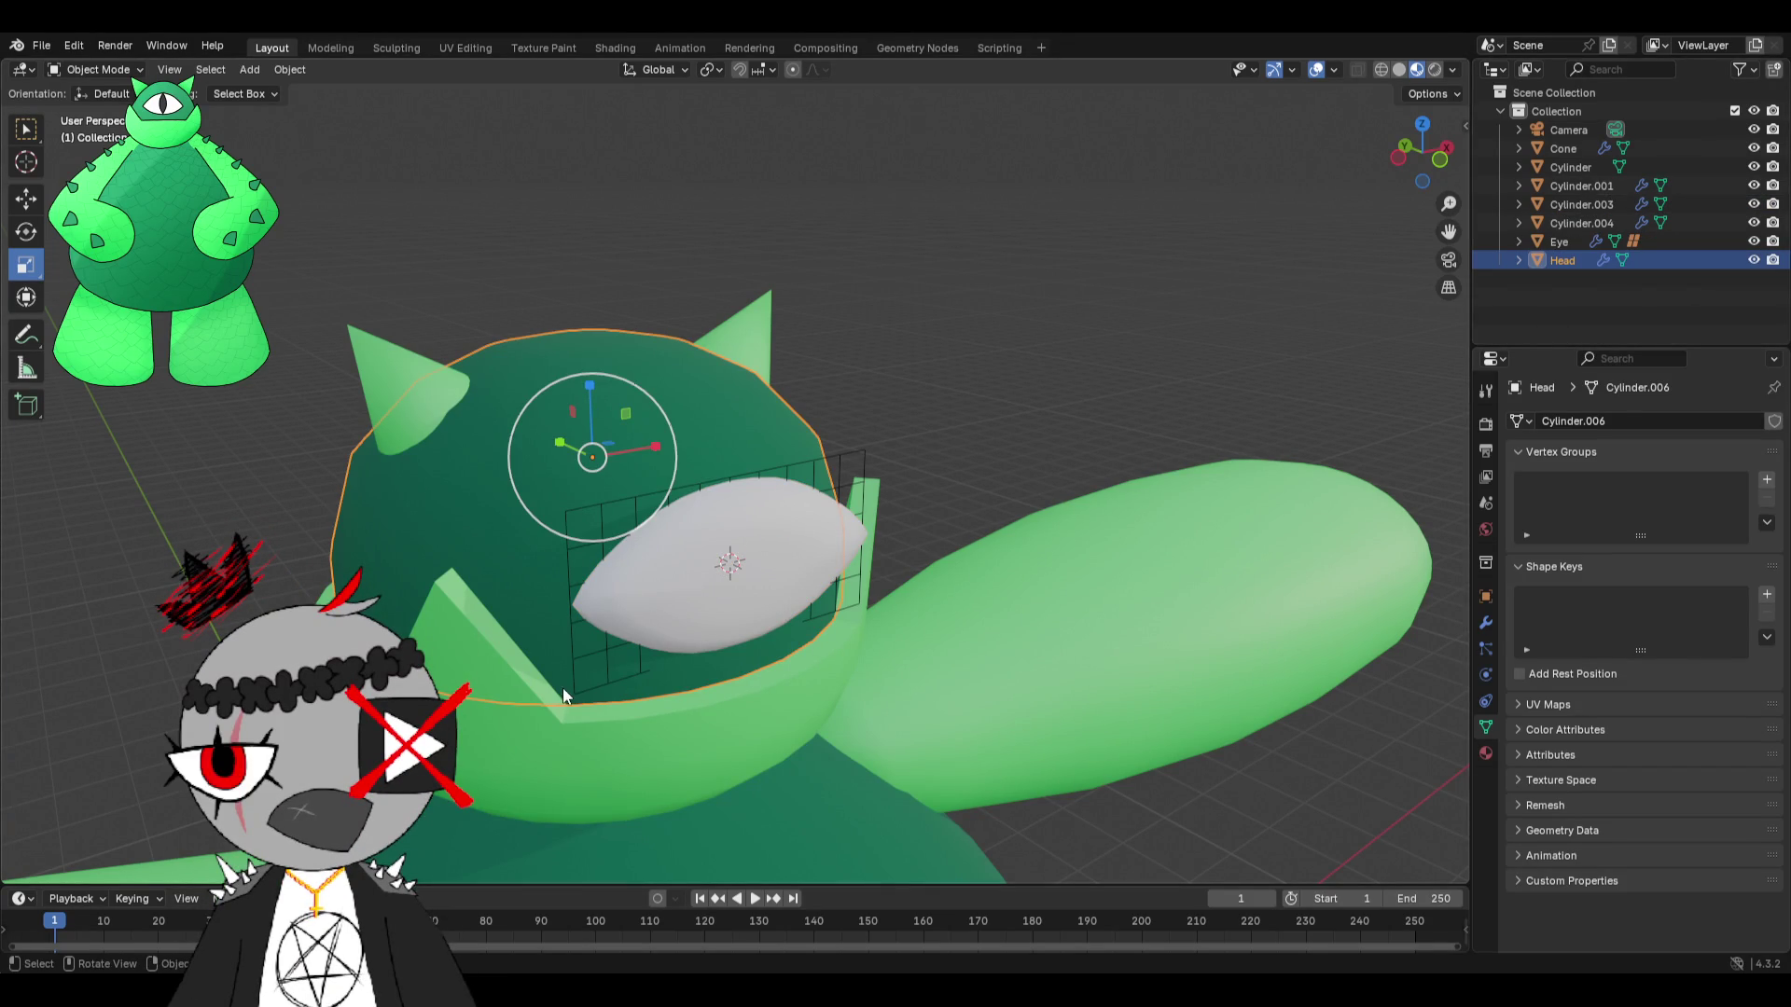
{"action": "left_click", "coordinate": [523, 691]}
{"action": "double_click", "coordinate": [1579, 180]}
{"action": "type", "text": "Jaw"}
{"action": "key", "text": "Return"}
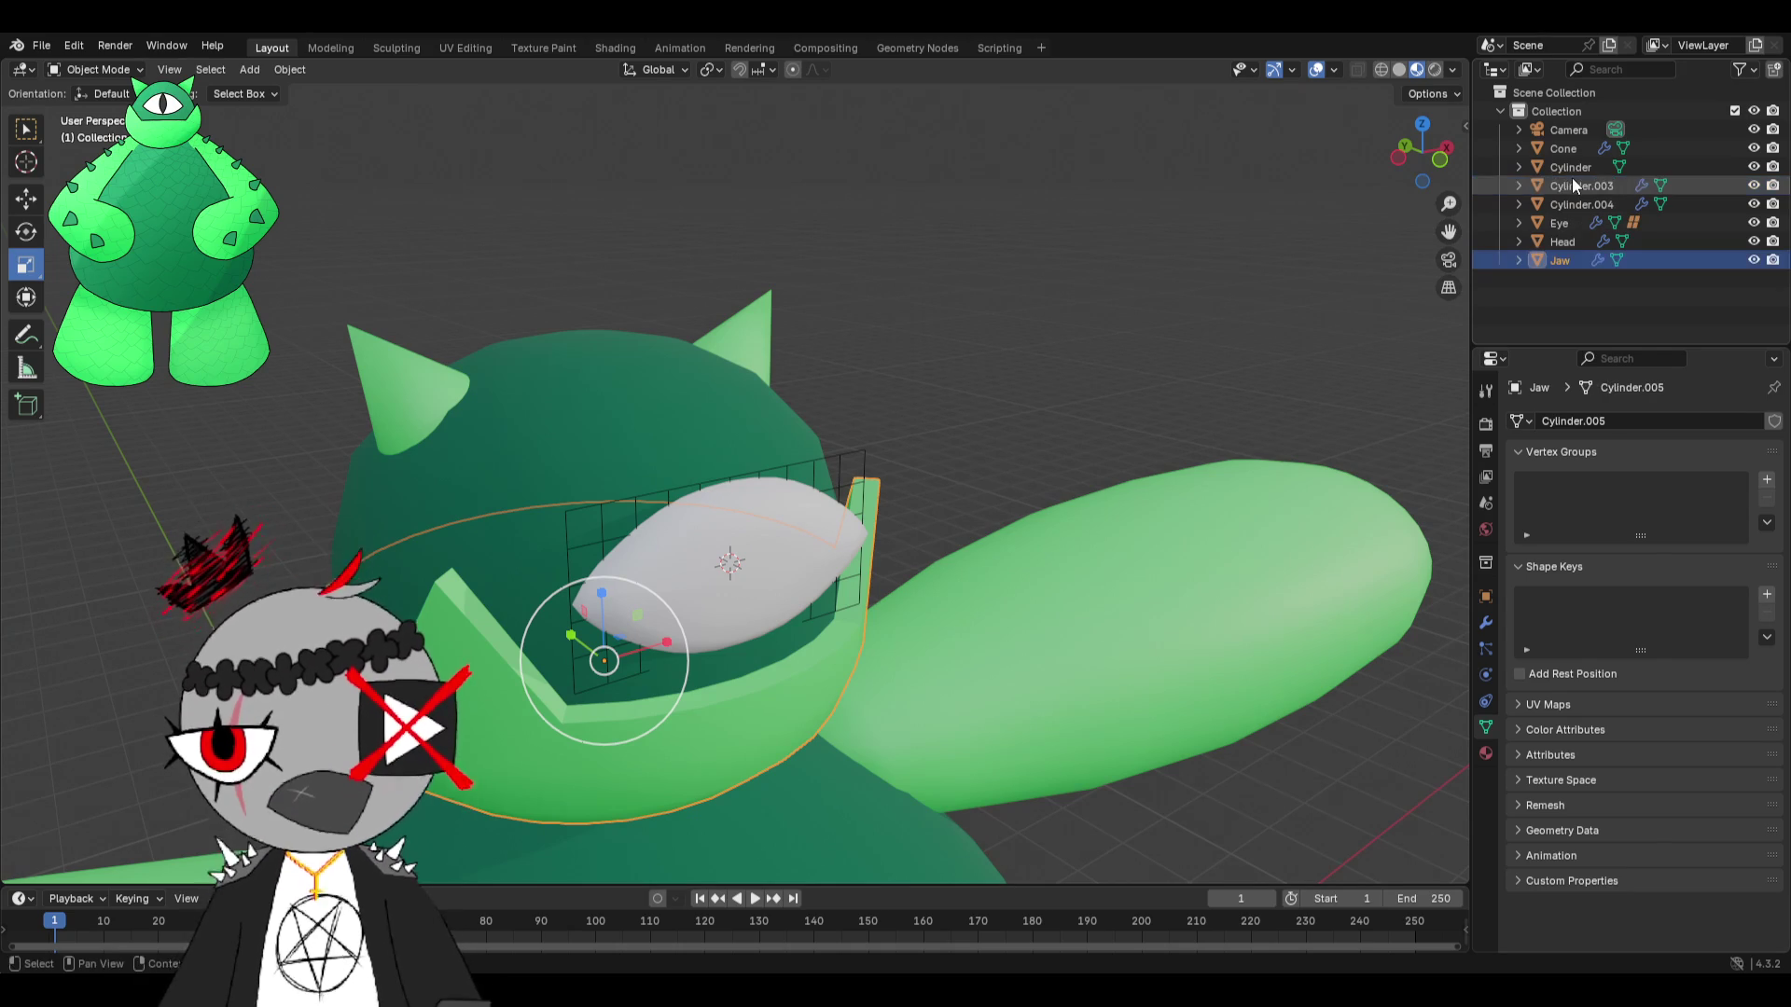
Rename the horns, arm and torso objects to Horns, Arms and Torso.
{"action": "left_click", "coordinate": [723, 359]}
{"action": "double_click", "coordinate": [1565, 147]}
{"action": "type", "text": "Horns"}
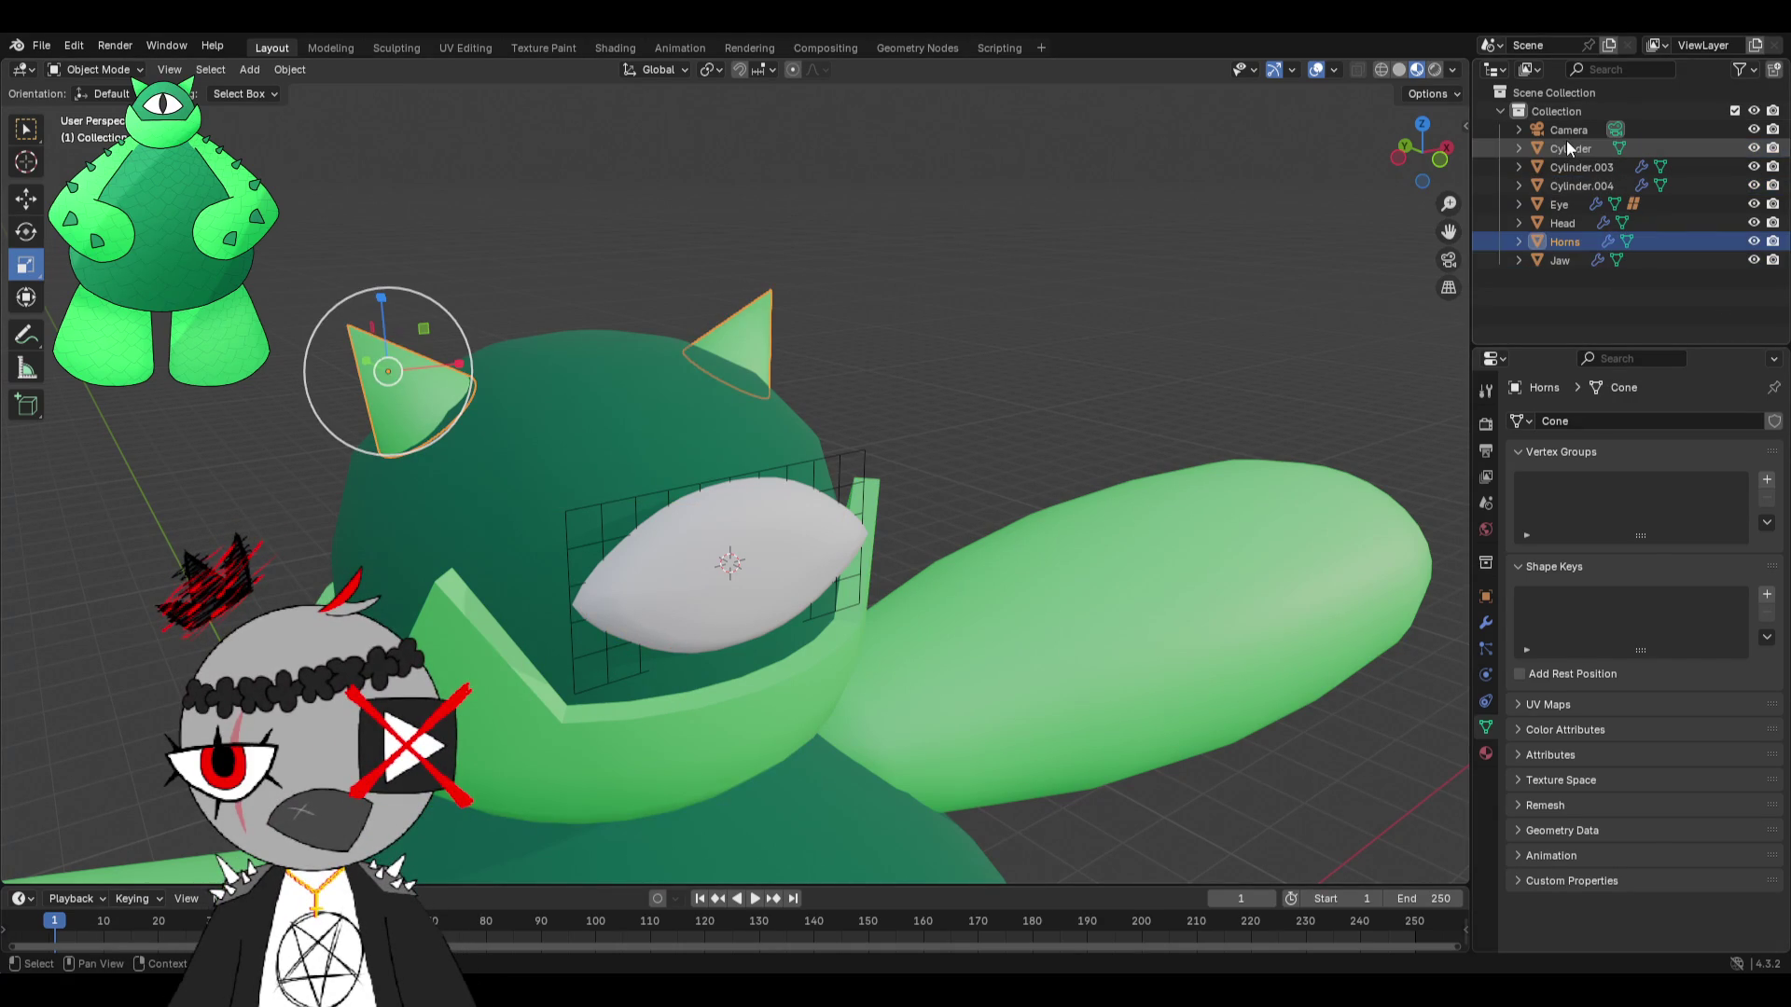
{"action": "key", "text": "Return"}
{"action": "left_click", "coordinate": [1187, 596]}
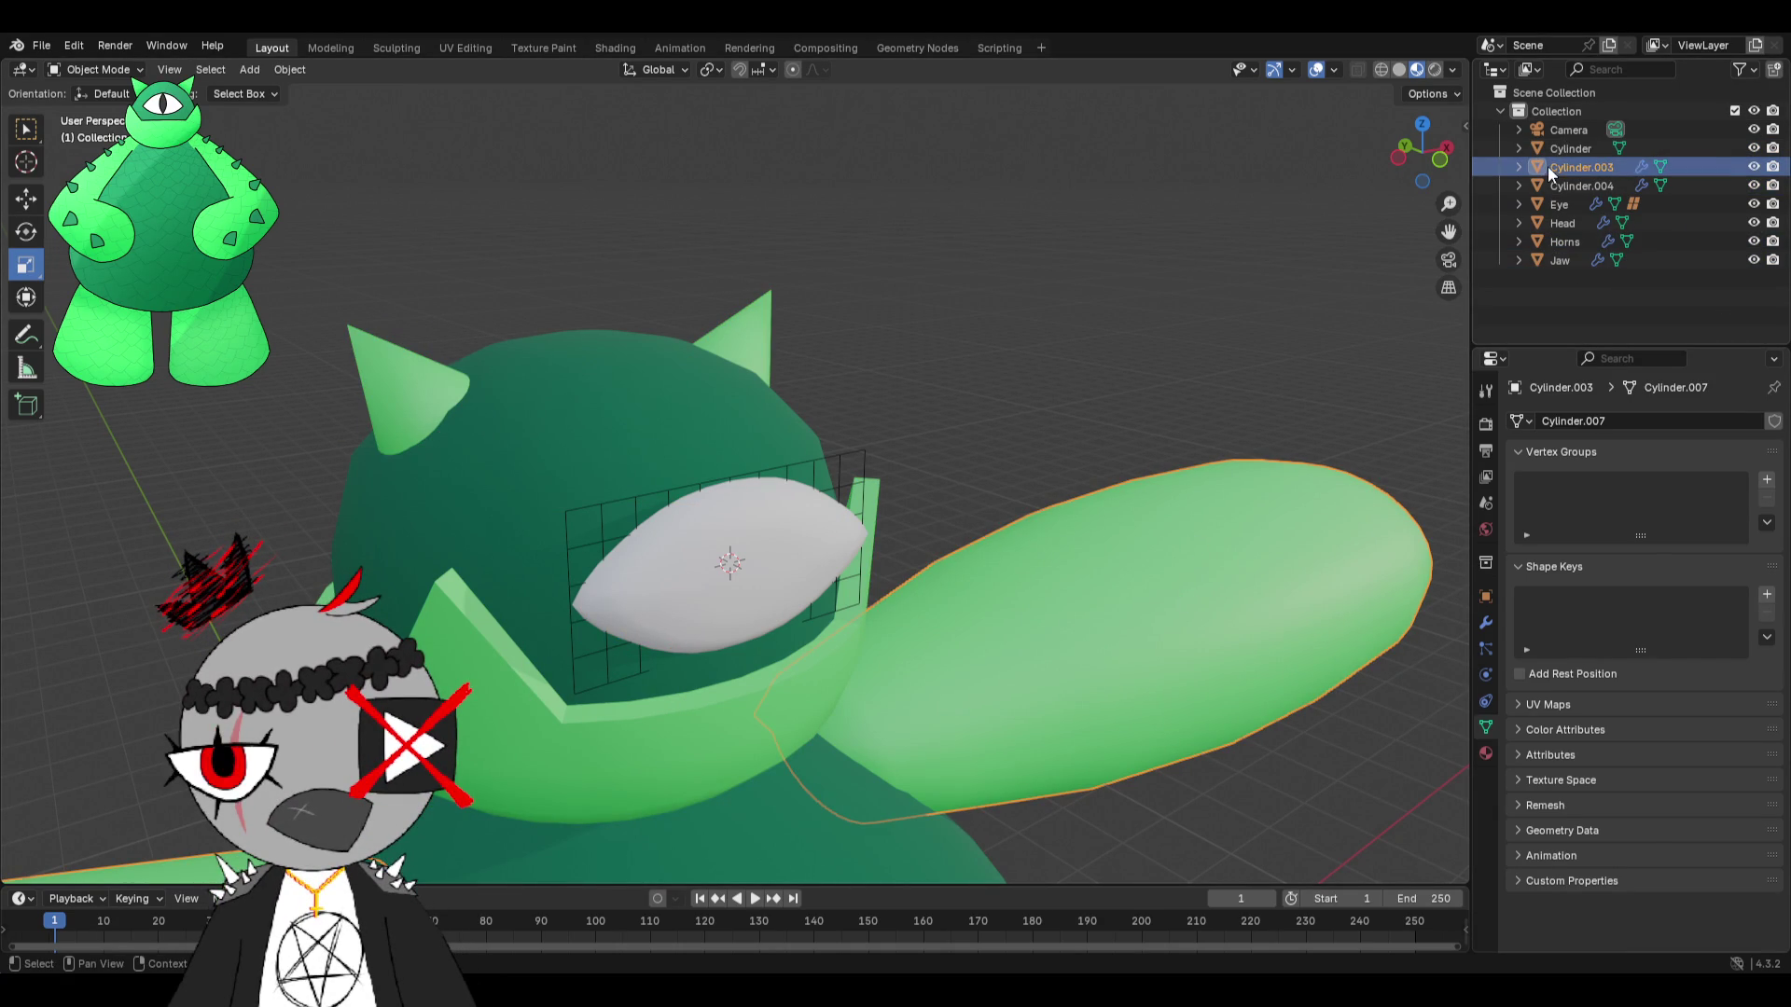
{"action": "double_click", "coordinate": [1547, 166]}
{"action": "type", "text": "Arms"}
{"action": "key", "text": "Return"}
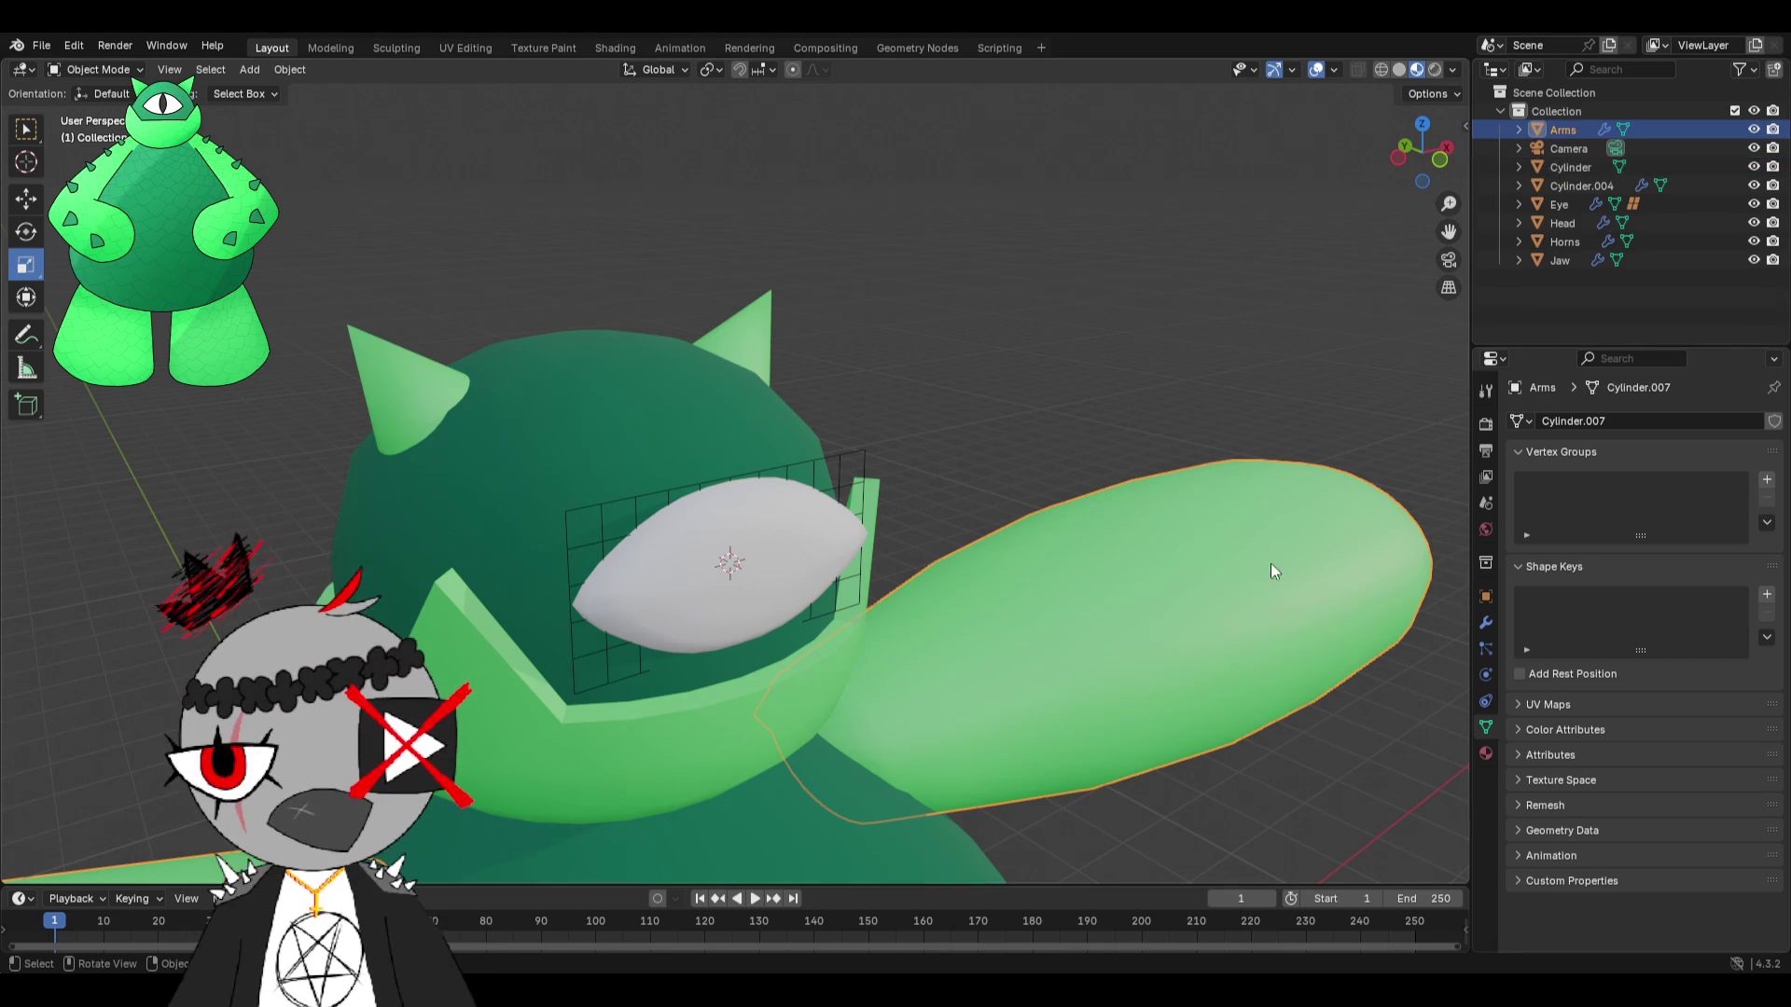
{"action": "left_click", "coordinate": [778, 752]}
{"action": "double_click", "coordinate": [1573, 167]}
{"action": "type", "text": "Torso"}
{"action": "key", "text": "Return"}
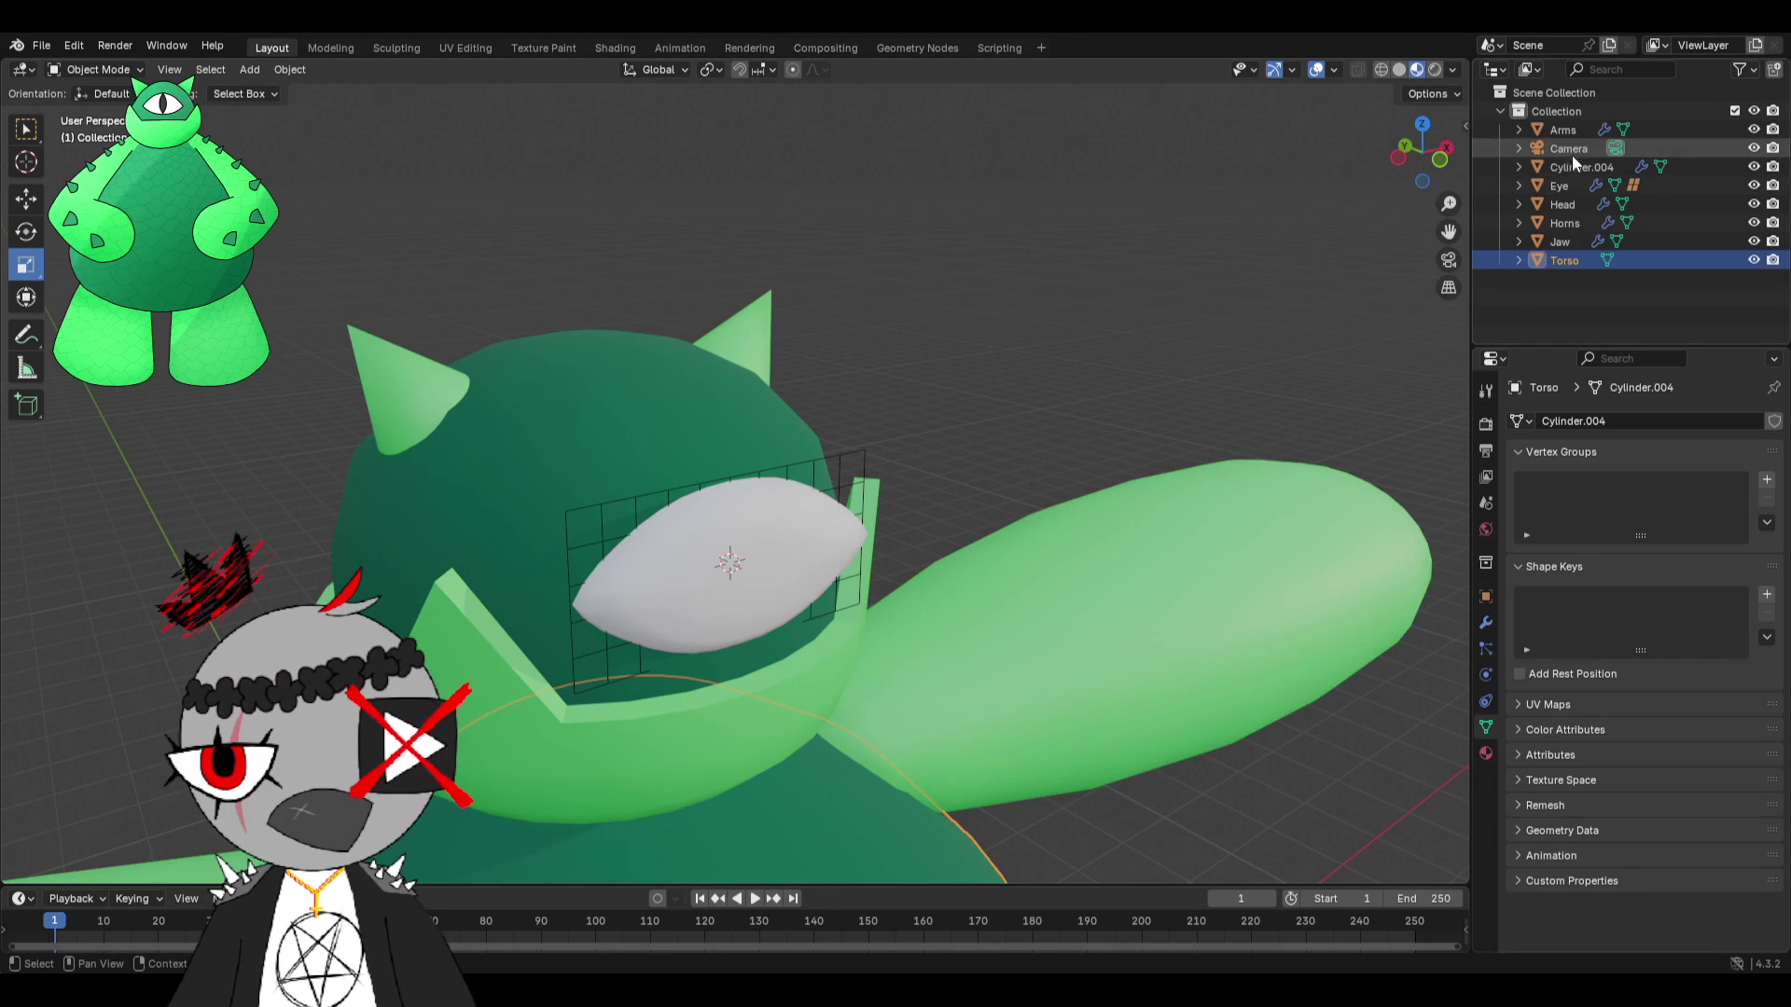
Delete the Camera from the scene.
{"action": "left_click", "coordinate": [1573, 151]}
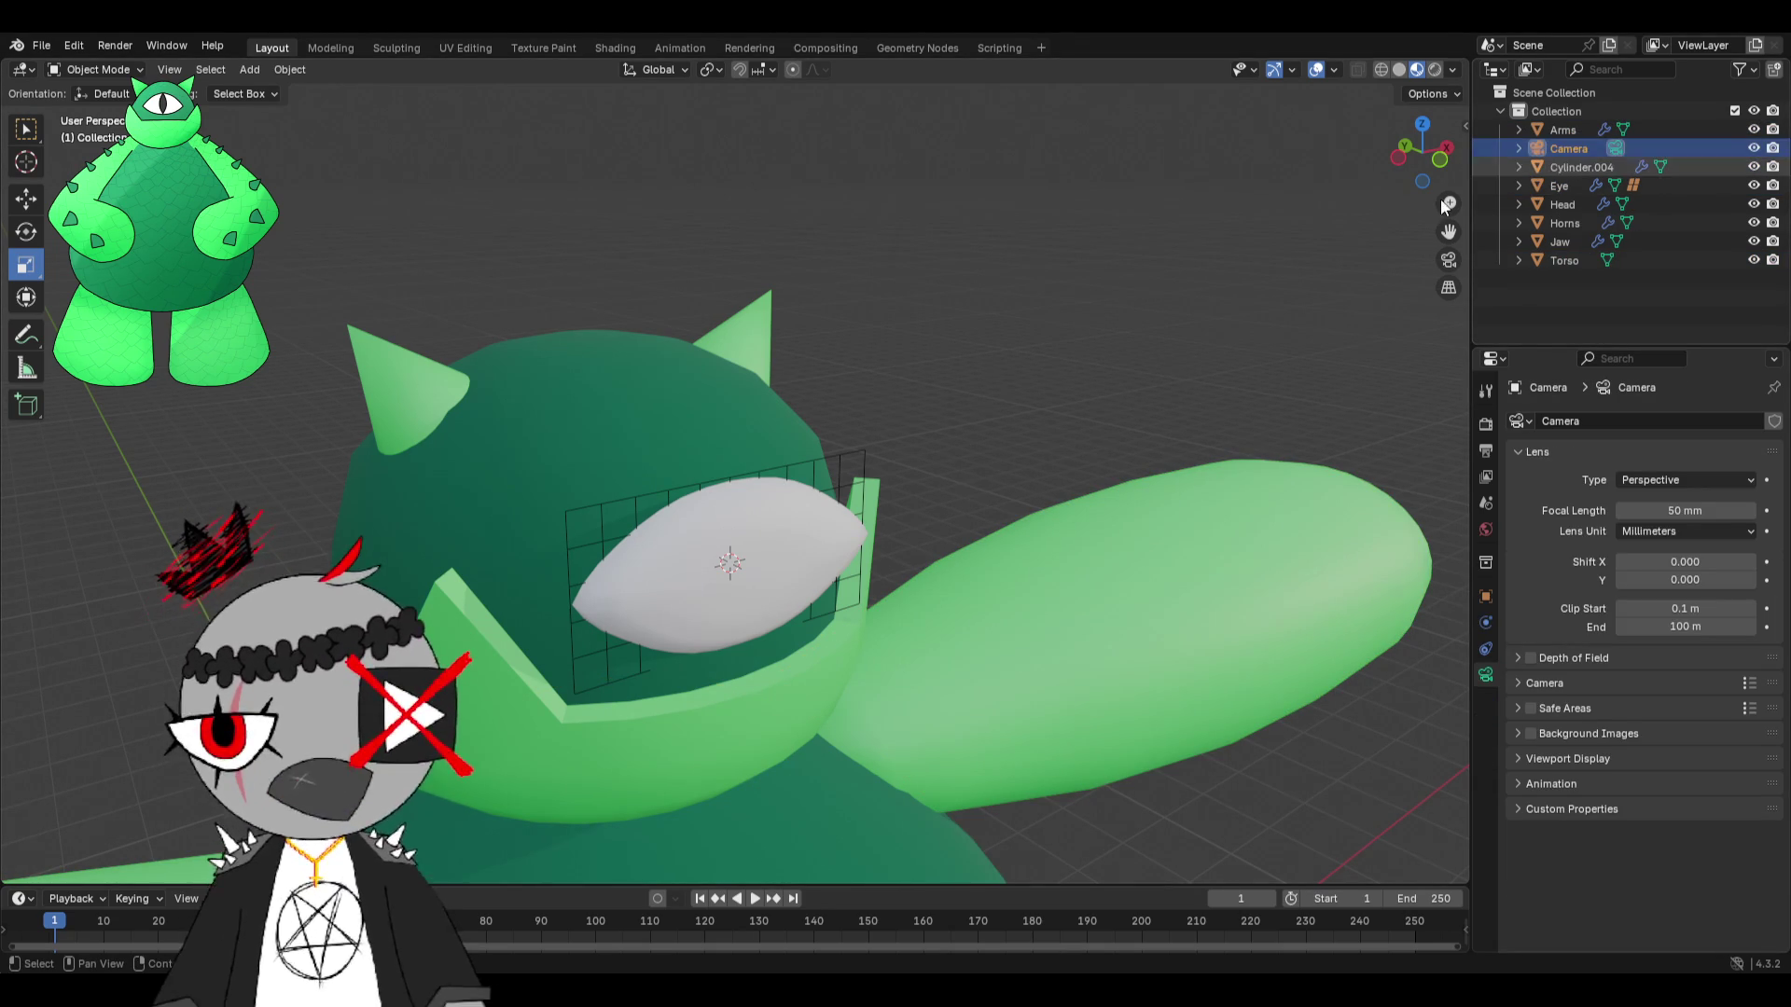
{"action": "scroll", "coordinate": [1032, 603], "scroll_direction": "down", "scroll_amount": 6}
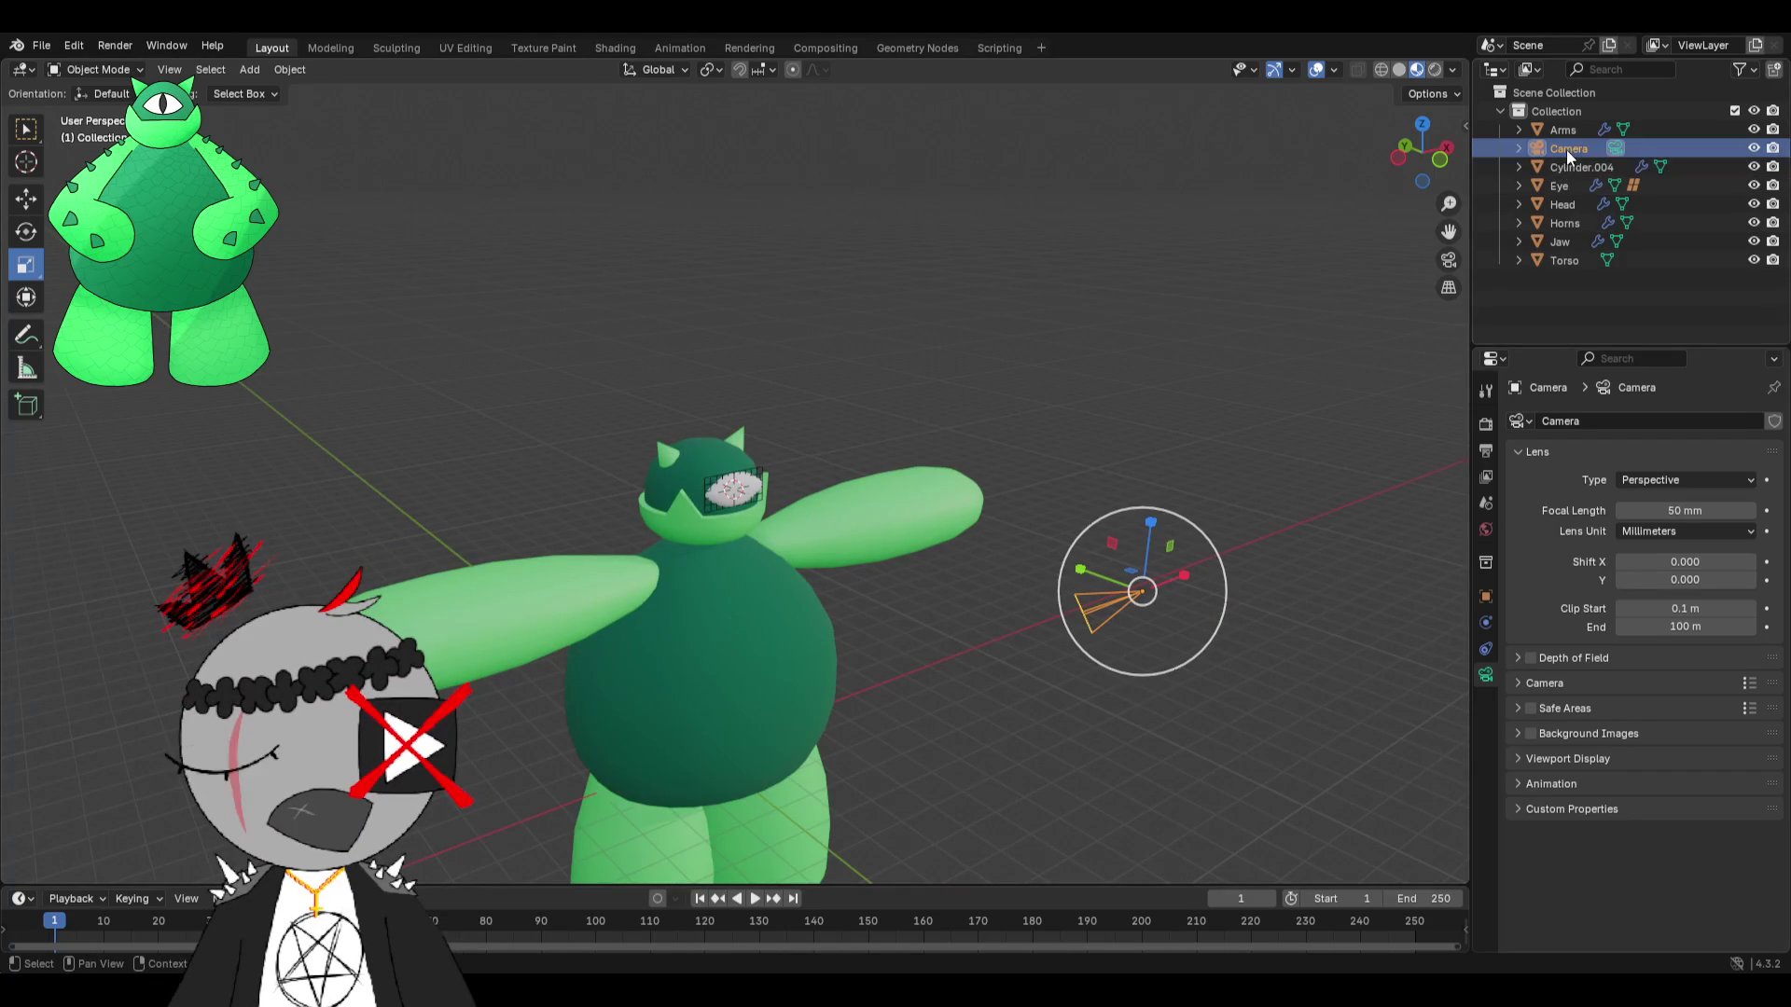
{"action": "key", "text": "x"}
{"action": "left_click", "coordinate": [1579, 148]}
Rename the legs object to Legs and zoom the view onto the Eye.
{"action": "double_click", "coordinate": [1580, 148]}
{"action": "type", "text": "gs"}
{"action": "key", "text": "Return"}
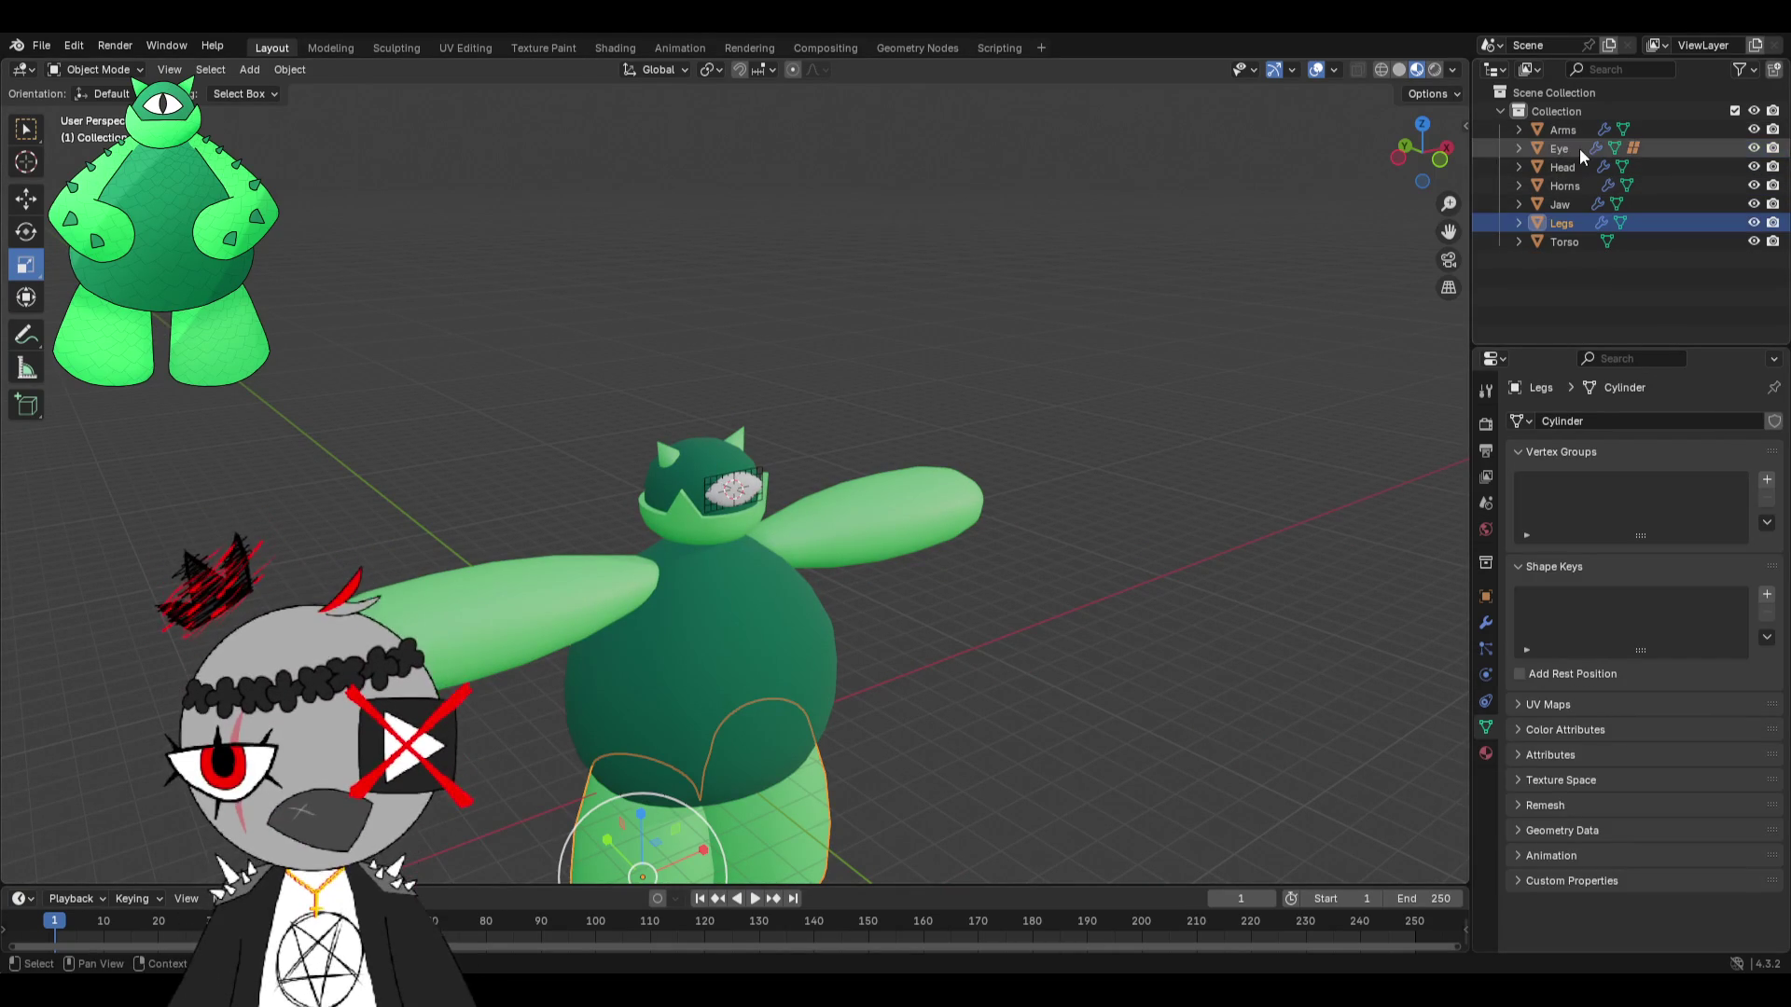
{"action": "left_click", "coordinate": [733, 564]}
{"action": "left_click", "coordinate": [734, 487]}
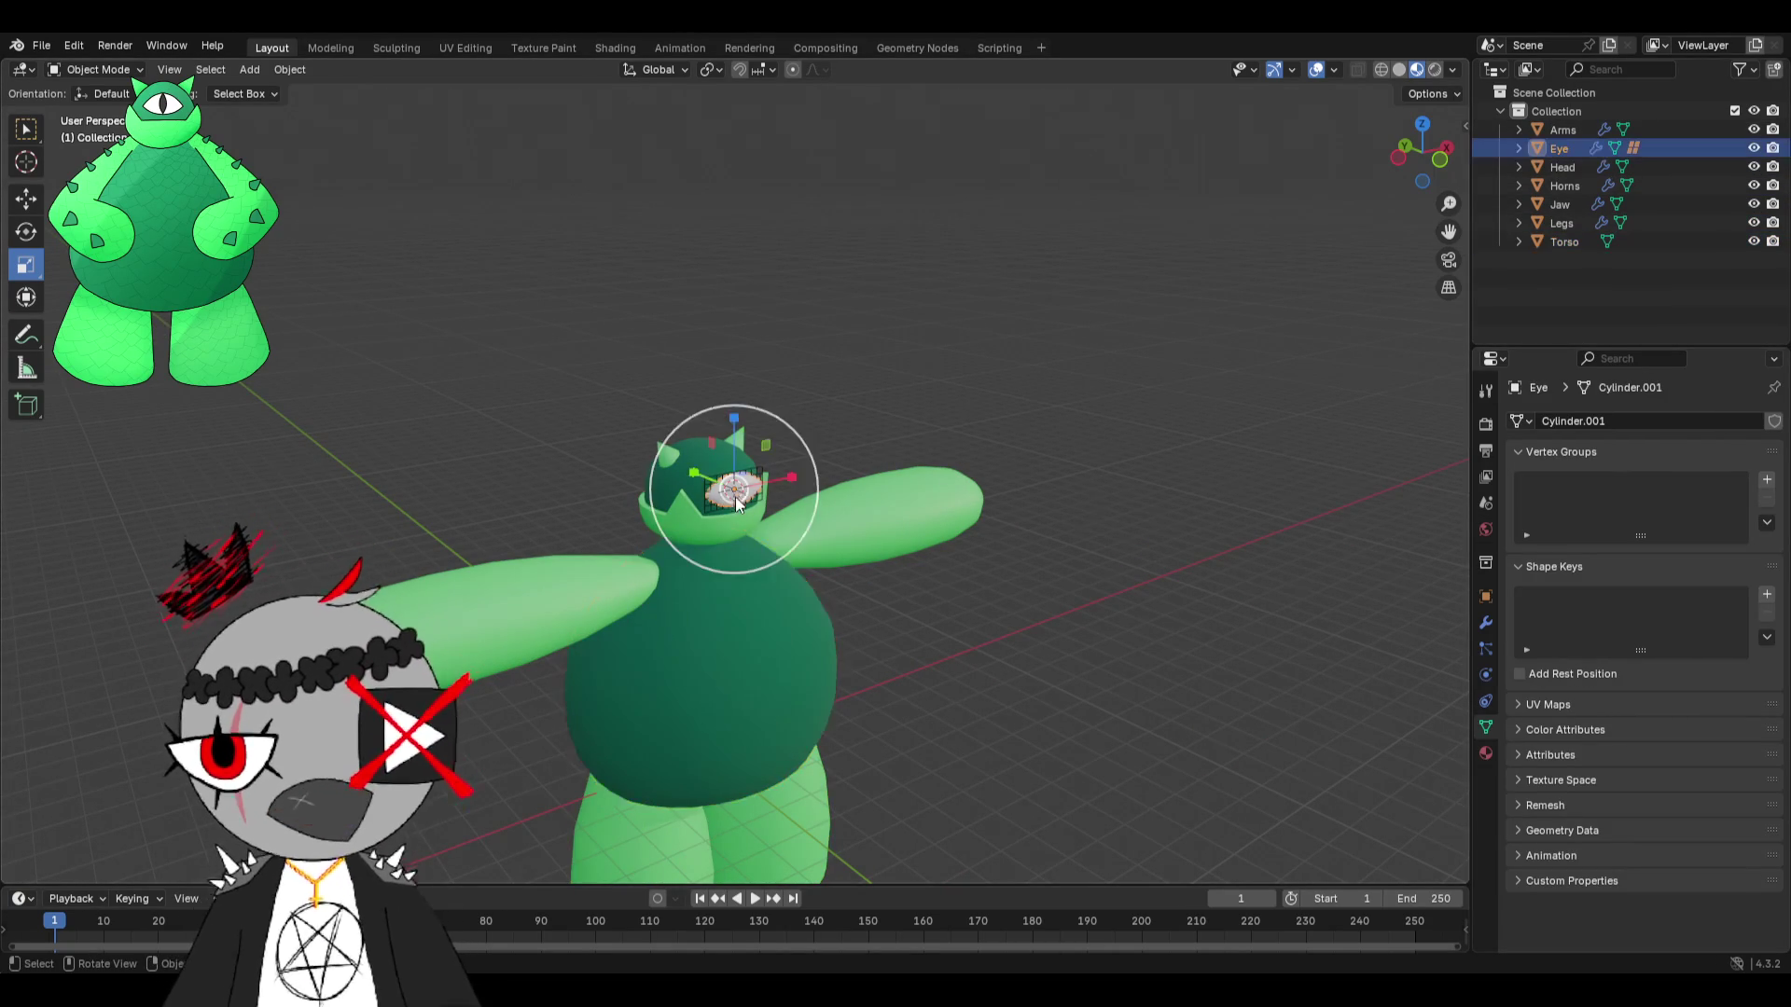
{"action": "key", "text": "KP_Decimal"}
{"action": "mouse_move", "coordinate": [741, 501]}
{"action": "middle_mouse_down"}
{"action": "mouse_move", "coordinate": [877, 483]}
{"action": "mouse_move", "coordinate": [840, 487]}
{"action": "middle_mouse_up"}
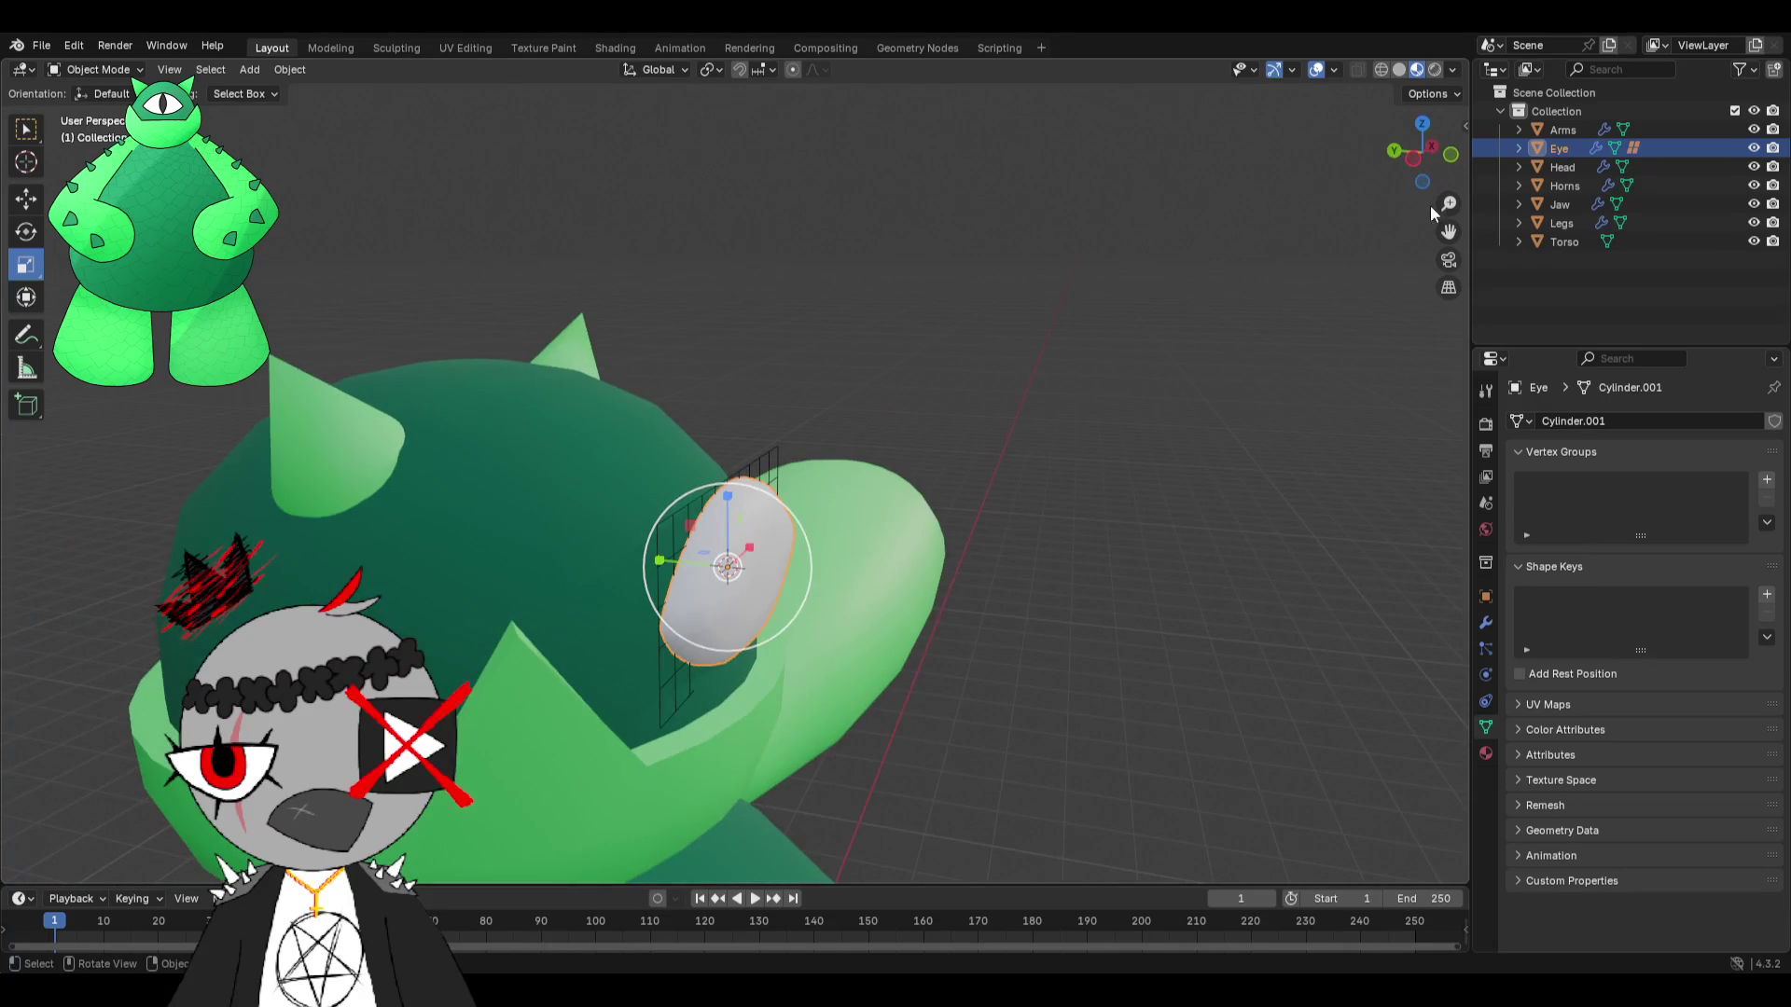
{"action": "left_click", "coordinate": [1519, 148]}
{"action": "left_click", "coordinate": [1520, 148]}
Try sliding lattice points along Y in Edit Mode, then return to Object Mode.
{"action": "left_click", "coordinate": [657, 530]}
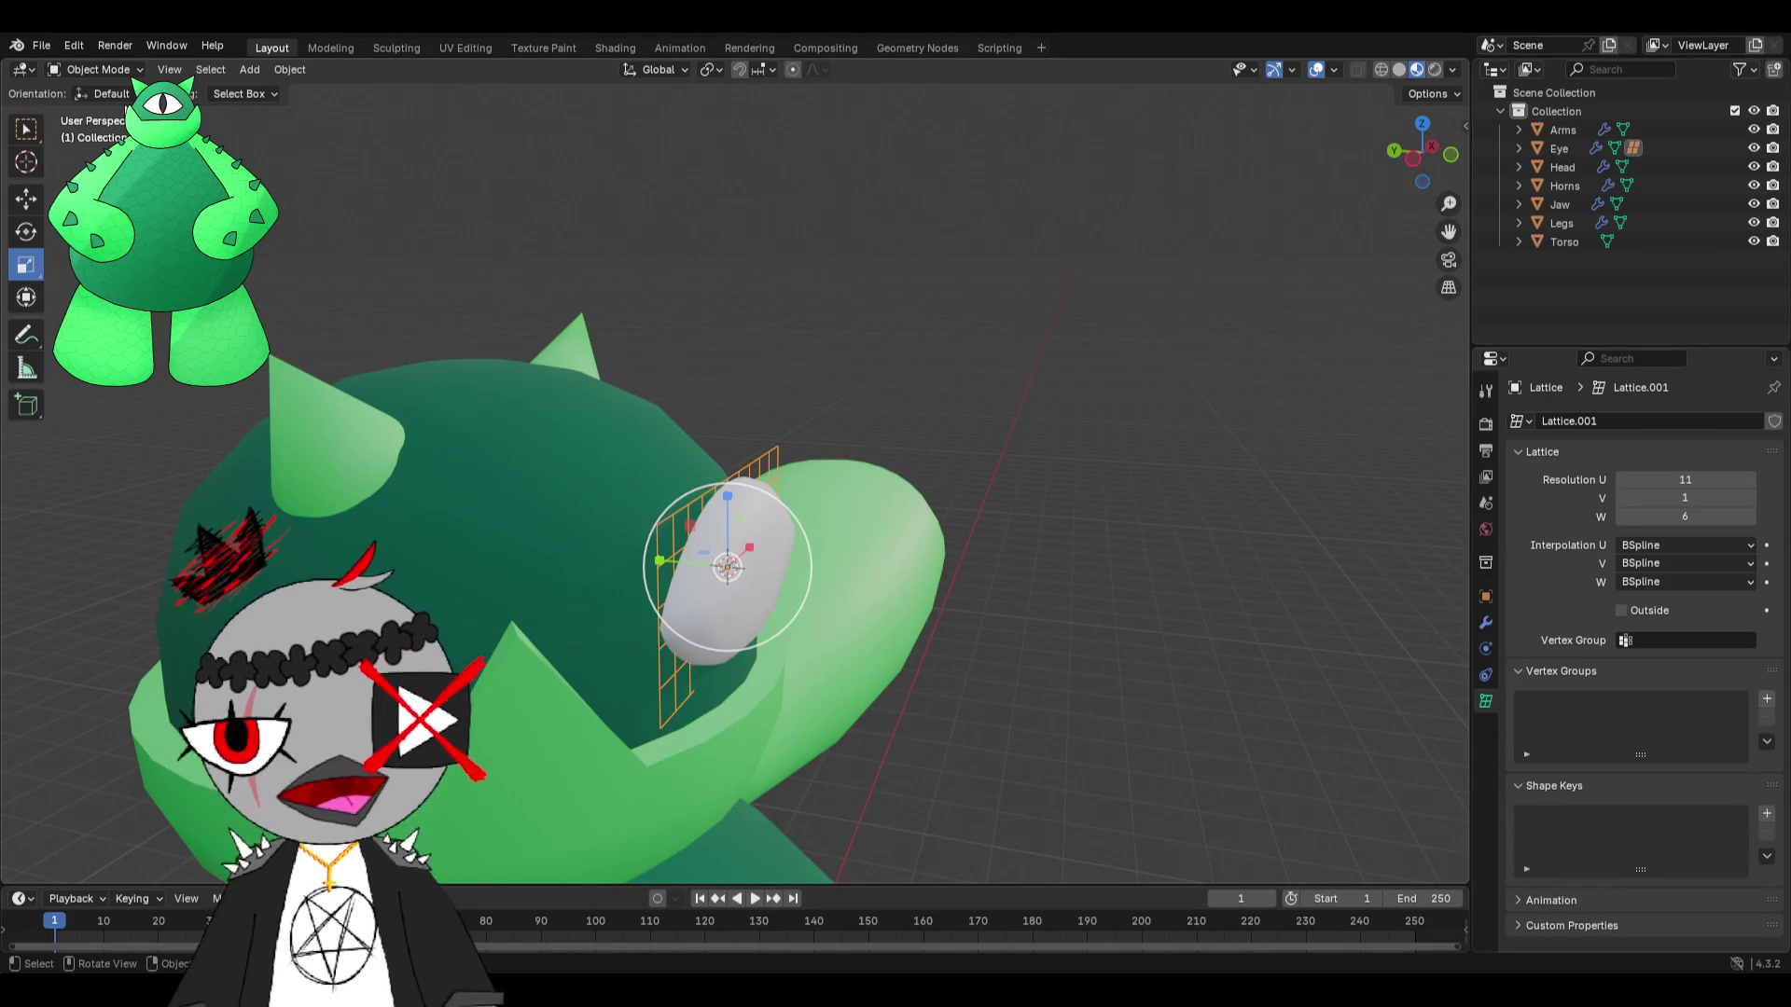
{"action": "left_click", "coordinate": [97, 111]}
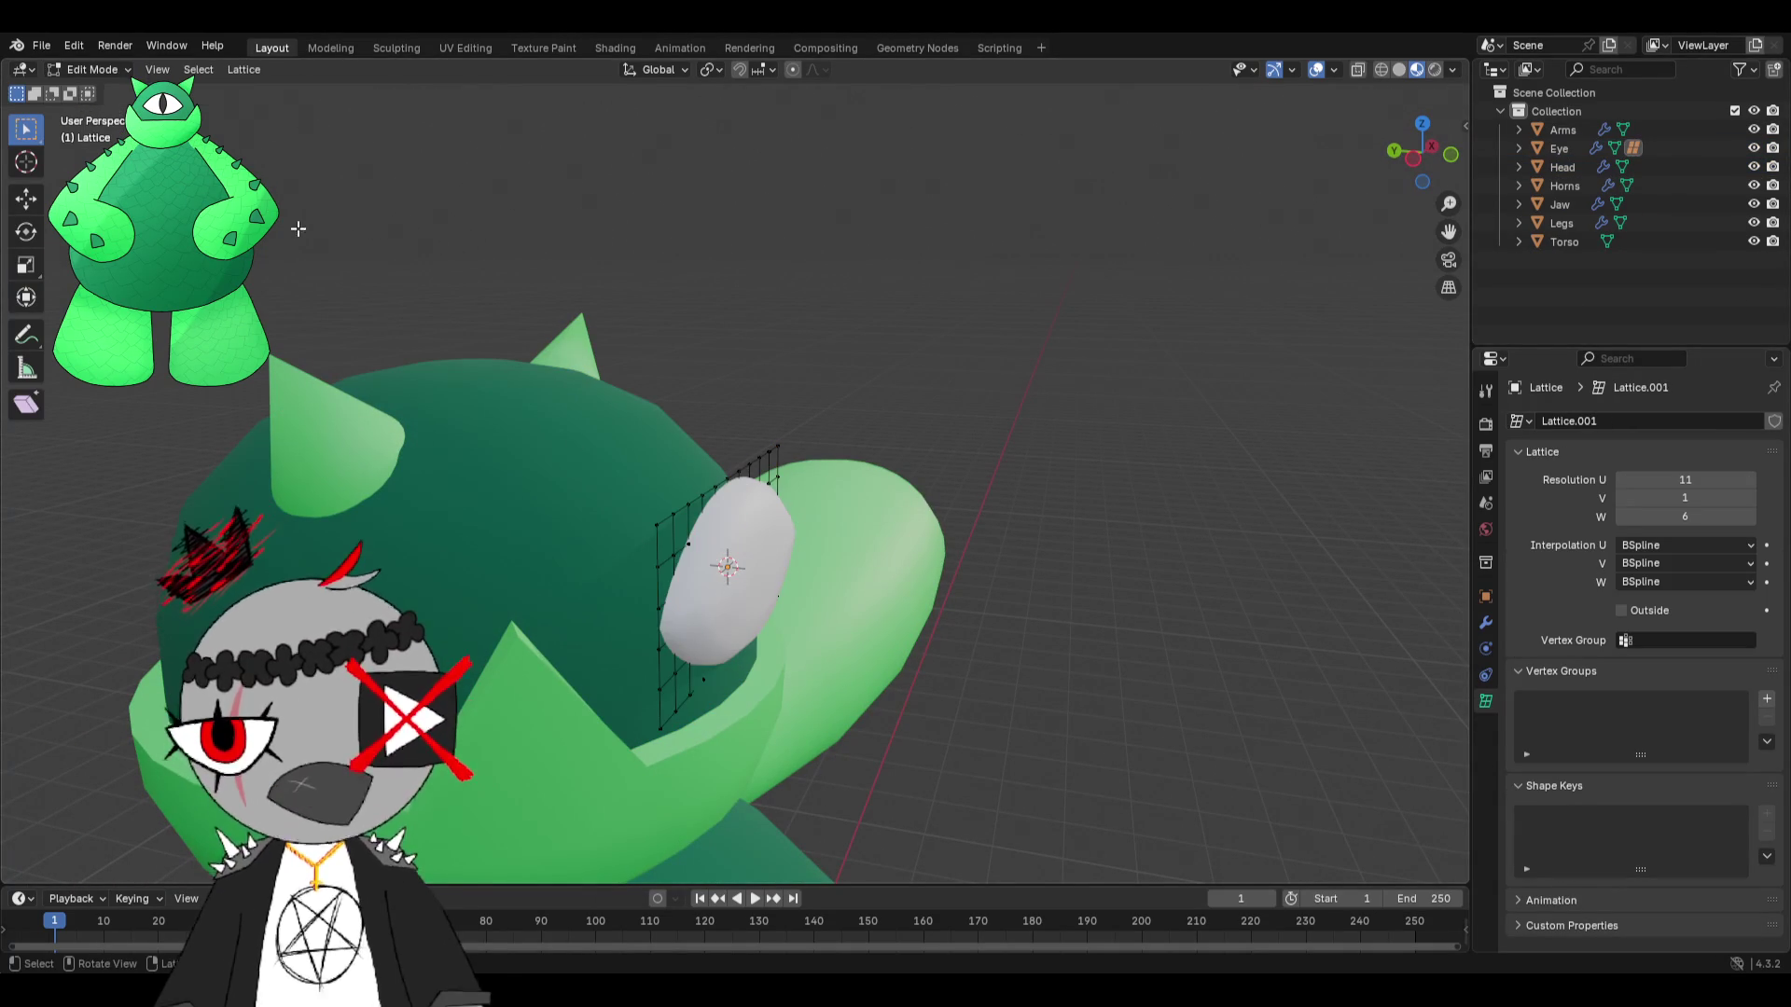
{"action": "left_click", "coordinate": [658, 527]}
{"action": "key", "text": "shift+space"}
{"action": "key", "text": "g"}
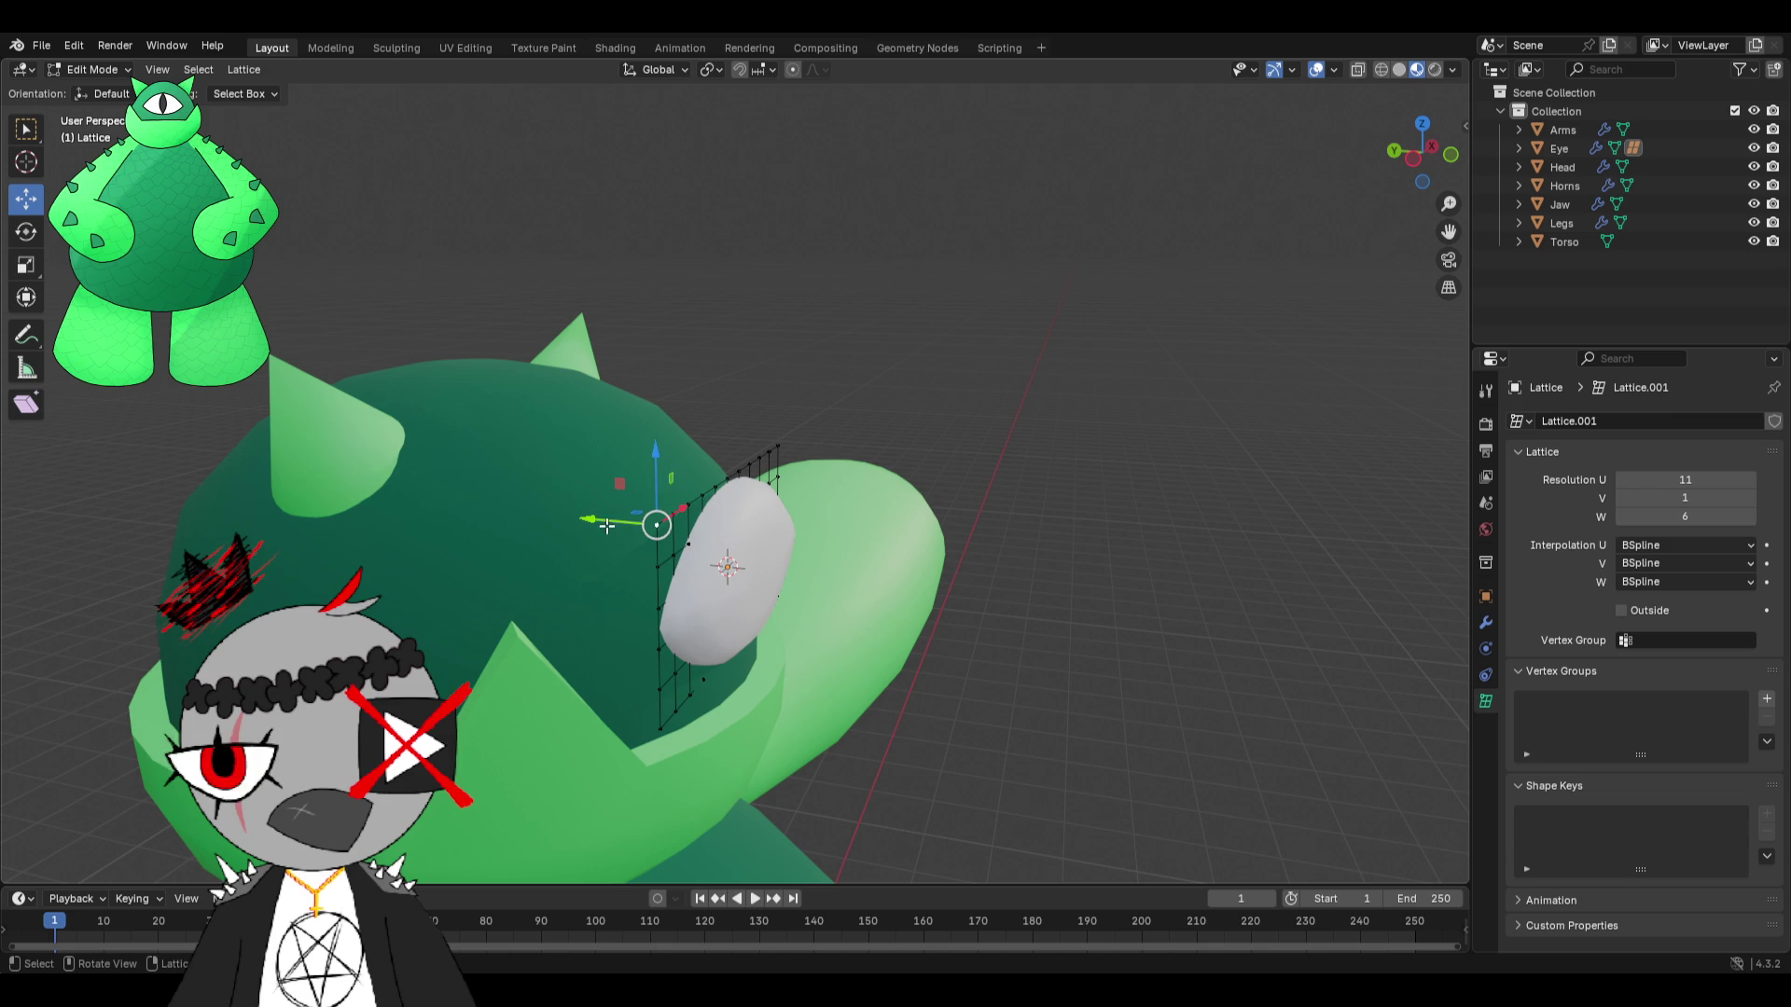
{"action": "left_click_drag", "start_coordinate": [606, 527], "coordinate": [643, 536]}
{"action": "right_click", "coordinate": [644, 537]}
{"action": "left_click_drag", "start_coordinate": [619, 606], "coordinate": [600, 600]}
{"action": "mouse_move", "coordinate": [600, 600]}
{"action": "middle_mouse_down"}
{"action": "mouse_move", "coordinate": [667, 671]}
{"action": "mouse_move", "coordinate": [732, 628]}
{"action": "middle_mouse_up"}
{"action": "left_click", "coordinate": [735, 615]}
{"action": "mouse_move", "coordinate": [662, 621]}
{"action": "left_mouse_down"}
{"action": "mouse_move", "coordinate": [605, 620]}
{"action": "mouse_move", "coordinate": [737, 617]}
{"action": "left_mouse_up"}
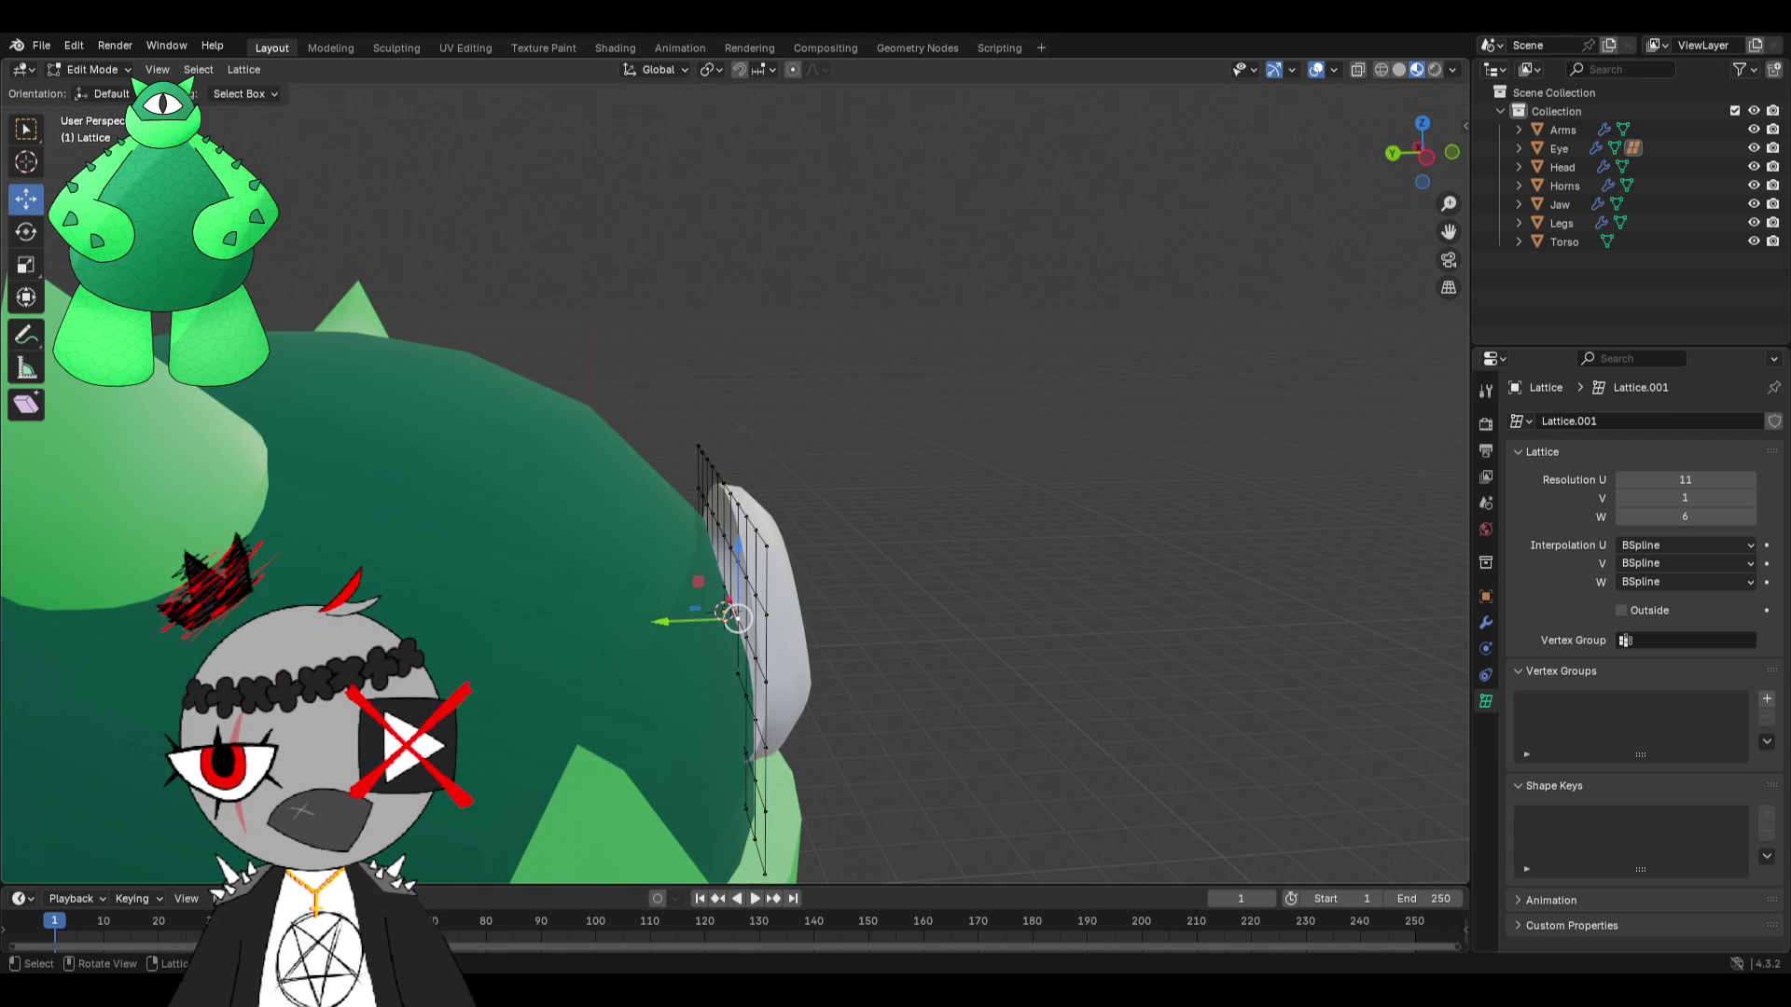
{"action": "left_click", "coordinate": [93, 69]}
{"action": "left_click", "coordinate": [103, 90]}
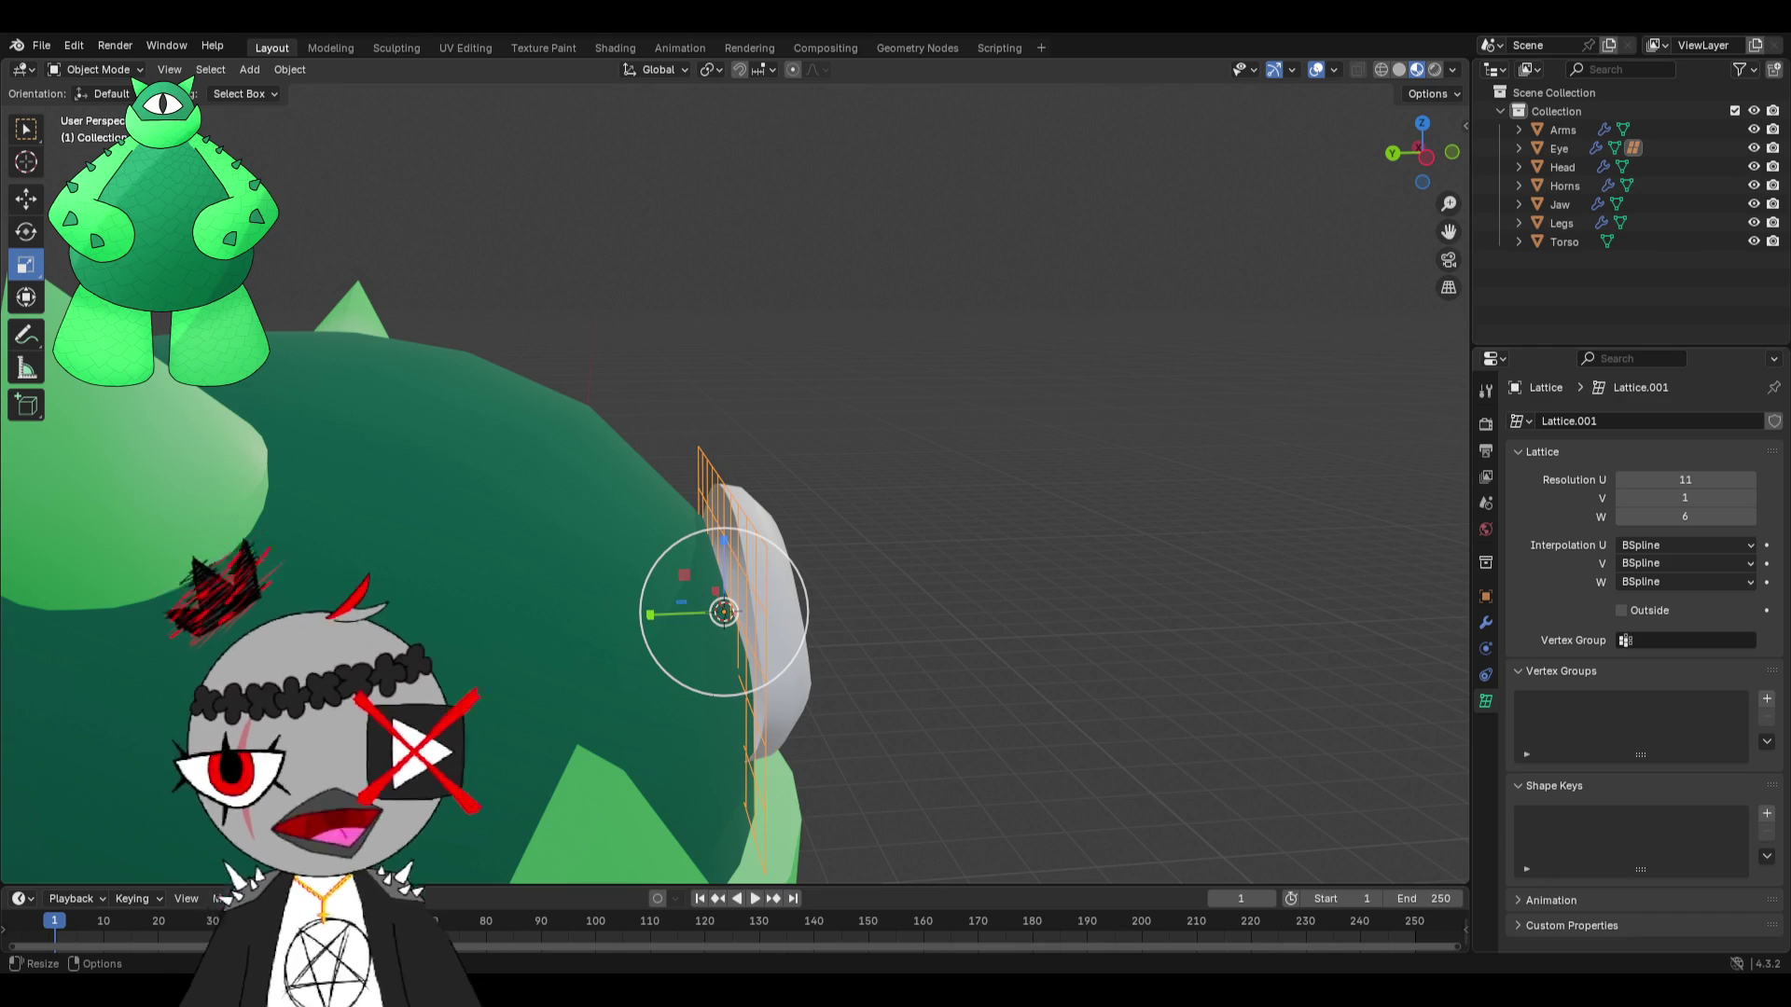
Select Lattice.001 and delete it.
{"action": "mouse_move", "coordinate": [1254, 388]}
{"action": "middle_mouse_down"}
{"action": "mouse_move", "coordinate": [714, 598]}
{"action": "mouse_move", "coordinate": [819, 548]}
{"action": "middle_mouse_up"}
{"action": "left_click", "coordinate": [715, 598]}
{"action": "left_click", "coordinate": [715, 500]}
{"action": "middle_click_drag", "start_coordinate": [730, 487], "coordinate": [959, 449]}
{"action": "key", "text": "x"}
{"action": "left_click", "coordinate": [720, 525]}
{"action": "mouse_move", "coordinate": [715, 519]}
{"action": "middle_mouse_down"}
{"action": "mouse_move", "coordinate": [898, 501]}
{"action": "mouse_move", "coordinate": [539, 371]}
{"action": "mouse_move", "coordinate": [877, 513]}
{"action": "mouse_move", "coordinate": [460, 288]}
{"action": "middle_mouse_up"}
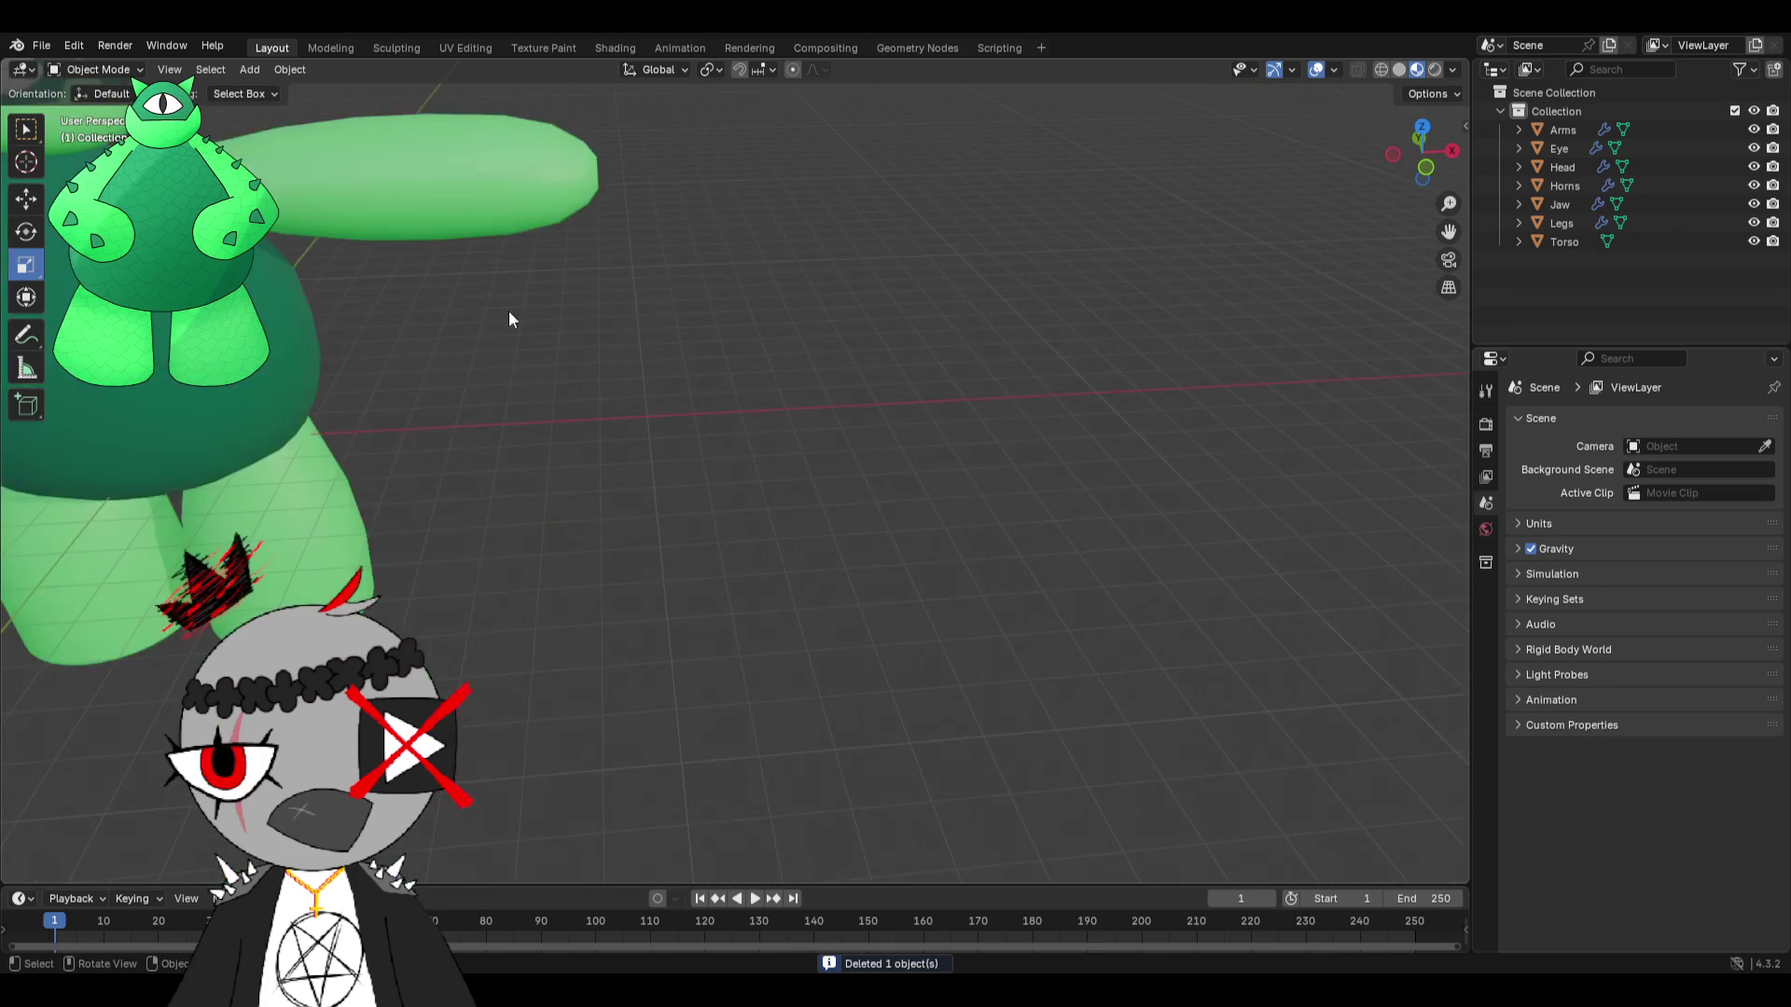
Add a UV sphere and move it along X away from the character.
{"action": "left_click", "coordinate": [250, 73]}
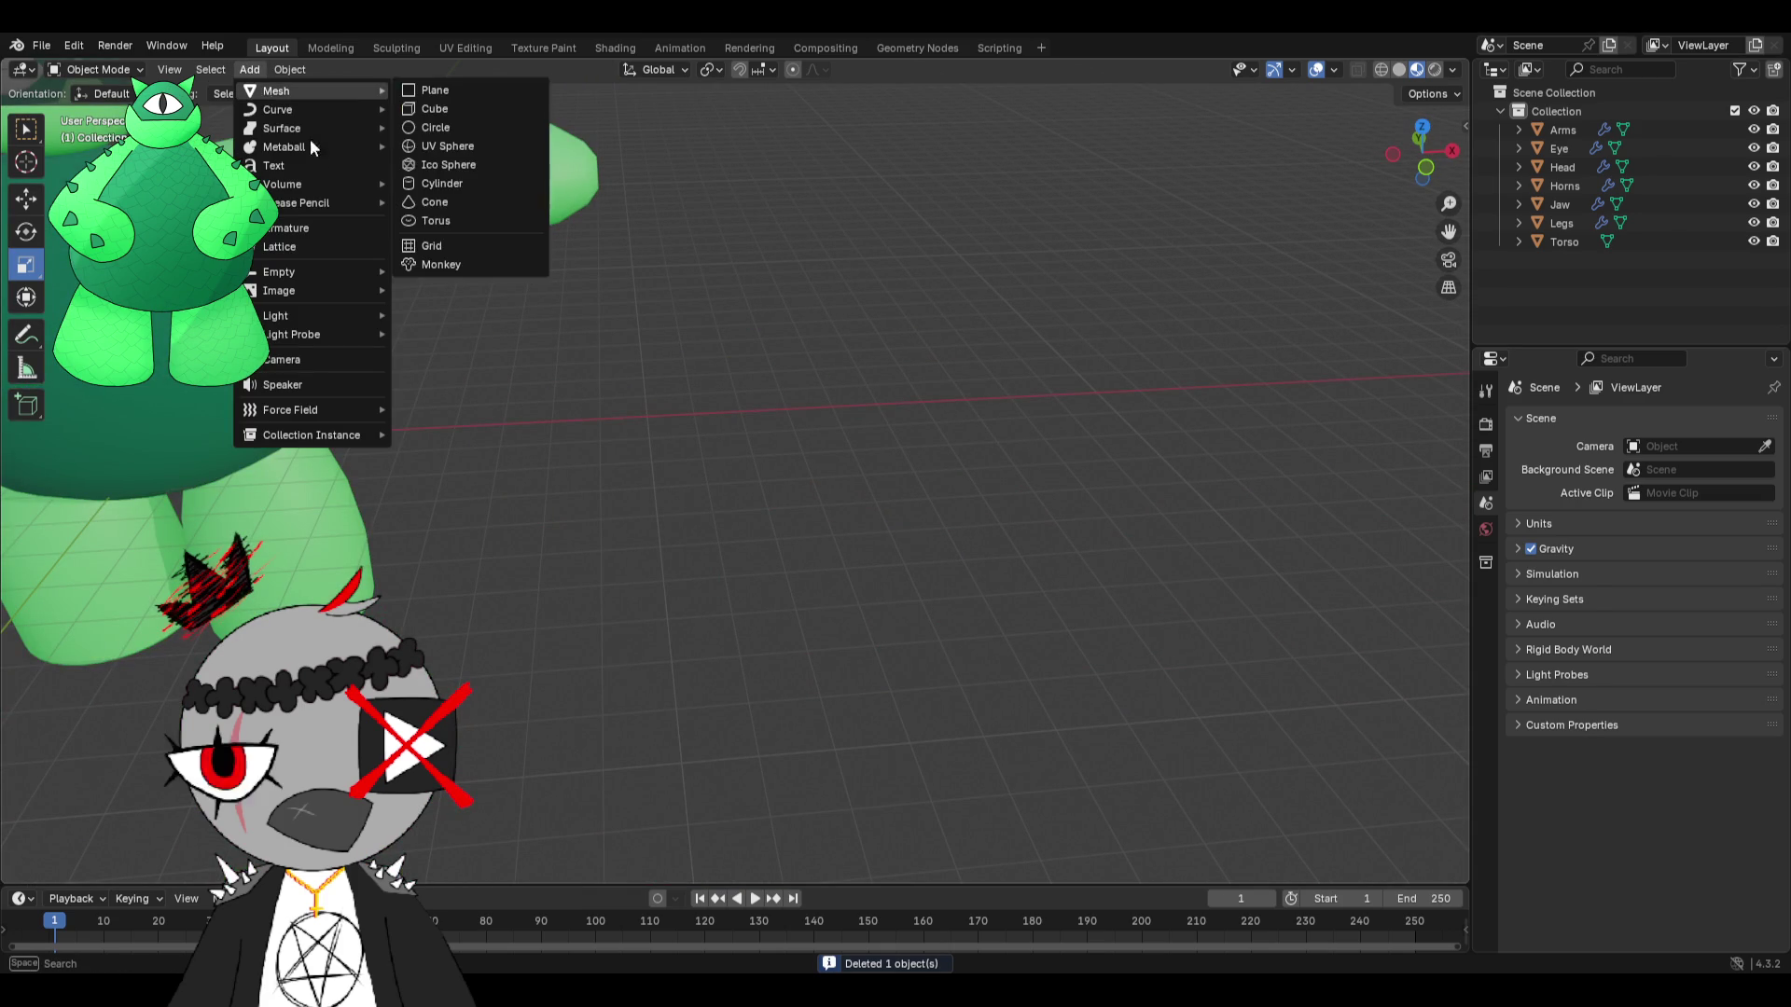
{"action": "left_click", "coordinate": [260, 65]}
{"action": "left_click", "coordinate": [261, 69]}
{"action": "mouse_move", "coordinate": [323, 90]}
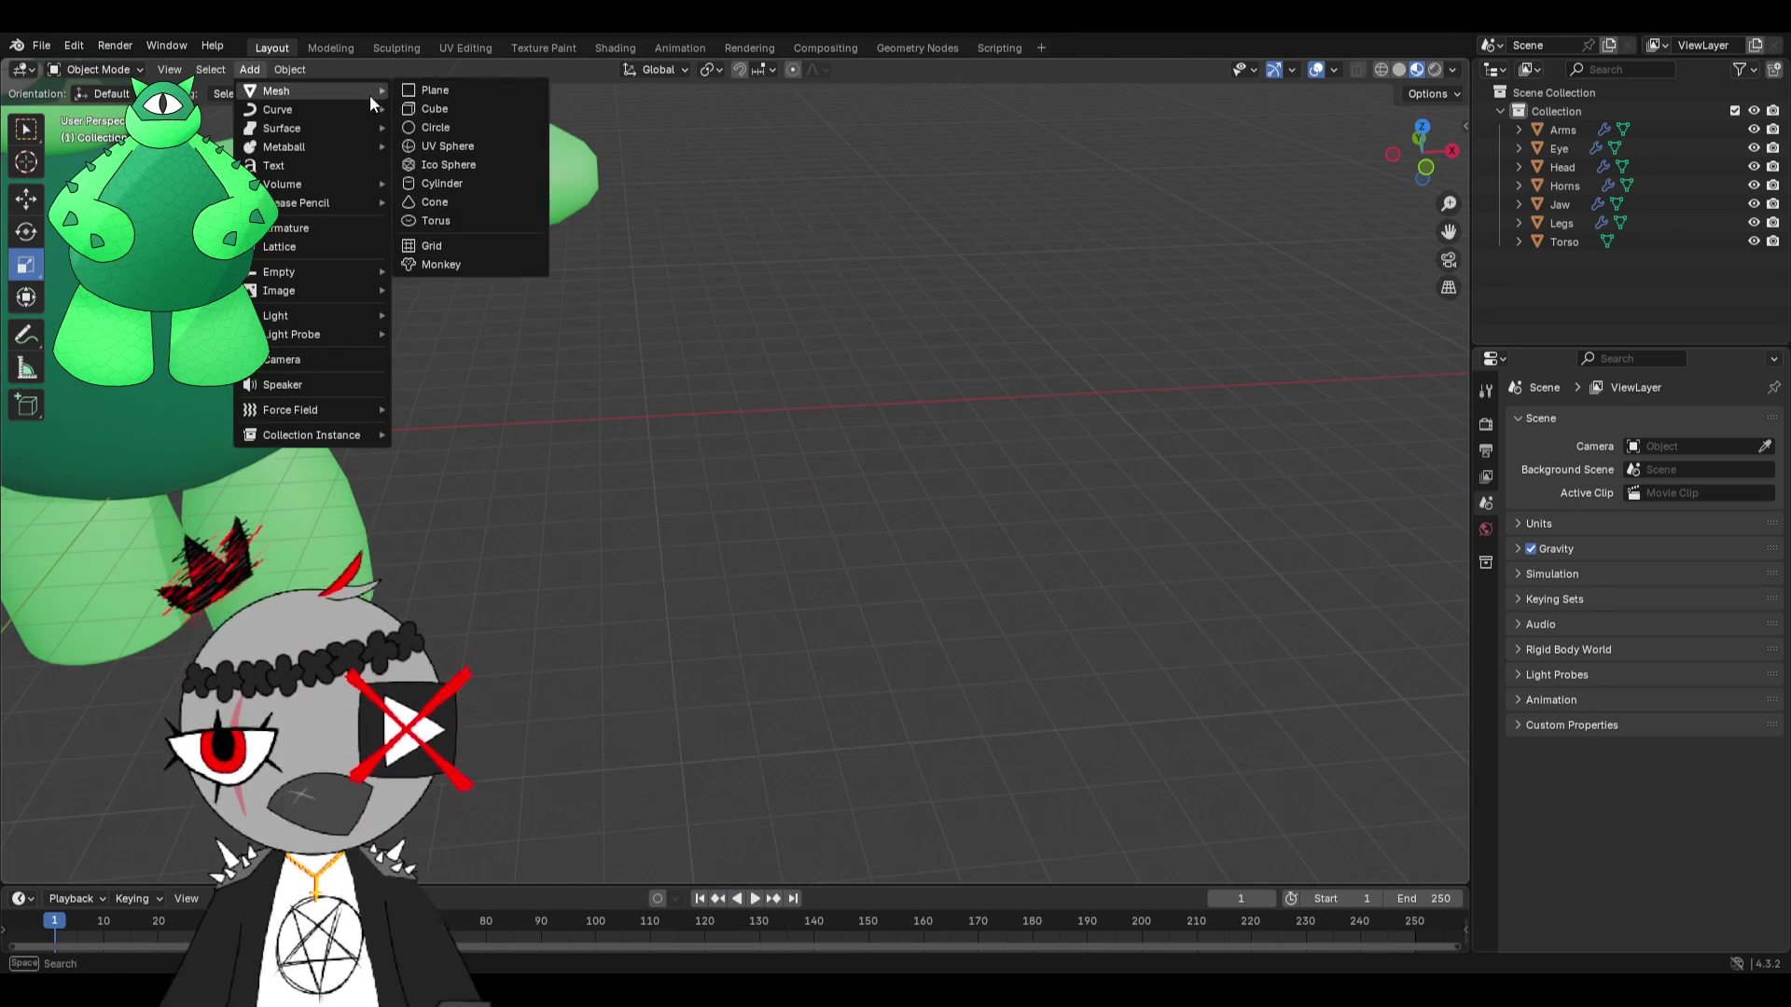
{"action": "left_click", "coordinate": [434, 146]}
{"action": "scroll", "coordinate": [532, 276], "scroll_direction": "down", "scroll_amount": 2}
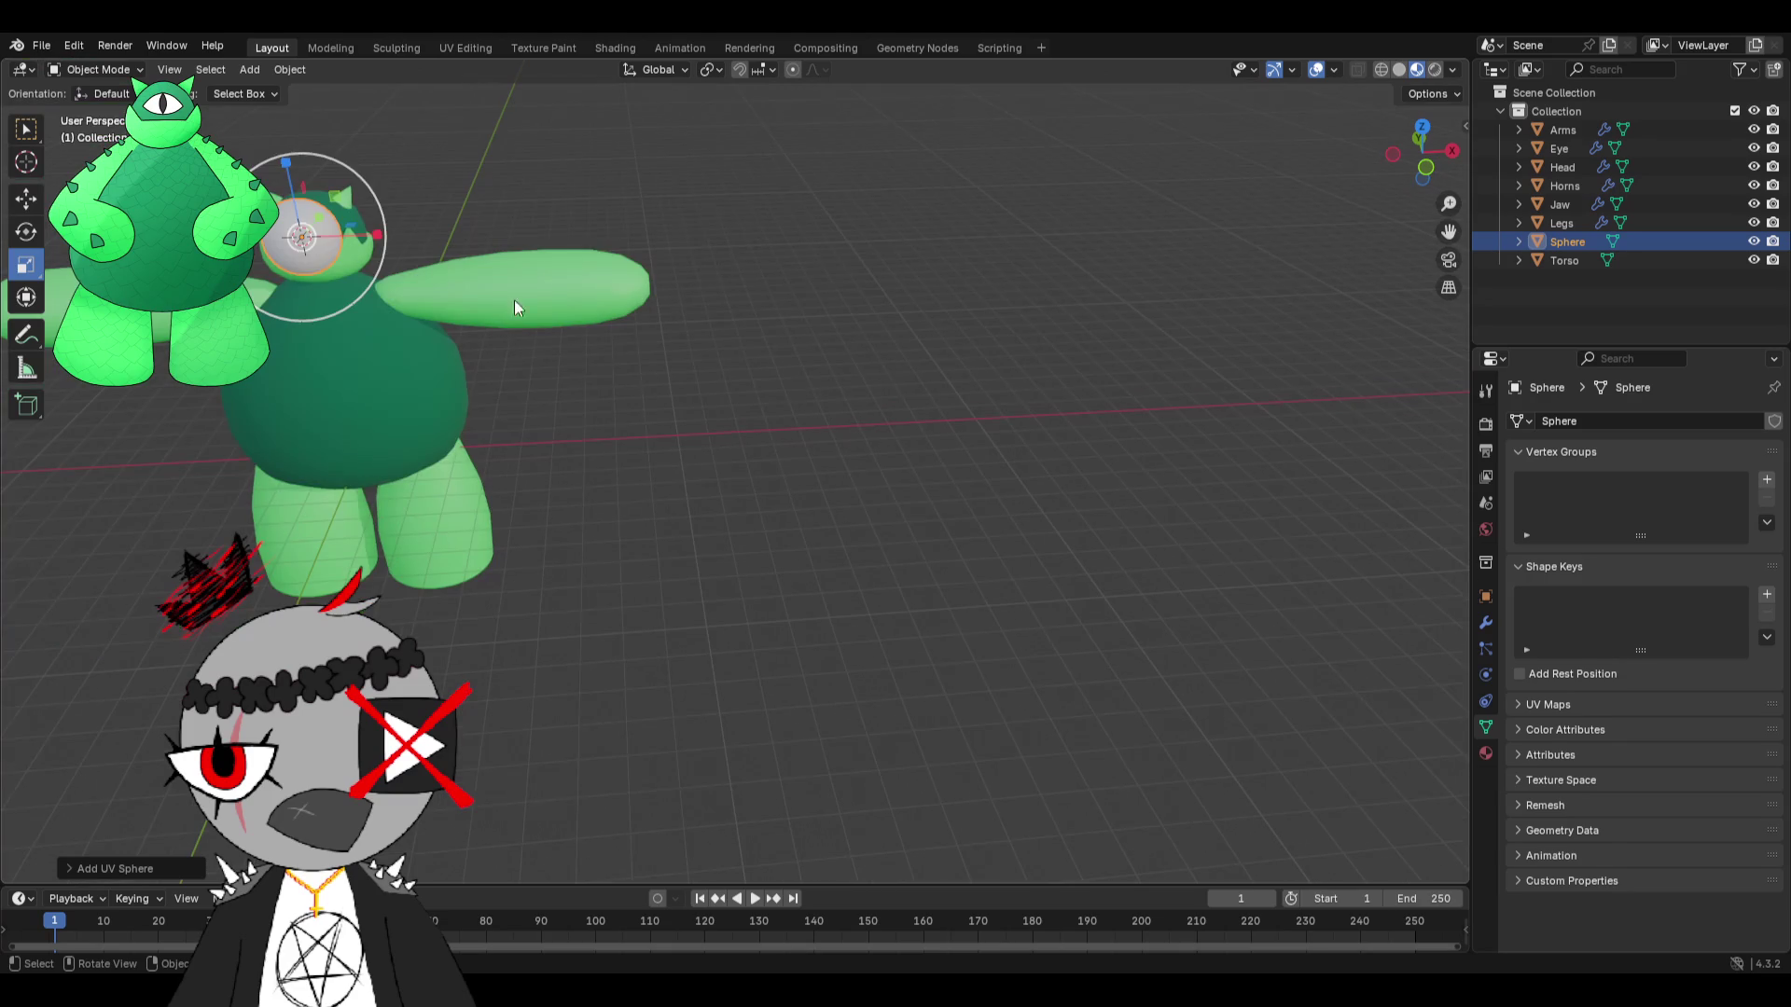
{"action": "left_click", "coordinate": [26, 197]}
{"action": "left_click_drag", "start_coordinate": [396, 245], "coordinate": [1135, 372]}
{"action": "middle_click_drag", "start_coordinate": [1136, 371], "coordinate": [743, 479], "text": "shift"}
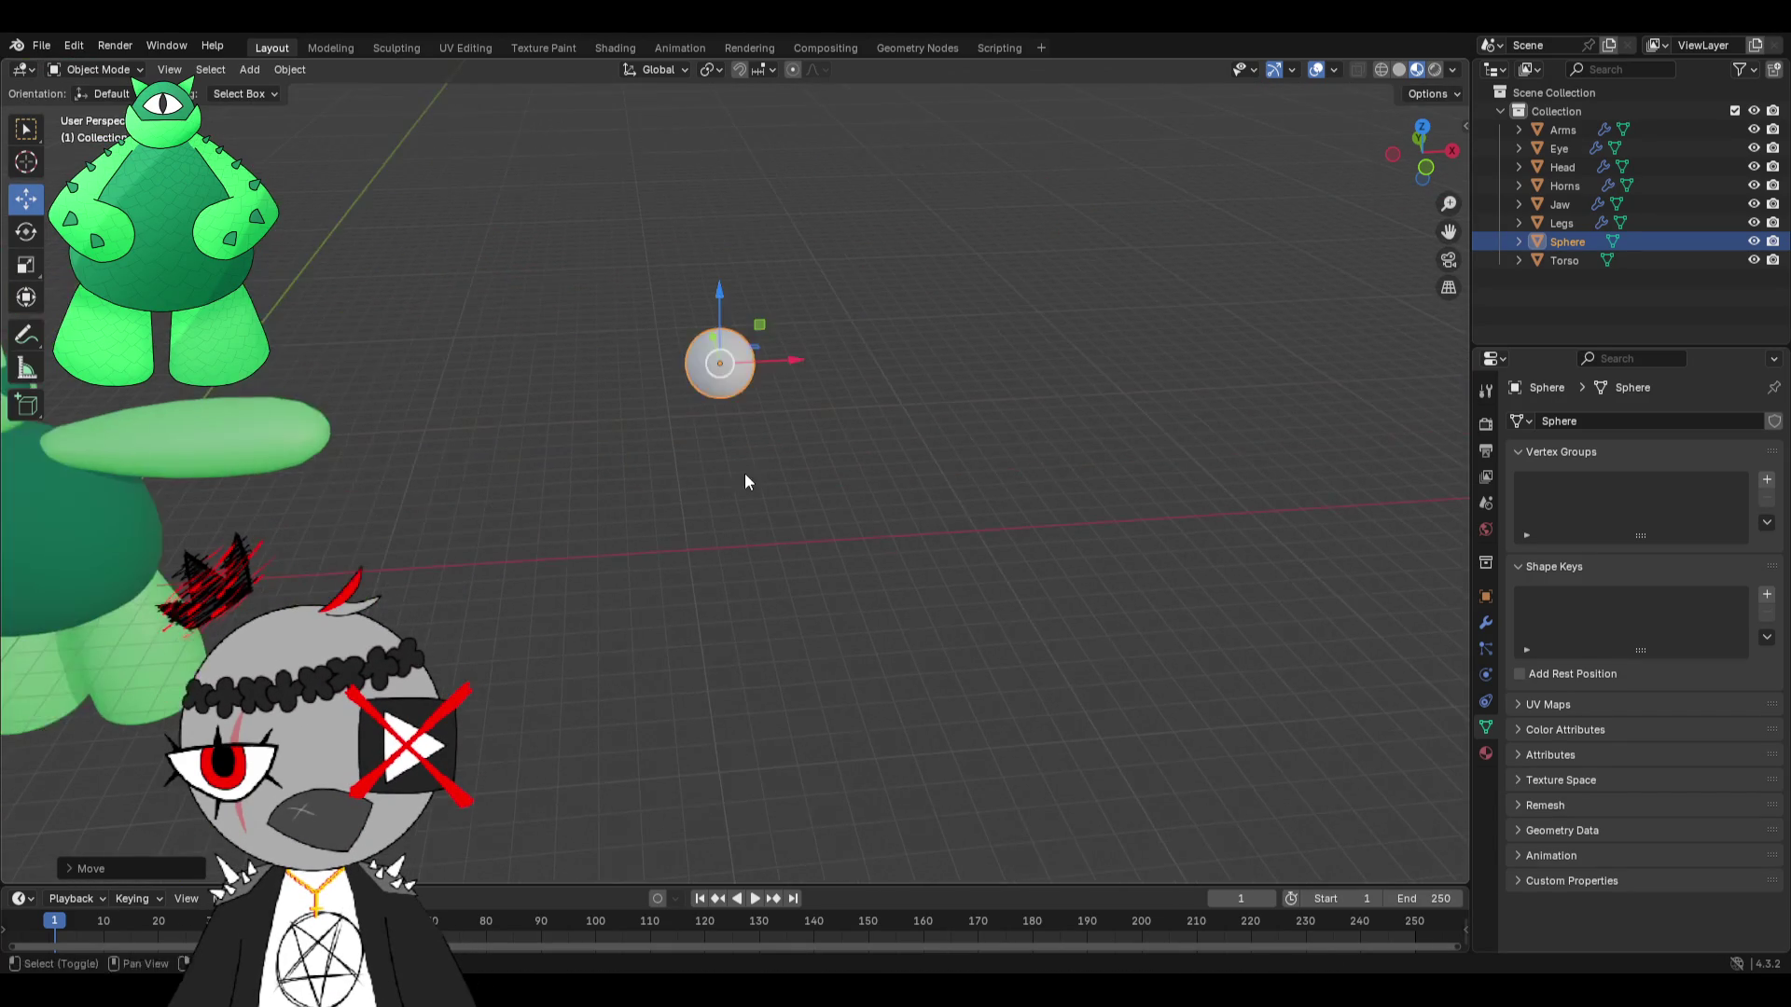
{"action": "scroll", "coordinate": [746, 471], "scroll_direction": "up", "scroll_amount": 4}
{"action": "middle_click_drag", "start_coordinate": [803, 367], "coordinate": [851, 493], "text": "shift"}
{"action": "left_click", "coordinate": [851, 494]}
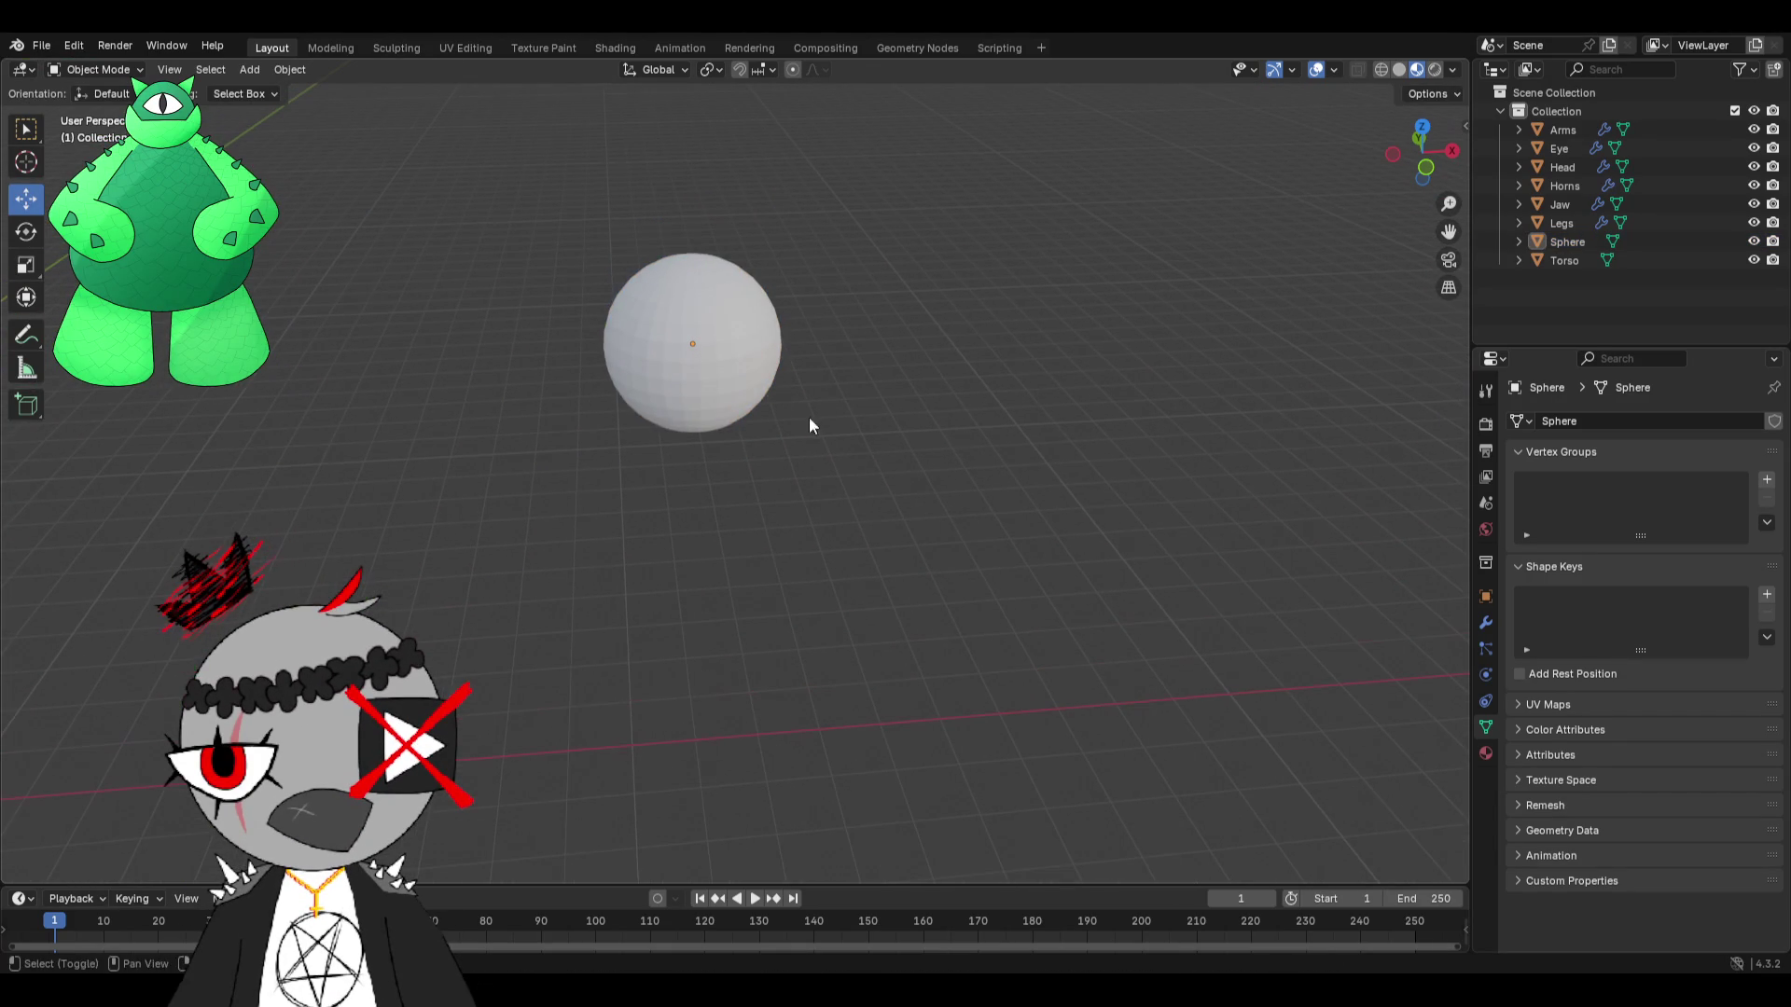
Add a cube, slide it along X beside the sphere, and enter Edit Mode.
{"action": "left_click", "coordinate": [249, 70]}
{"action": "mouse_move", "coordinate": [282, 91]}
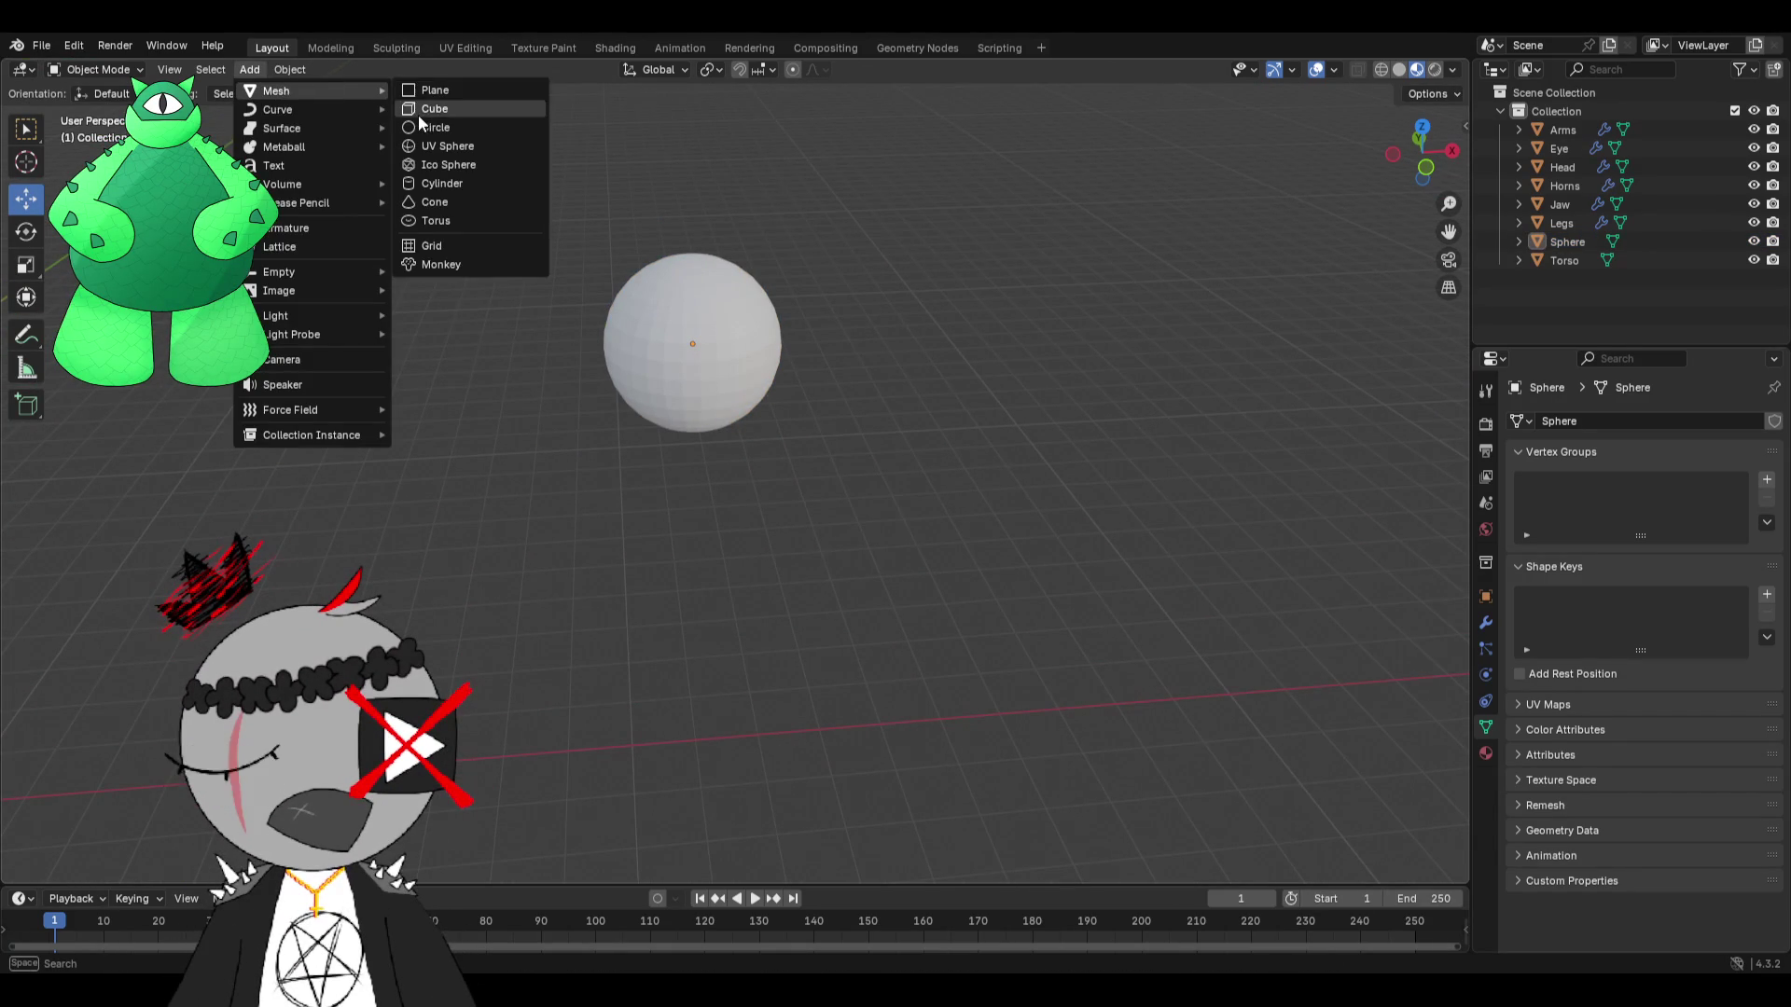
{"action": "left_click", "coordinate": [418, 110]}
{"action": "scroll", "coordinate": [590, 316], "scroll_direction": "down", "scroll_amount": 5}
{"action": "key", "text": "g"}
{"action": "key", "text": "x"}
{"action": "left_click", "coordinate": [819, 403]}
{"action": "scroll", "coordinate": [868, 401], "scroll_direction": "up", "scroll_amount": 5}
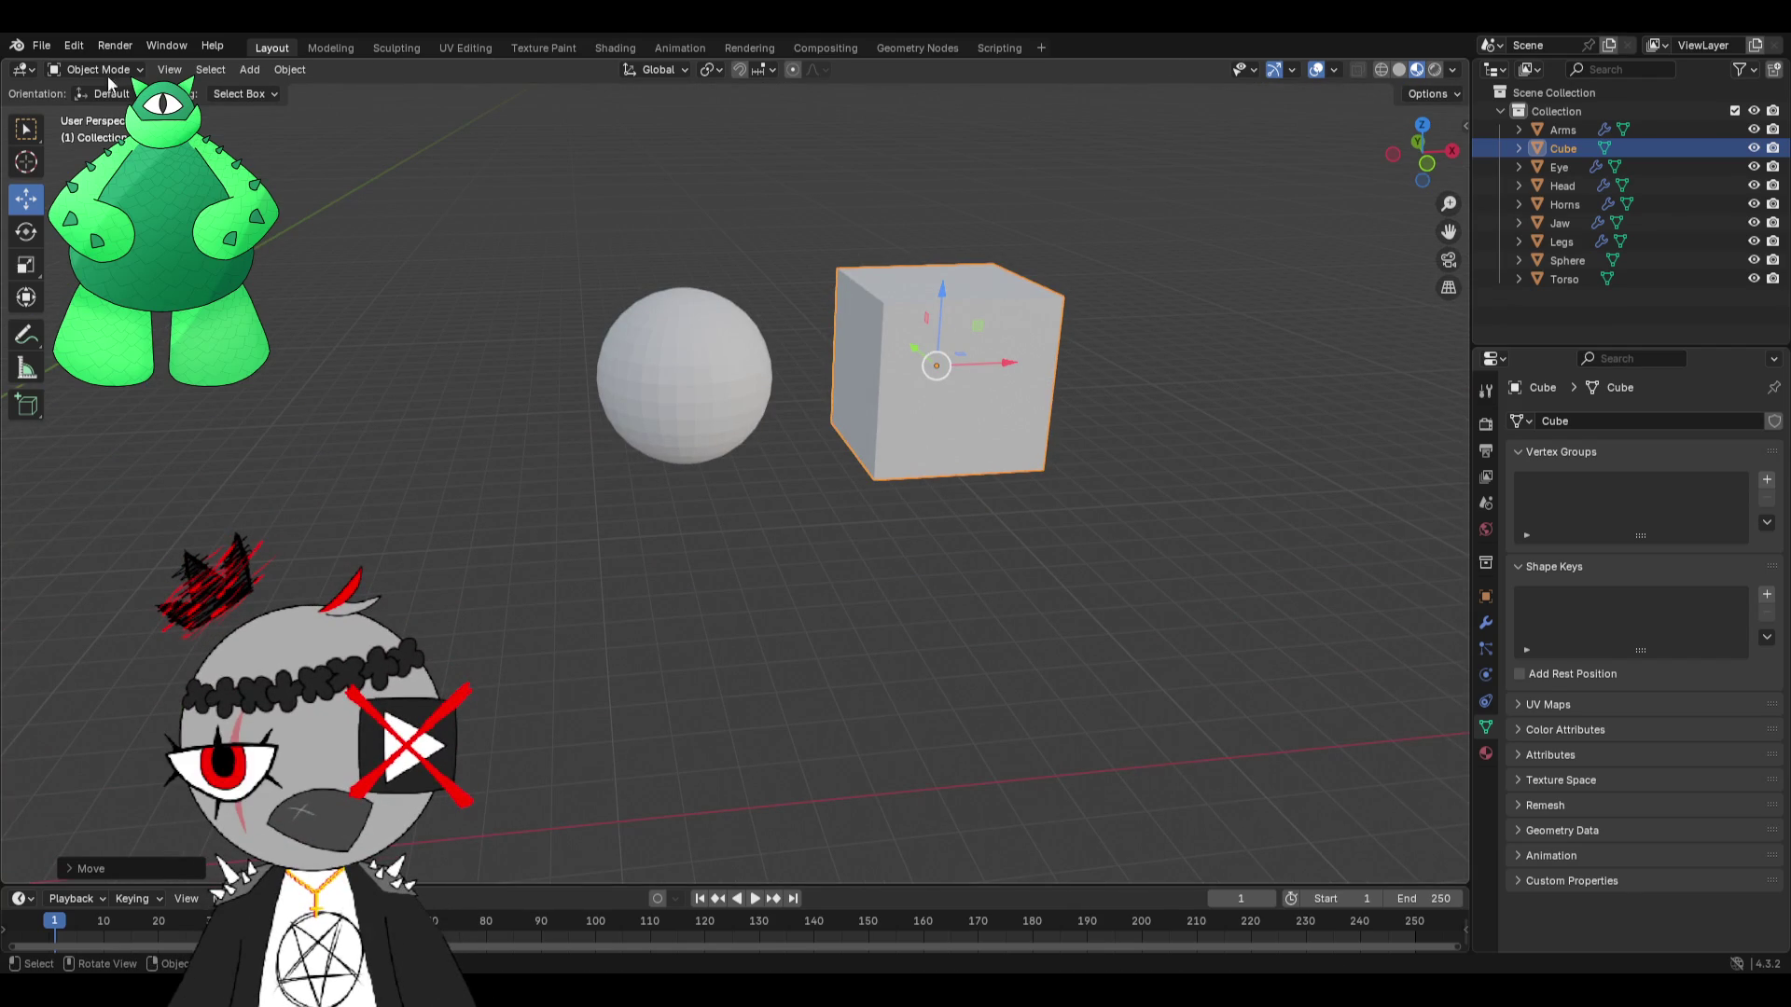
{"action": "key", "text": "Tab"}
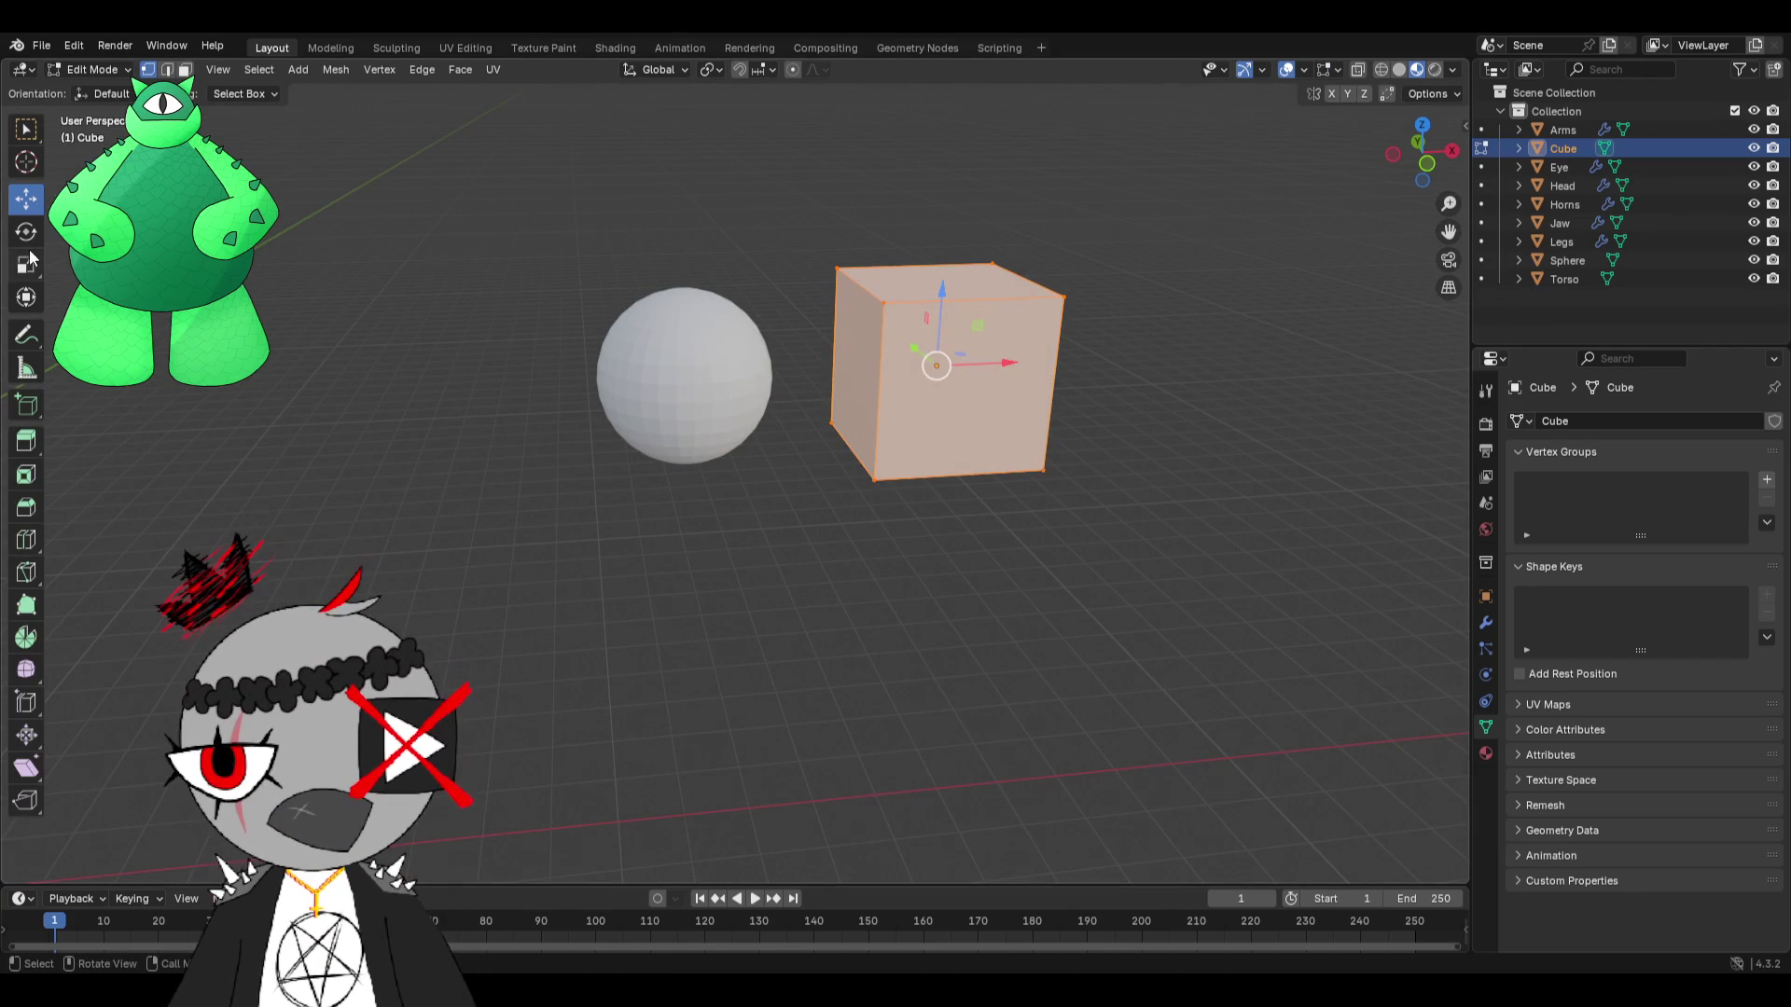
Subdivide the cube's mesh and raise the Number of Cuts.
{"action": "right_click", "coordinate": [998, 392]}
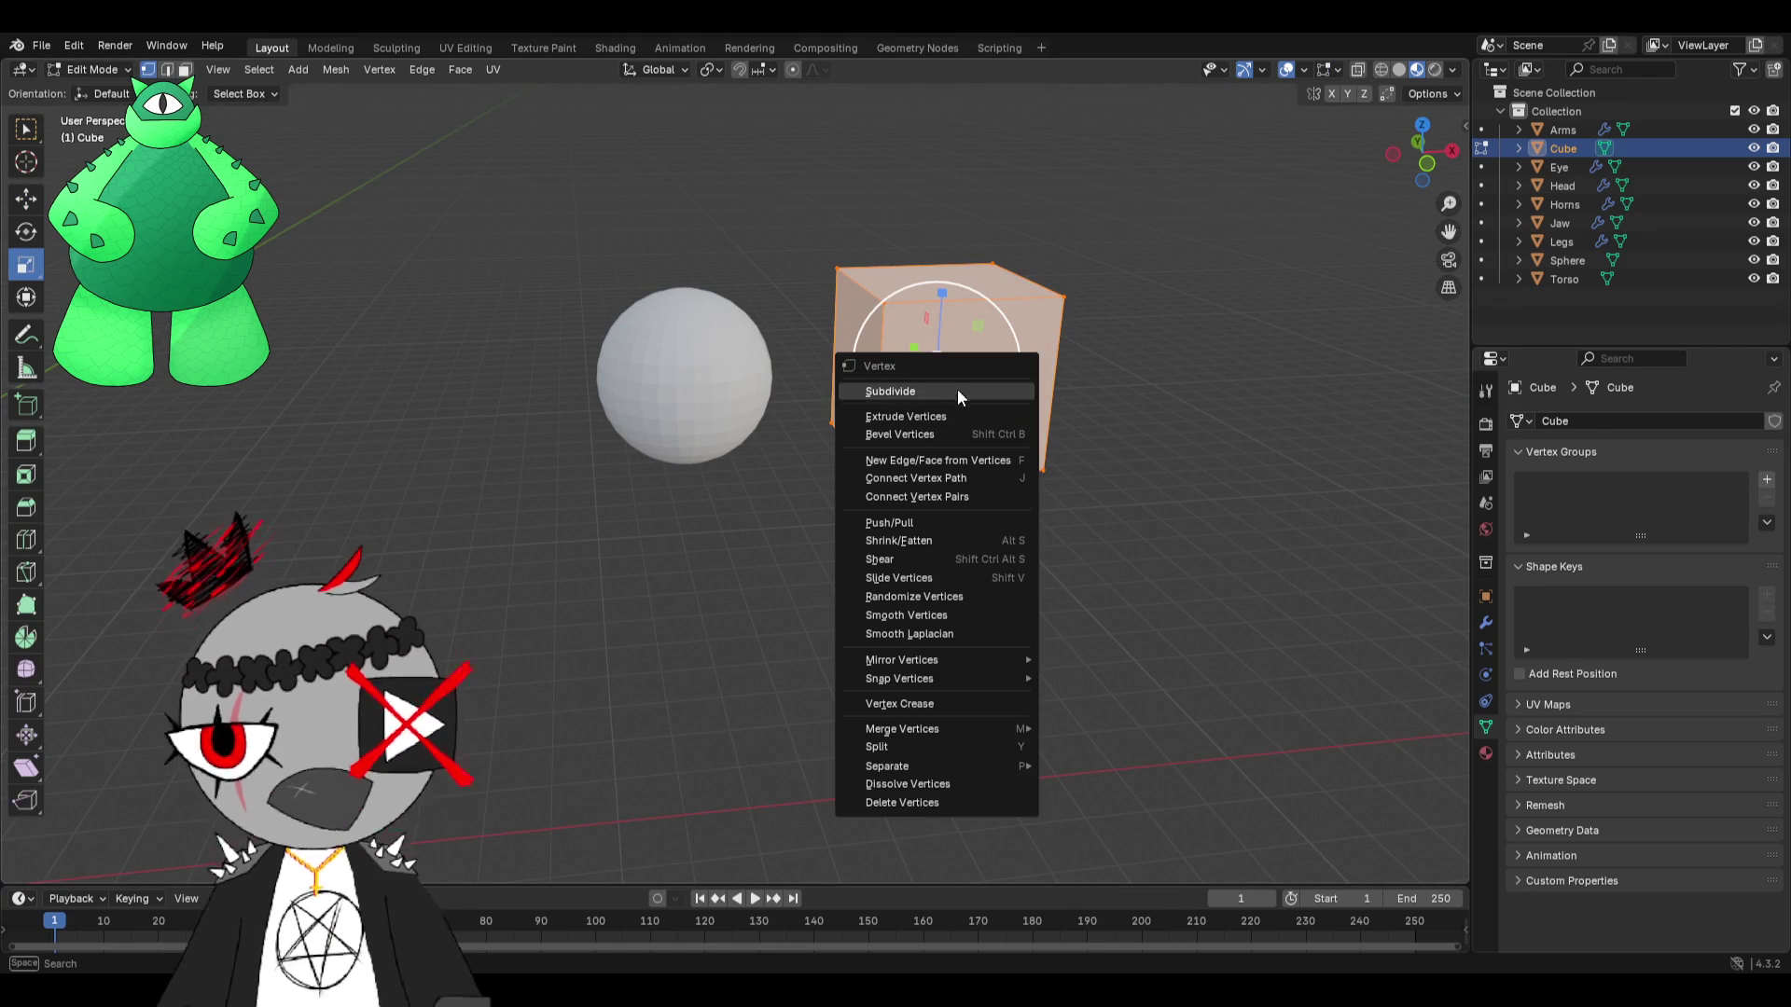
{"action": "left_click", "coordinate": [957, 391]}
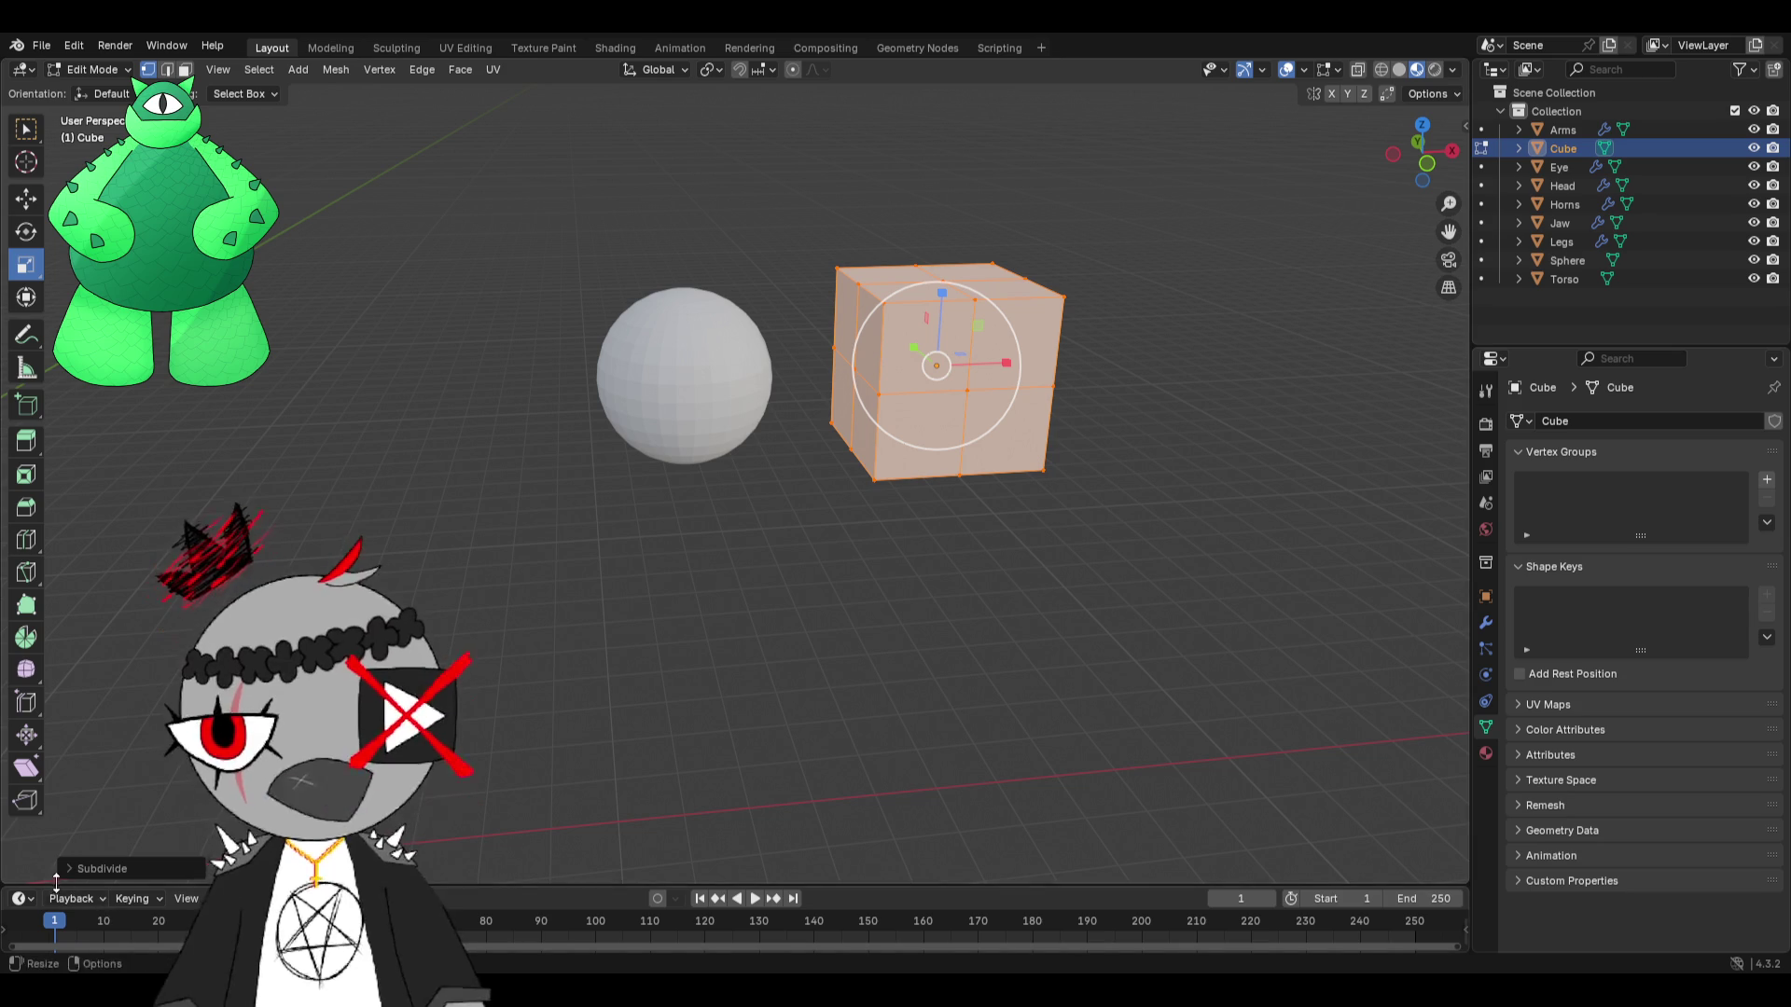
{"action": "left_click", "coordinate": [80, 868]}
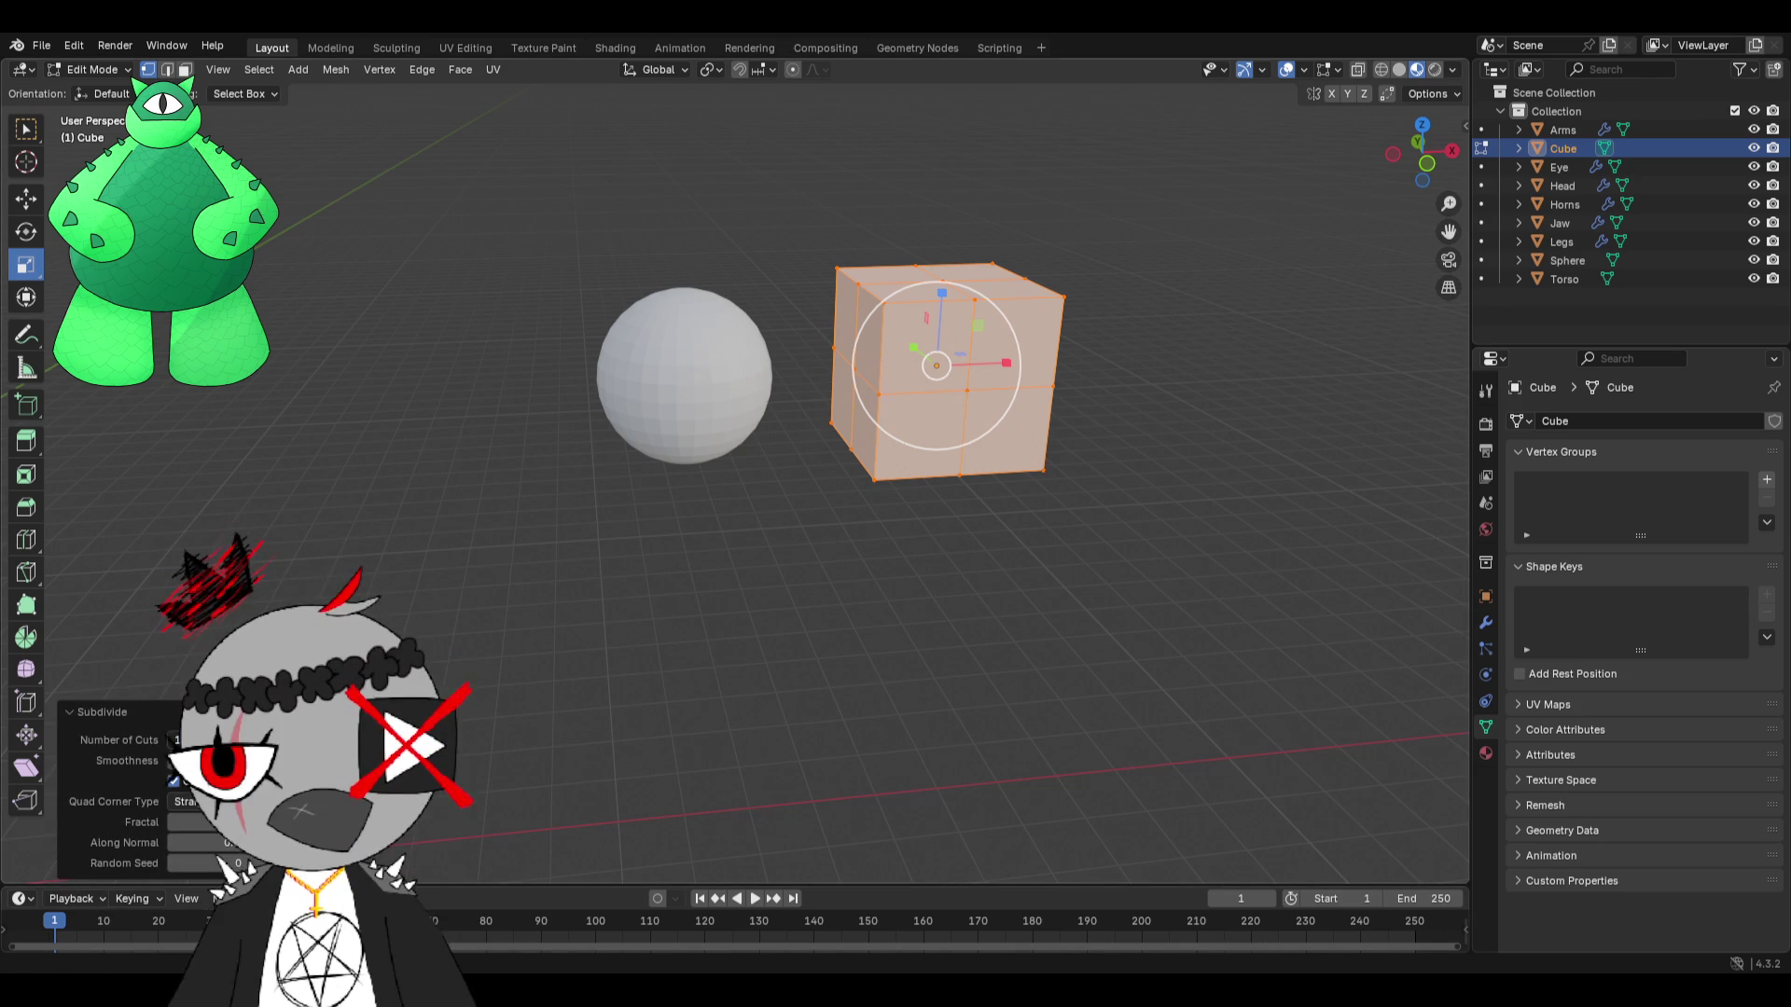
{"action": "left_click_drag", "start_coordinate": [205, 740], "coordinate": [532, 530]}
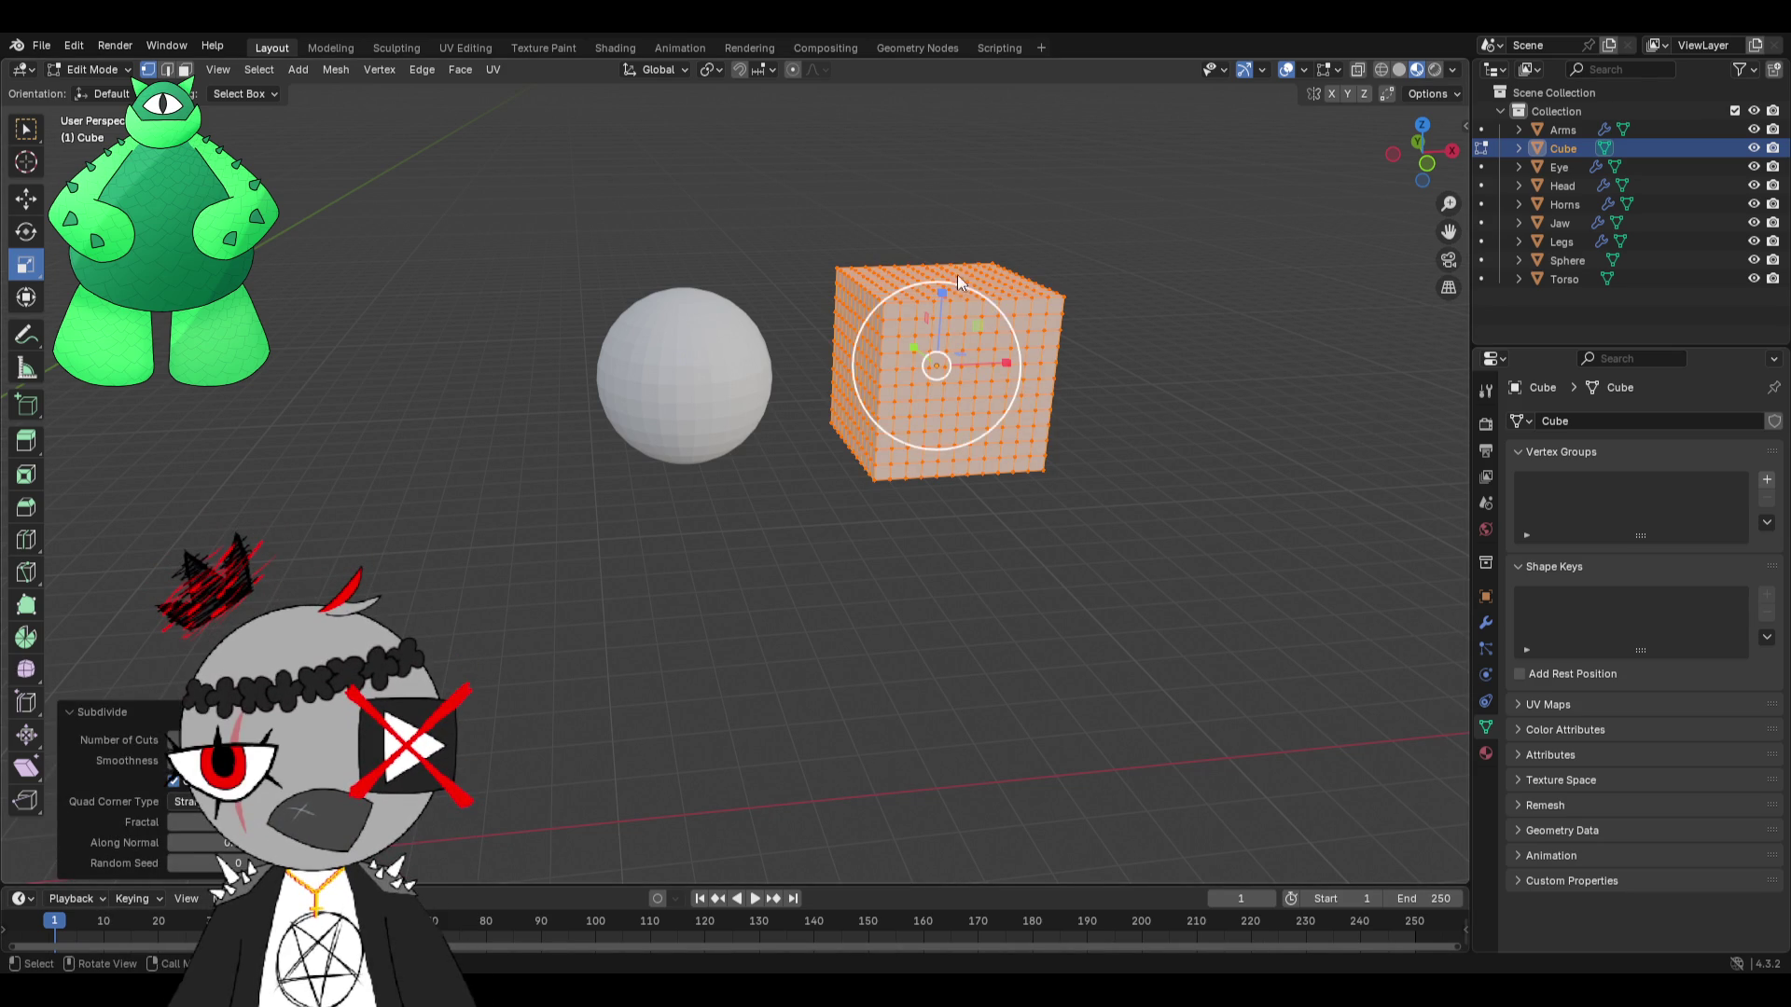
Scale the cube flat along Z into a thin slab and return to Object Mode.
{"action": "key", "text": "s"}
{"action": "key", "text": "z"}
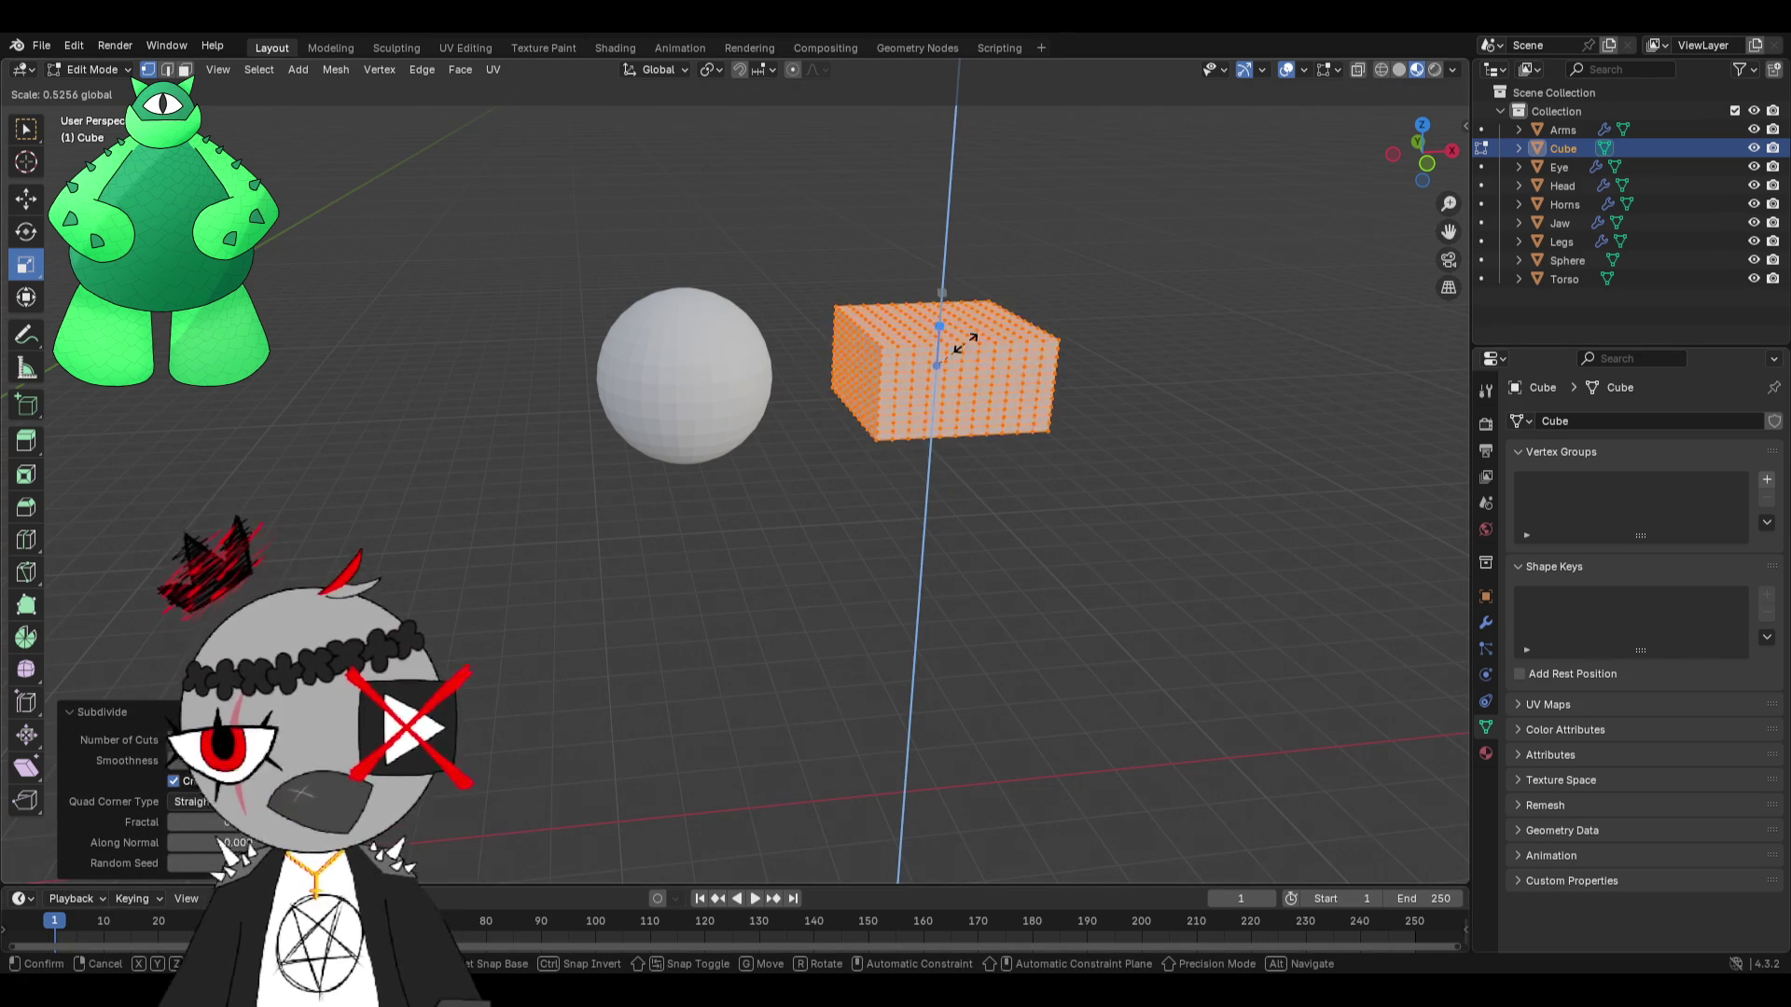
{"action": "left_click", "coordinate": [966, 346]}
{"action": "middle_click_drag", "start_coordinate": [959, 453], "coordinate": [873, 511]}
{"action": "scroll", "coordinate": [864, 523], "scroll_direction": "up", "scroll_amount": 3}
{"action": "left_click", "coordinate": [103, 68]}
{"action": "left_click", "coordinate": [102, 90]}
{"action": "mouse_move", "coordinate": [617, 324]}
{"action": "middle_mouse_down"}
{"action": "mouse_move", "coordinate": [786, 388]}
{"action": "mouse_move", "coordinate": [837, 291]}
{"action": "middle_mouse_up"}
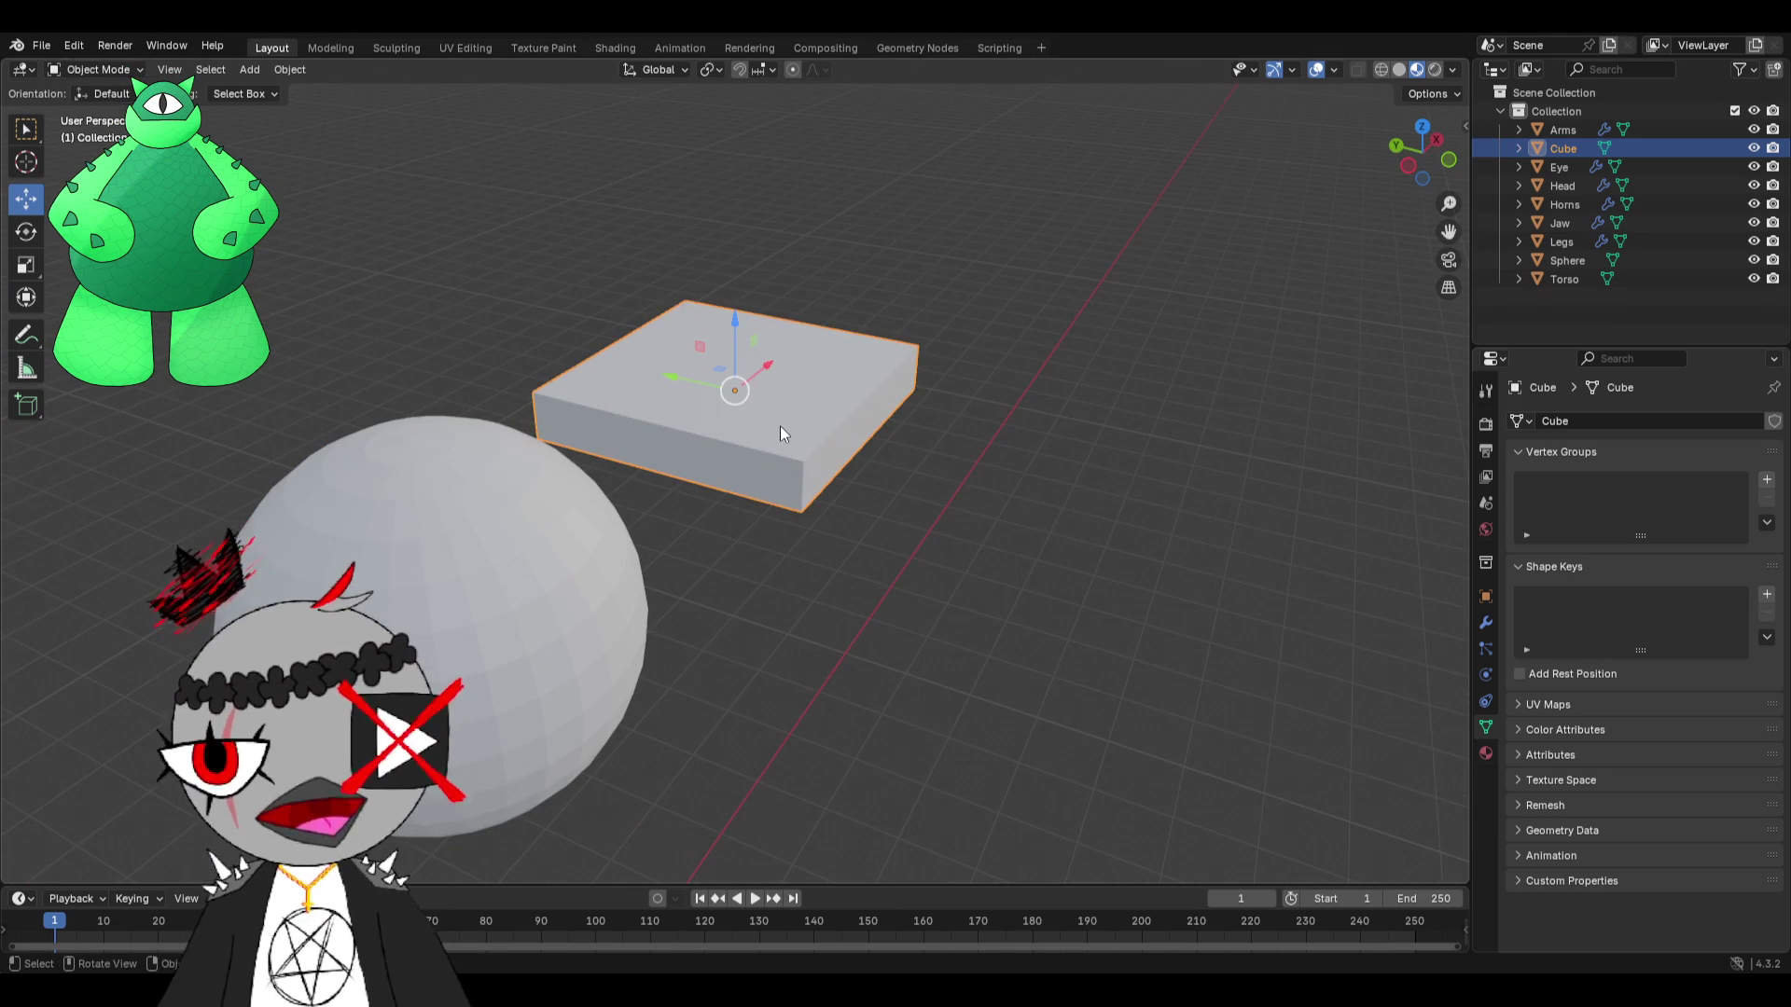
{"action": "mouse_move", "coordinate": [780, 416]}
{"action": "middle_mouse_down"}
{"action": "mouse_move", "coordinate": [739, 406]}
{"action": "mouse_move", "coordinate": [761, 405]}
{"action": "middle_mouse_up"}
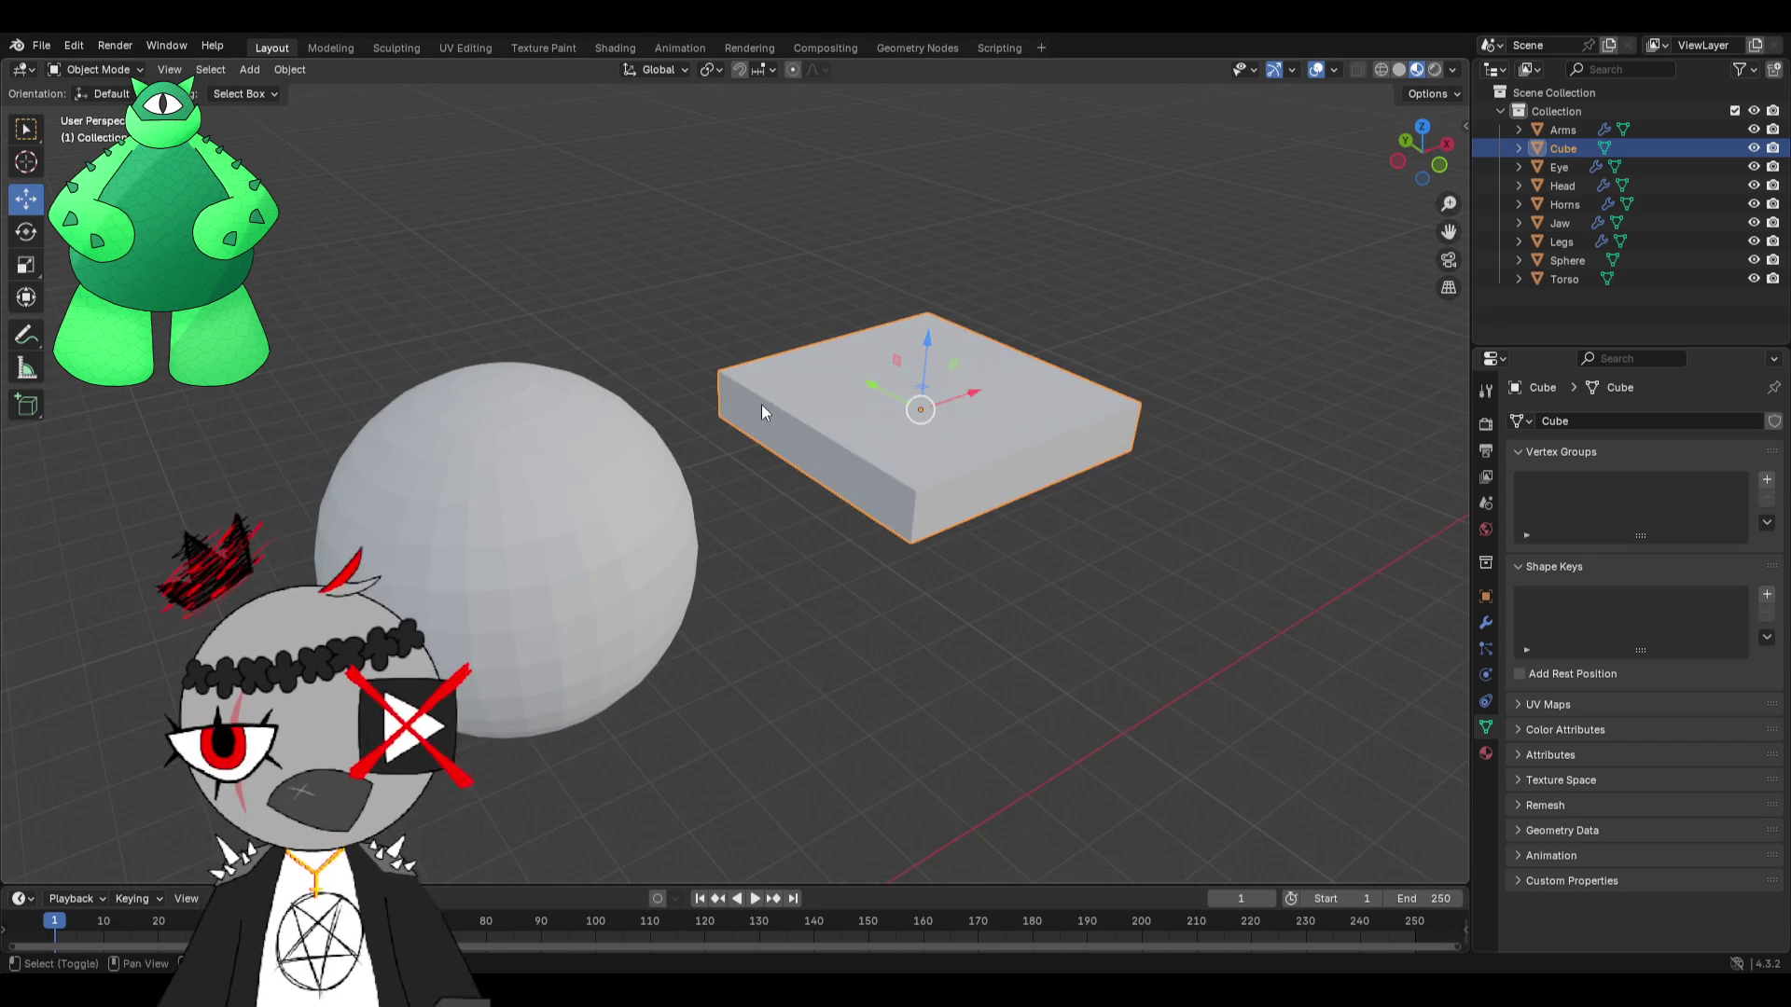
Snap the 3D cursor to the slab's centre and add a lattice there with Resolution W 1.
{"action": "key", "text": "shift+s"}
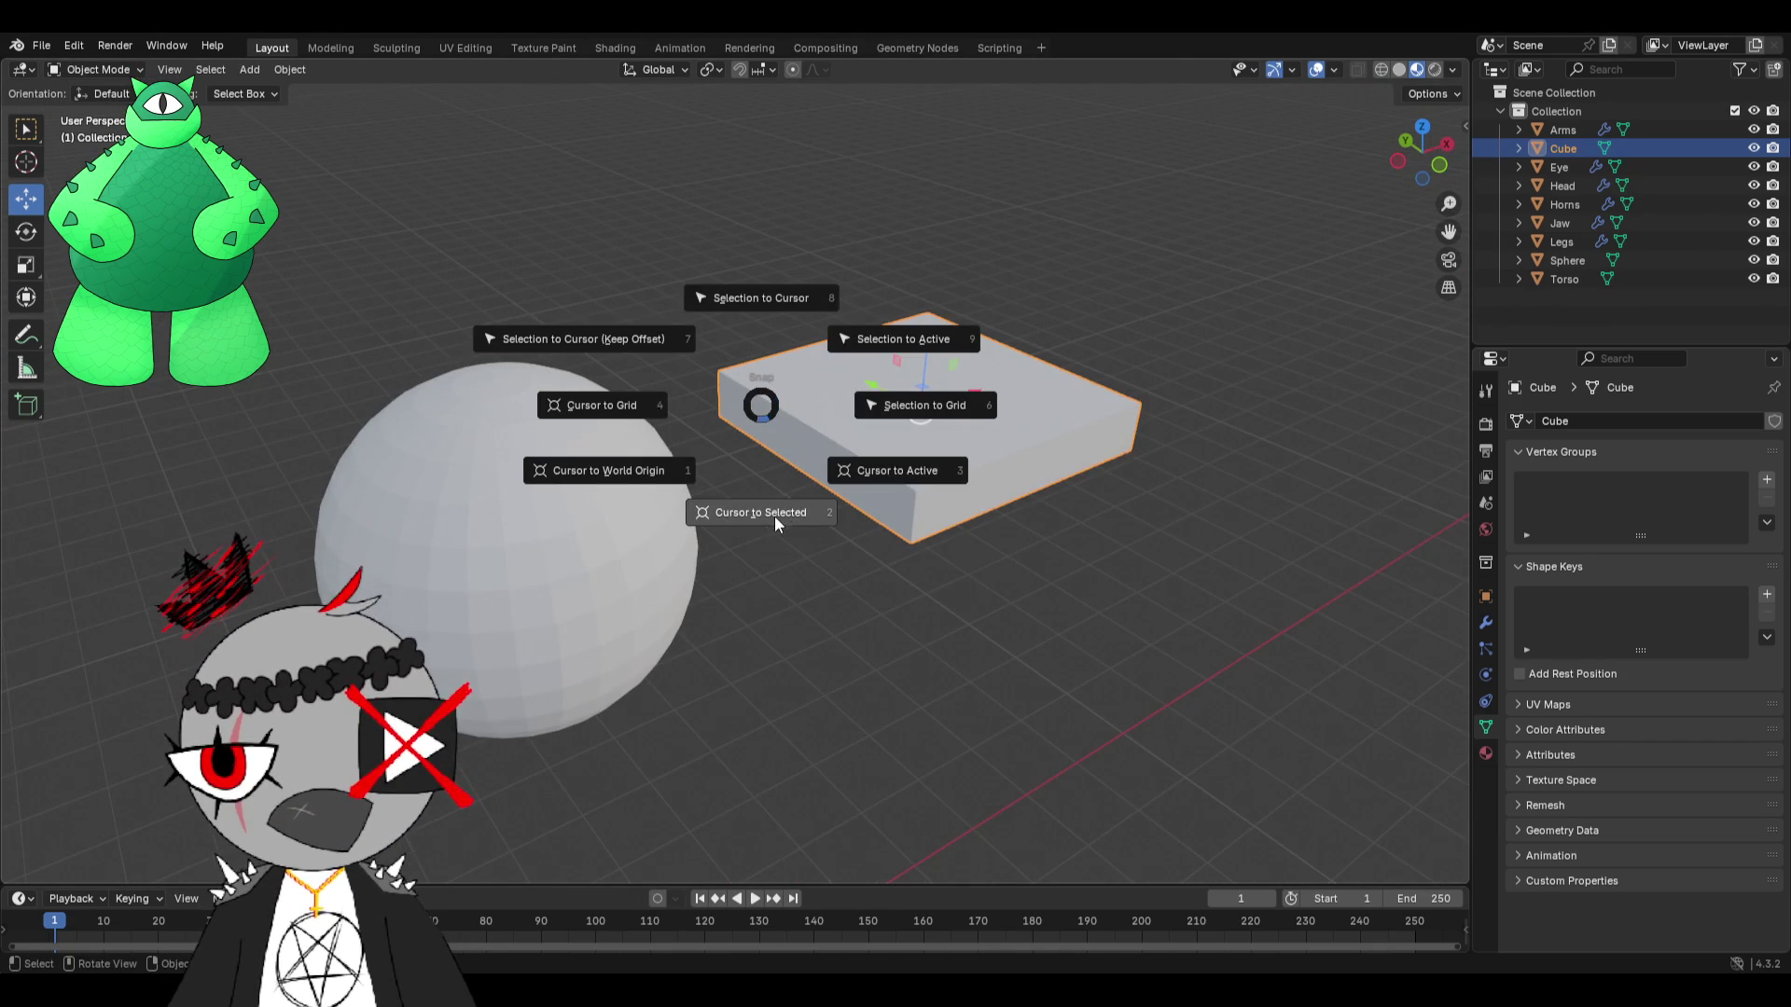
{"action": "left_click", "coordinate": [774, 515]}
{"action": "mouse_move", "coordinate": [976, 464]}
{"action": "middle_mouse_down"}
{"action": "mouse_move", "coordinate": [1023, 448]}
{"action": "mouse_move", "coordinate": [758, 500]}
{"action": "middle_mouse_up"}
{"action": "key", "text": "shift+a"}
{"action": "left_click", "coordinate": [877, 475]}
{"action": "scroll", "coordinate": [758, 500], "scroll_direction": "up", "scroll_amount": 3}
{"action": "type", "text": "1"}
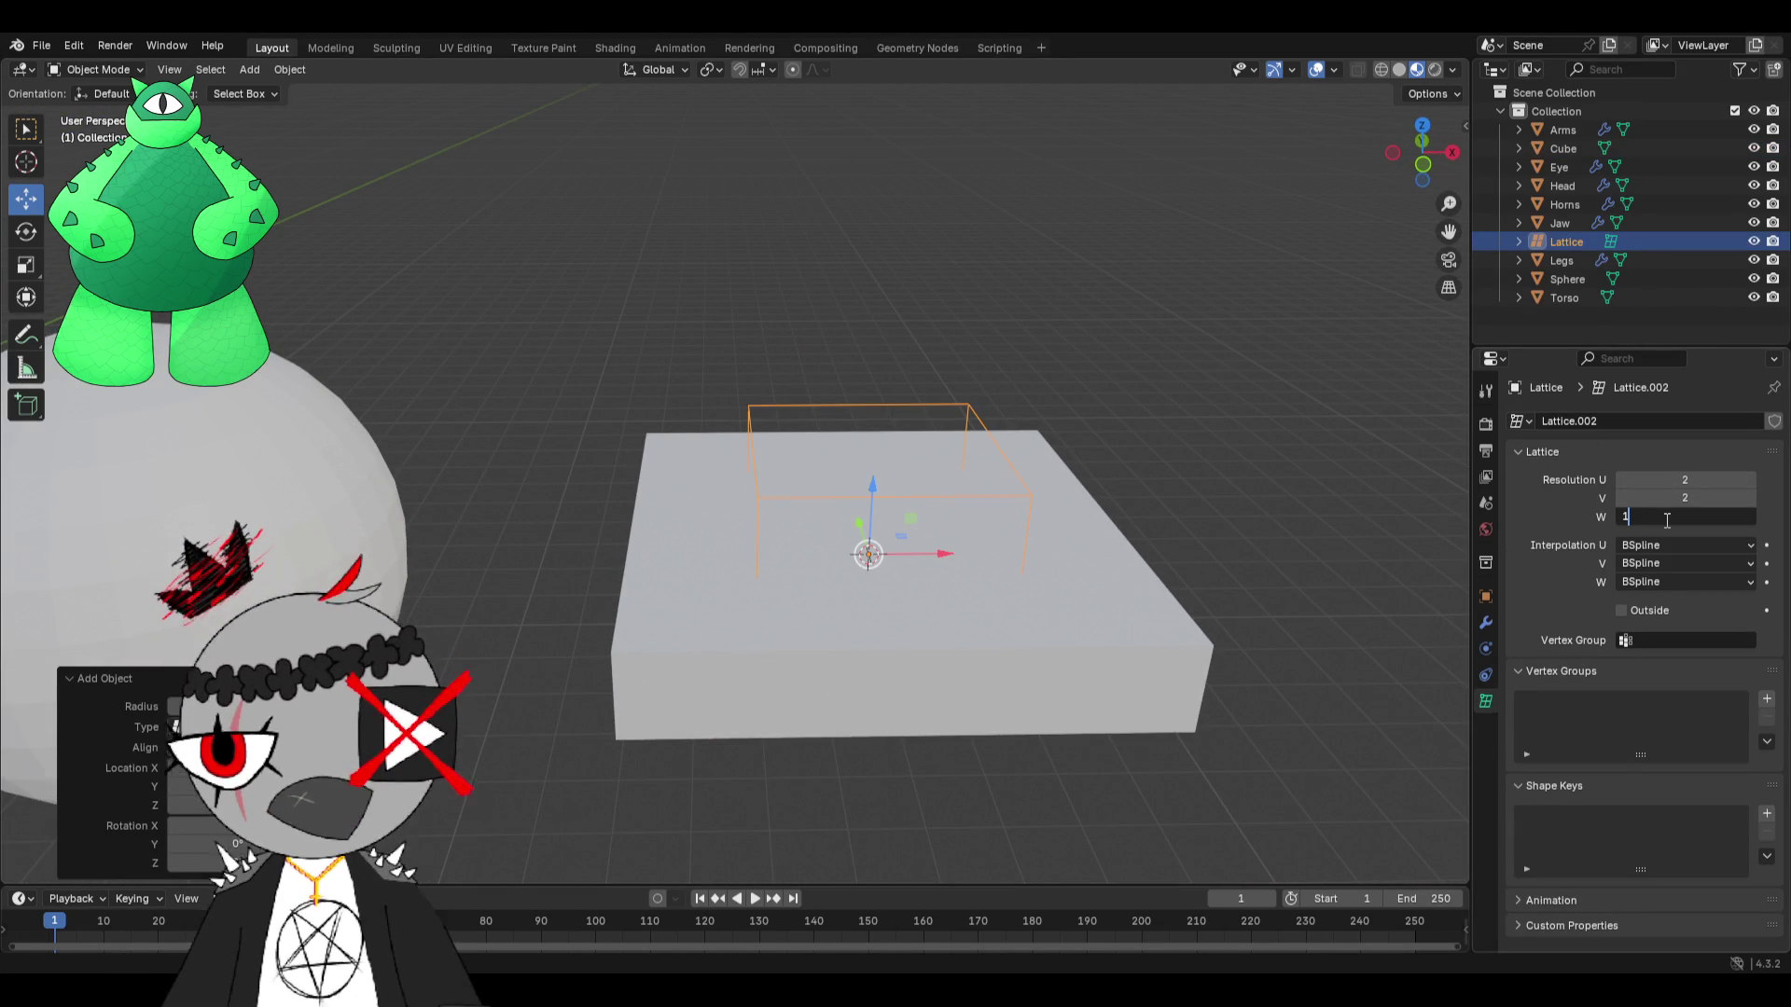
{"action": "key", "text": "Return"}
Scale the lattice up in top view to span the slab, then lower it slightly along Z.
{"action": "key", "text": "KP_7"}
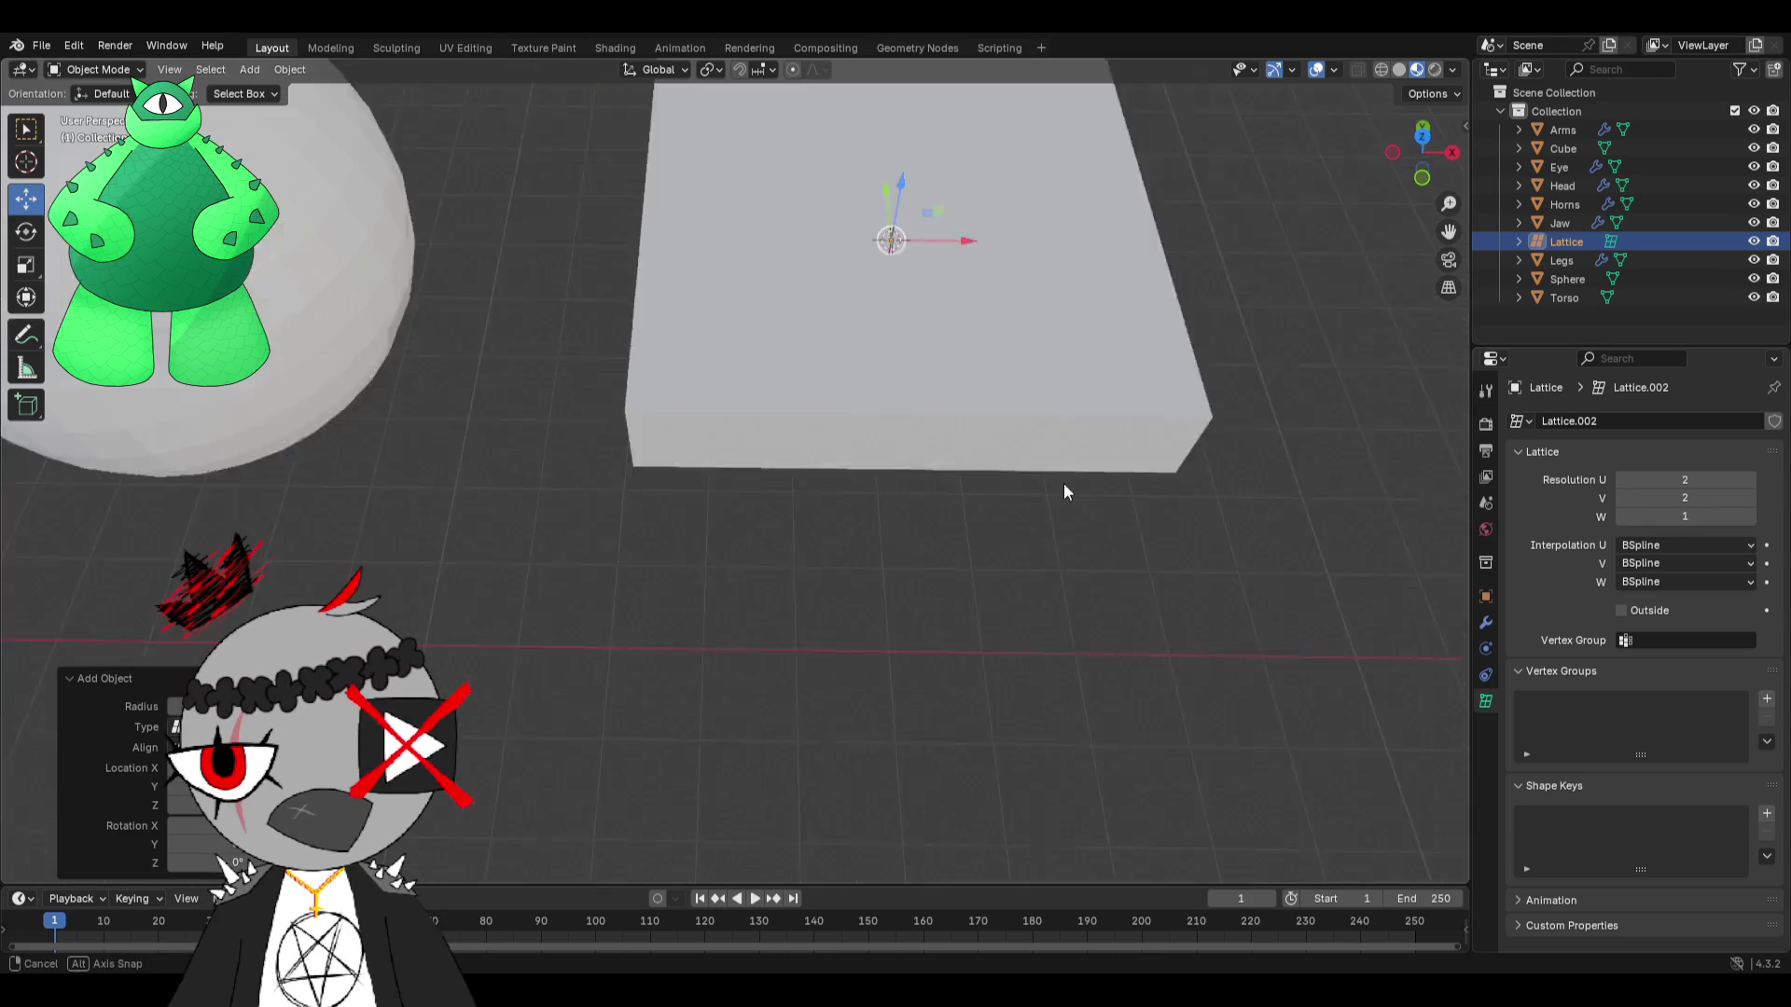
{"action": "middle_click_drag", "start_coordinate": [1032, 280], "coordinate": [869, 514], "text": "shift"}
{"action": "scroll", "coordinate": [869, 514], "scroll_direction": "down", "scroll_amount": 3}
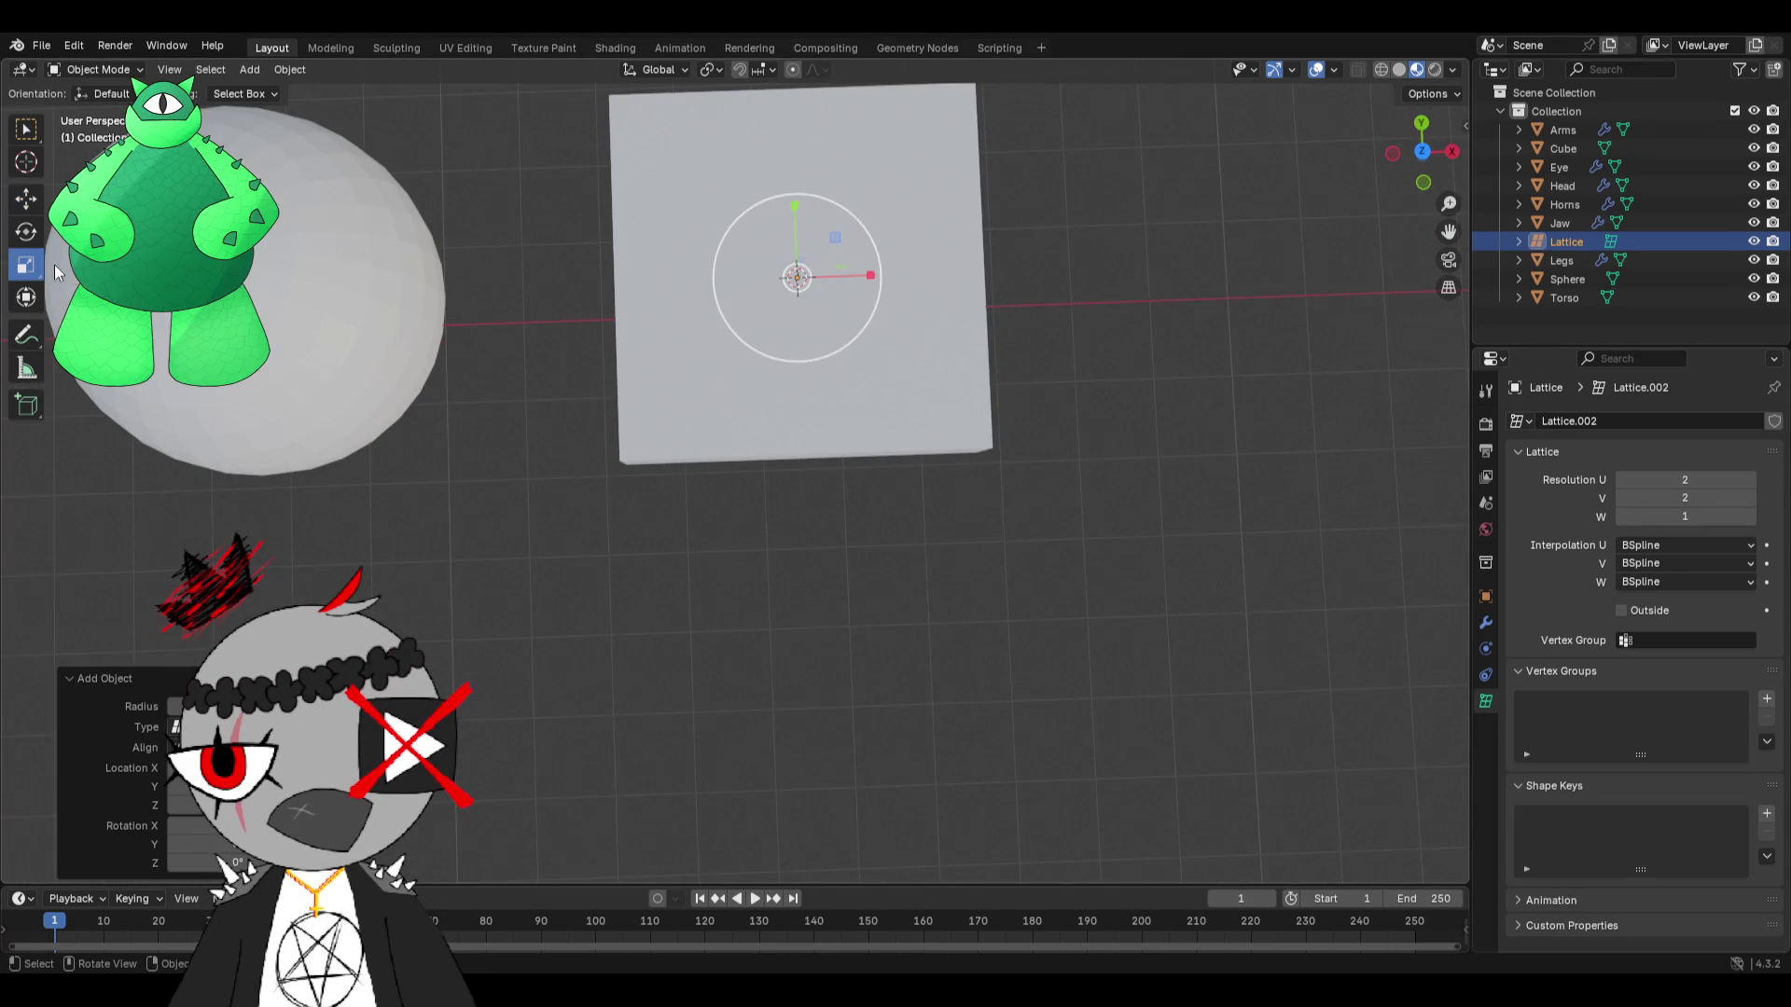
{"action": "mouse_move", "coordinate": [875, 247]}
{"action": "left_mouse_down"}
{"action": "mouse_move", "coordinate": [1048, 208]}
{"action": "mouse_move", "coordinate": [975, 236]}
{"action": "mouse_move", "coordinate": [996, 228]}
{"action": "left_mouse_up"}
{"action": "mouse_move", "coordinate": [997, 228]}
{"action": "middle_mouse_down"}
{"action": "mouse_move", "coordinate": [1060, 226]}
{"action": "mouse_move", "coordinate": [1020, 402]}
{"action": "mouse_move", "coordinate": [975, 429]}
{"action": "mouse_move", "coordinate": [970, 392]}
{"action": "middle_mouse_up"}
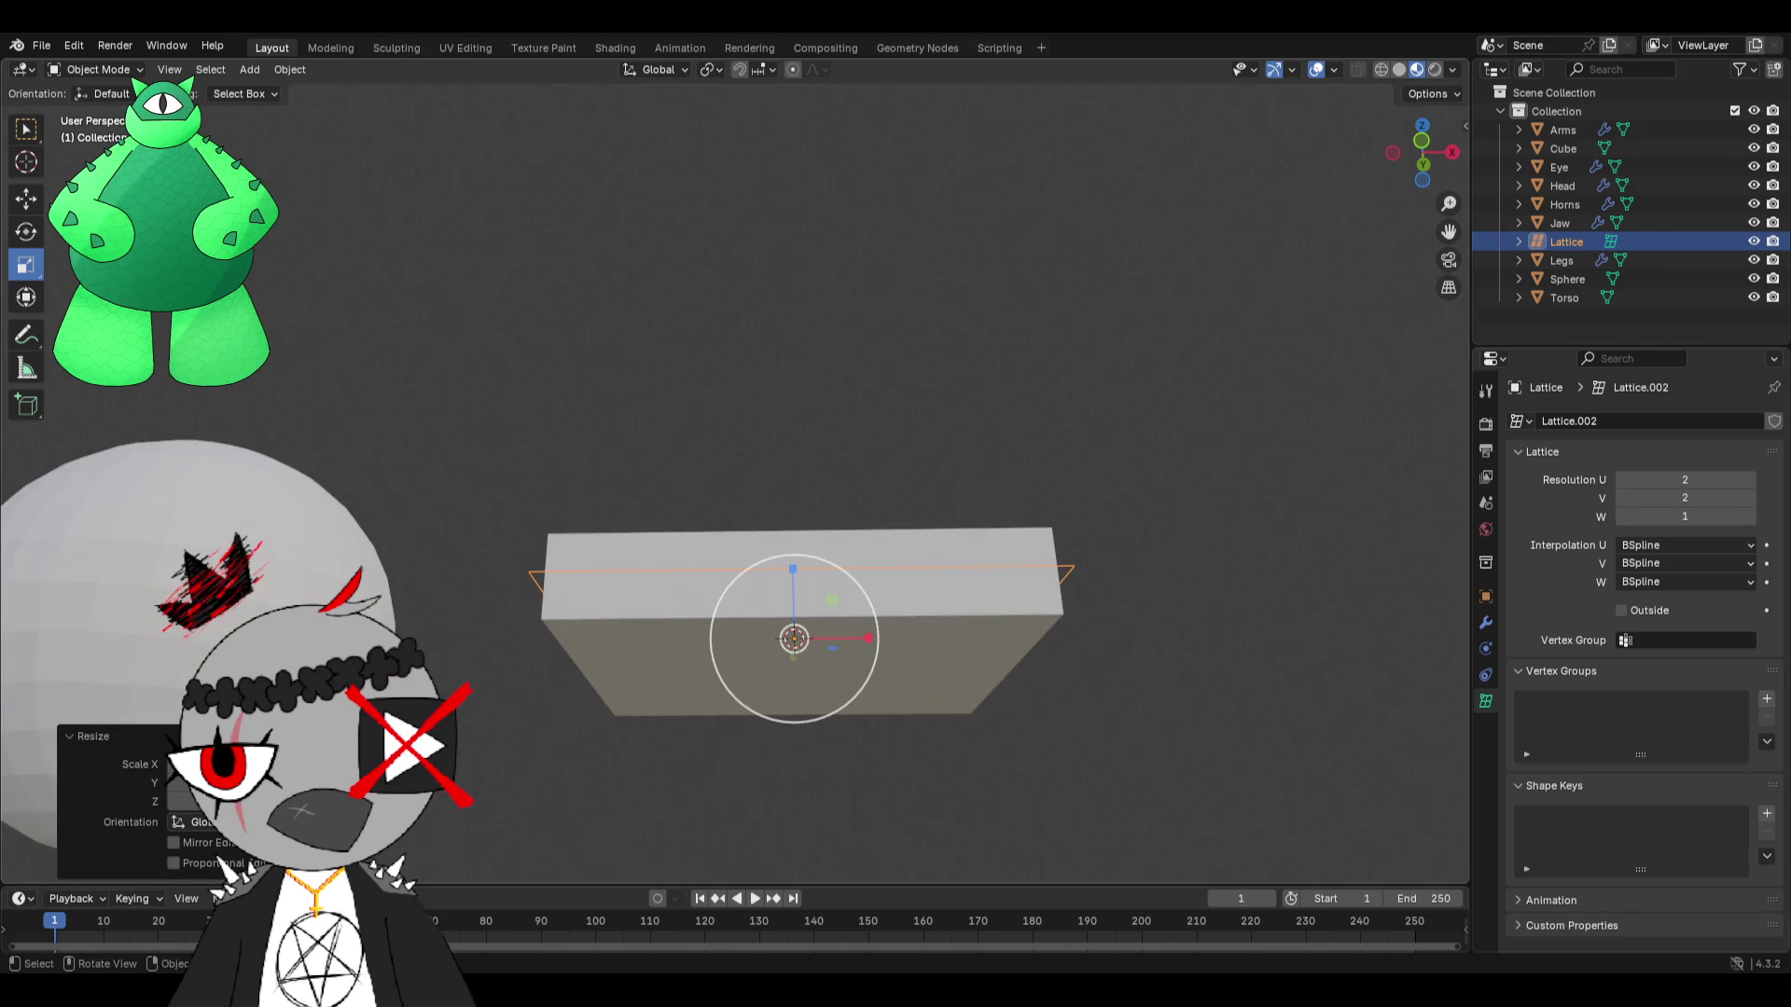
{"action": "key", "text": "shift+space"}
{"action": "key", "text": "g"}
{"action": "left_click_drag", "start_coordinate": [780, 571], "coordinate": [782, 611]}
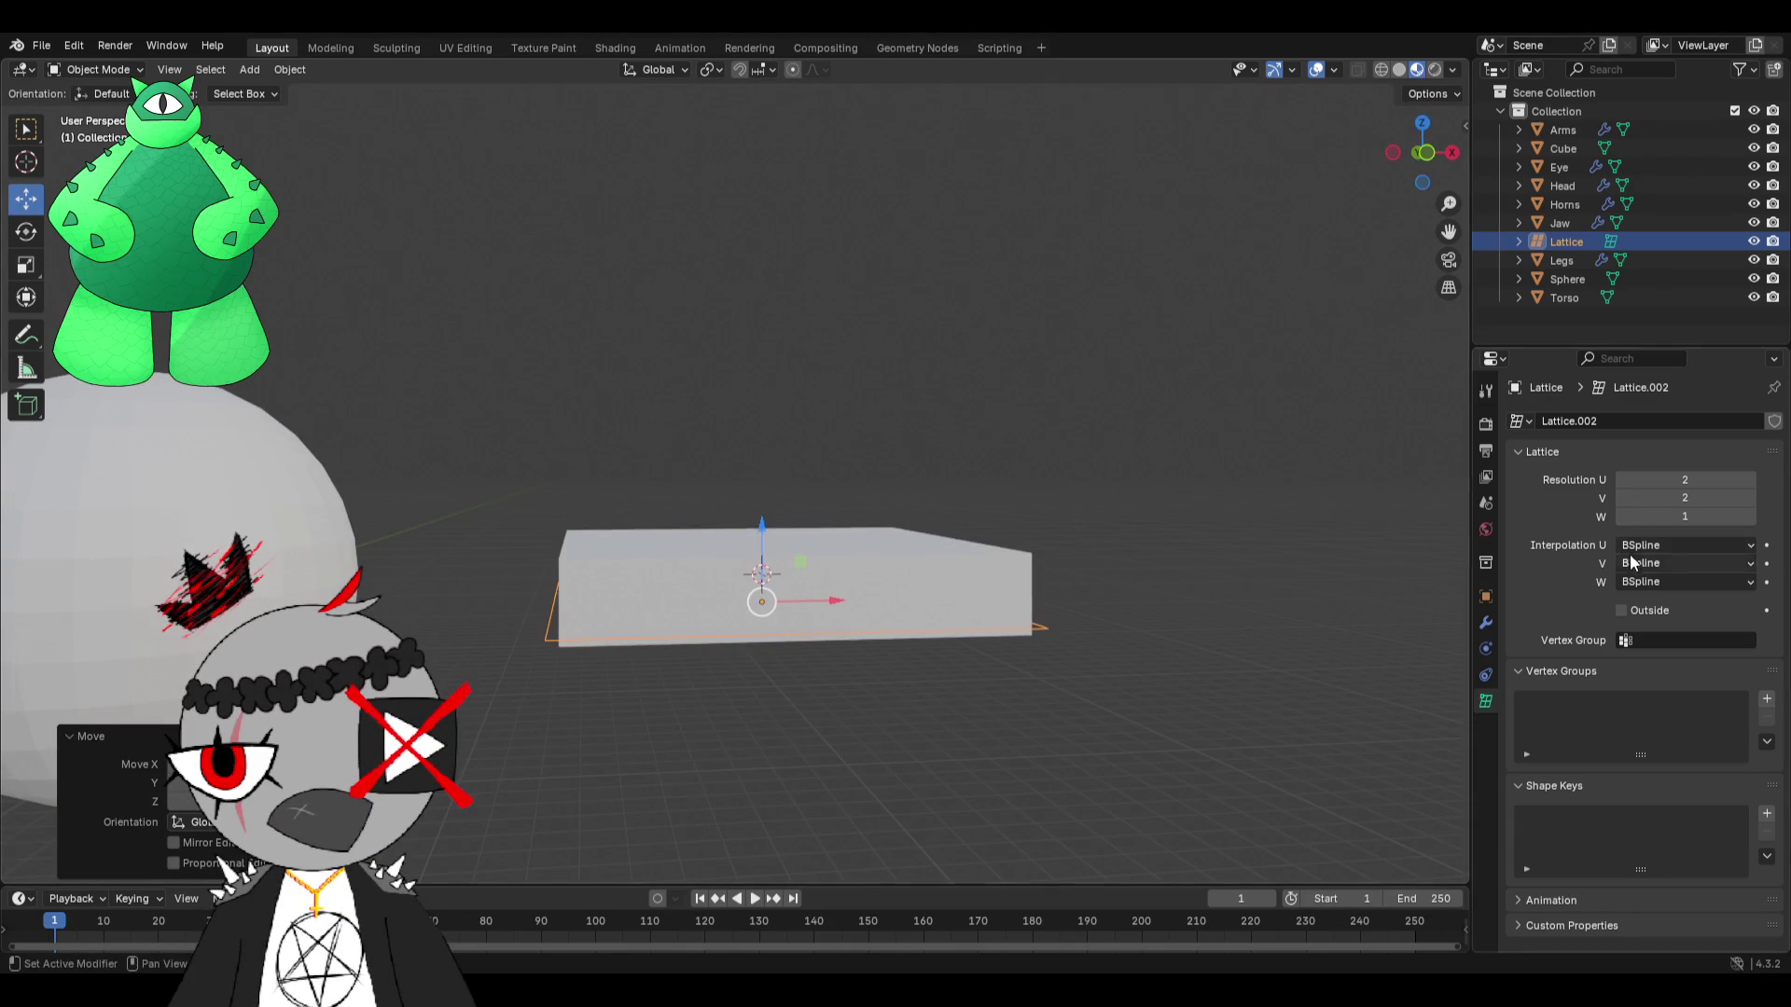
{"action": "left_click", "coordinate": [284, 486]}
Give the sphere the Dark Green material and the slab the Light Green material.
{"action": "left_click", "coordinate": [1486, 752]}
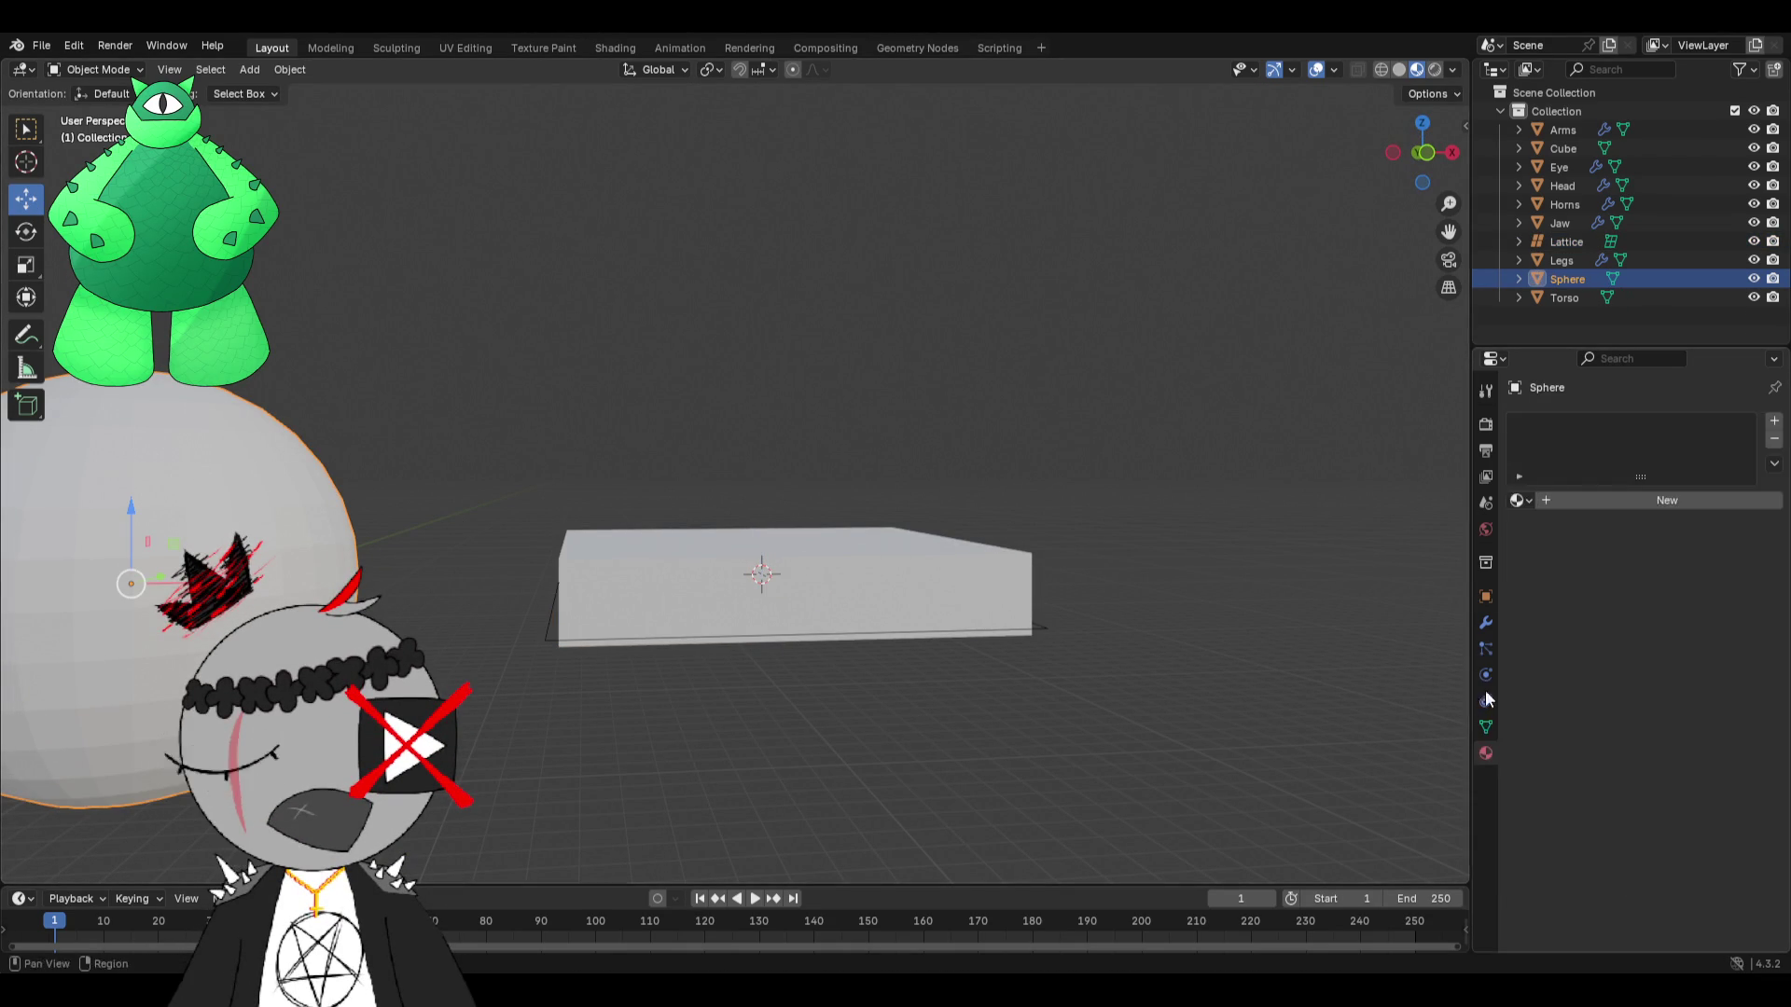
{"action": "left_click", "coordinate": [1518, 501]}
{"action": "left_click", "coordinate": [1428, 530]}
{"action": "left_click", "coordinate": [880, 586]}
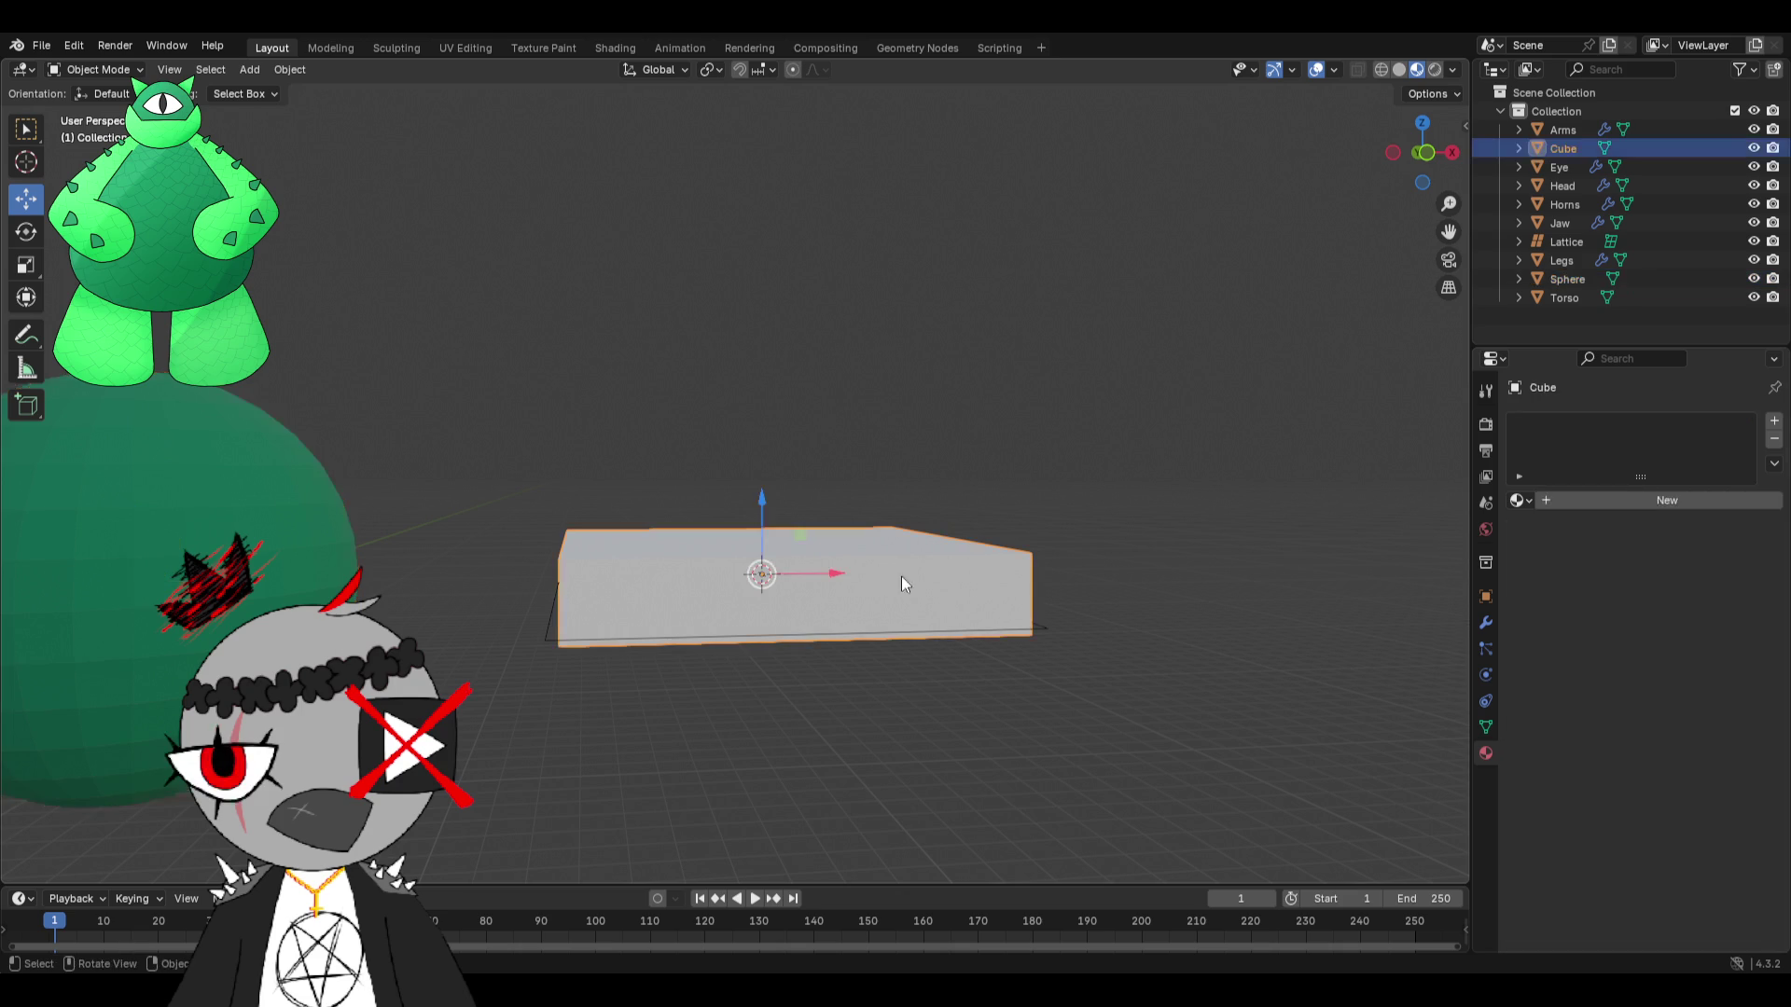
{"action": "left_click", "coordinate": [1521, 502]}
{"action": "left_click", "coordinate": [1338, 566]}
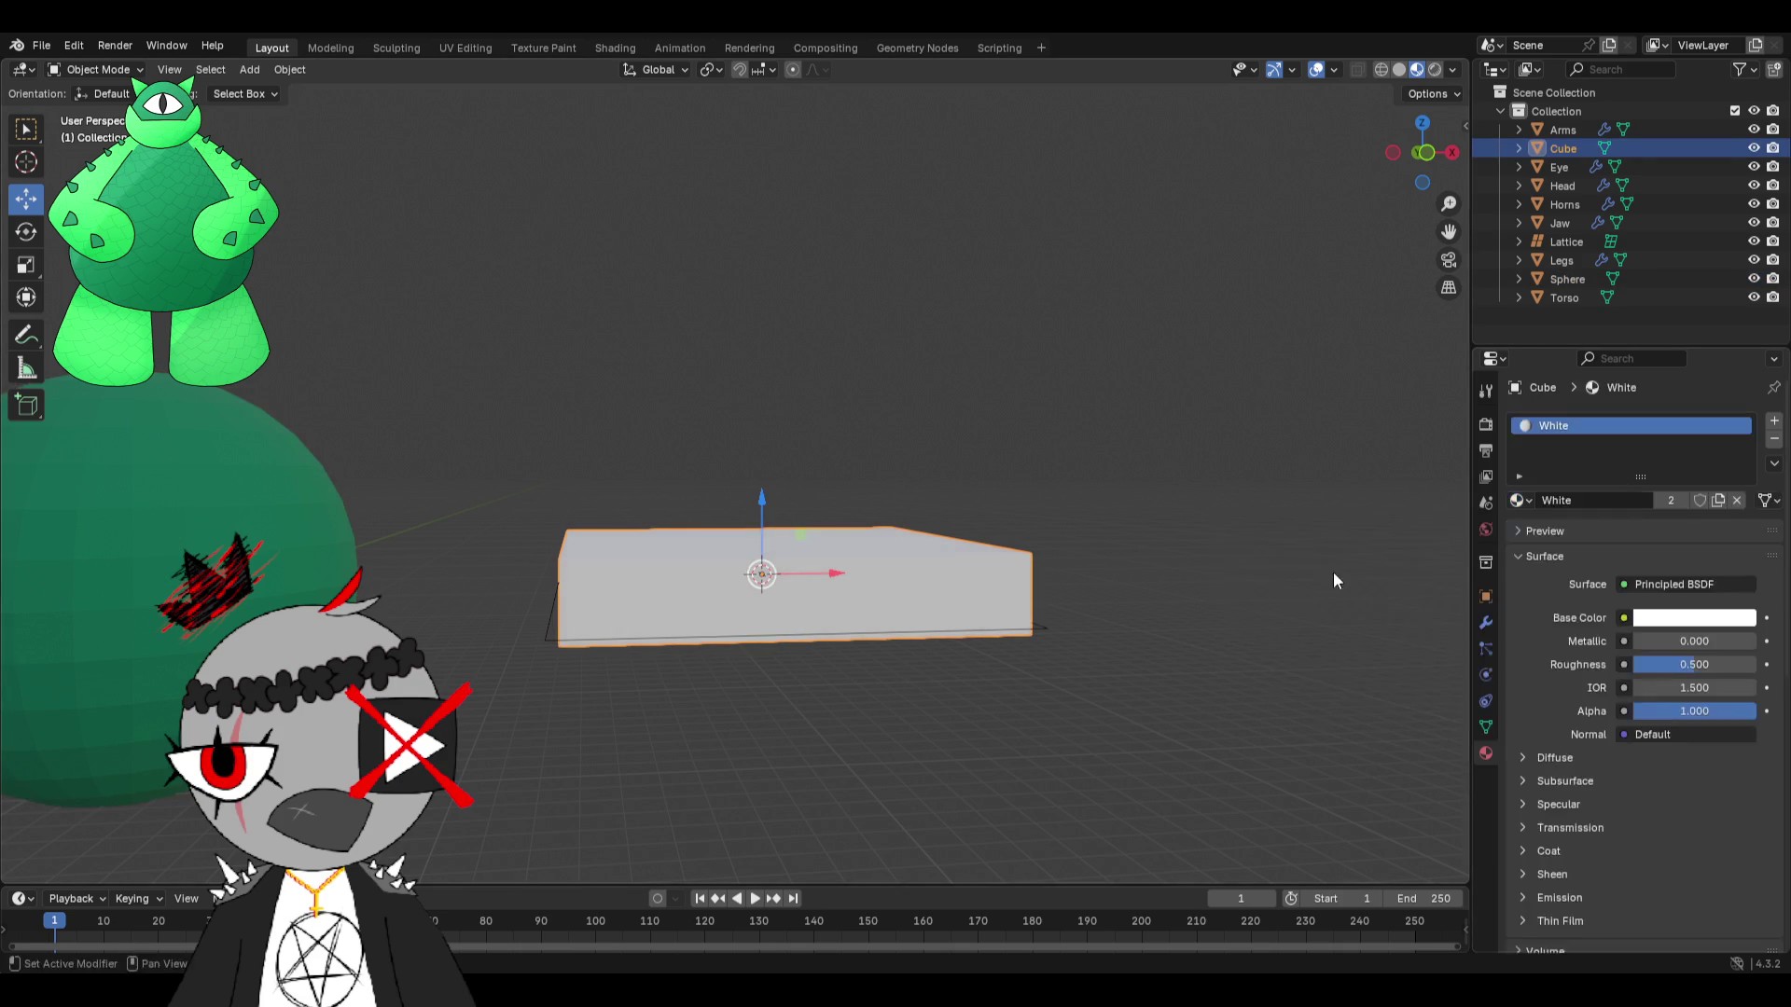
{"action": "left_click", "coordinate": [1518, 501]}
{"action": "left_click", "coordinate": [1352, 546]}
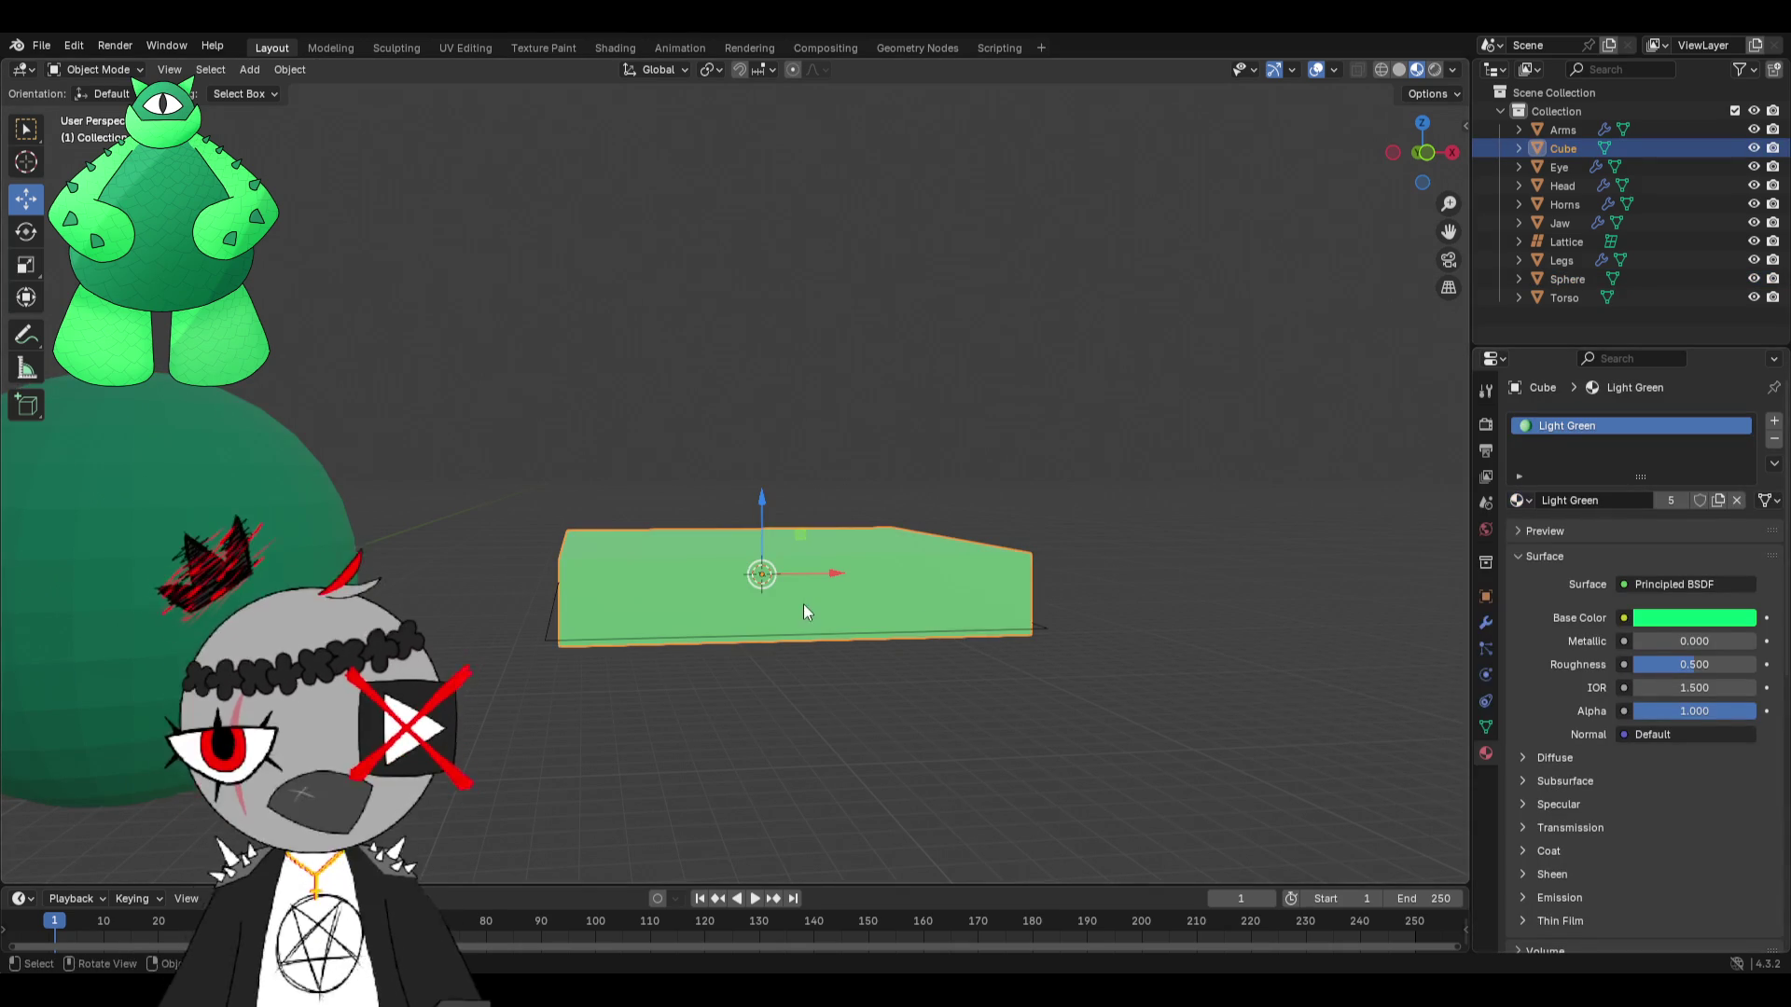
Set the lattice's Resolution U and V to 10.
{"action": "left_click", "coordinate": [1549, 241]}
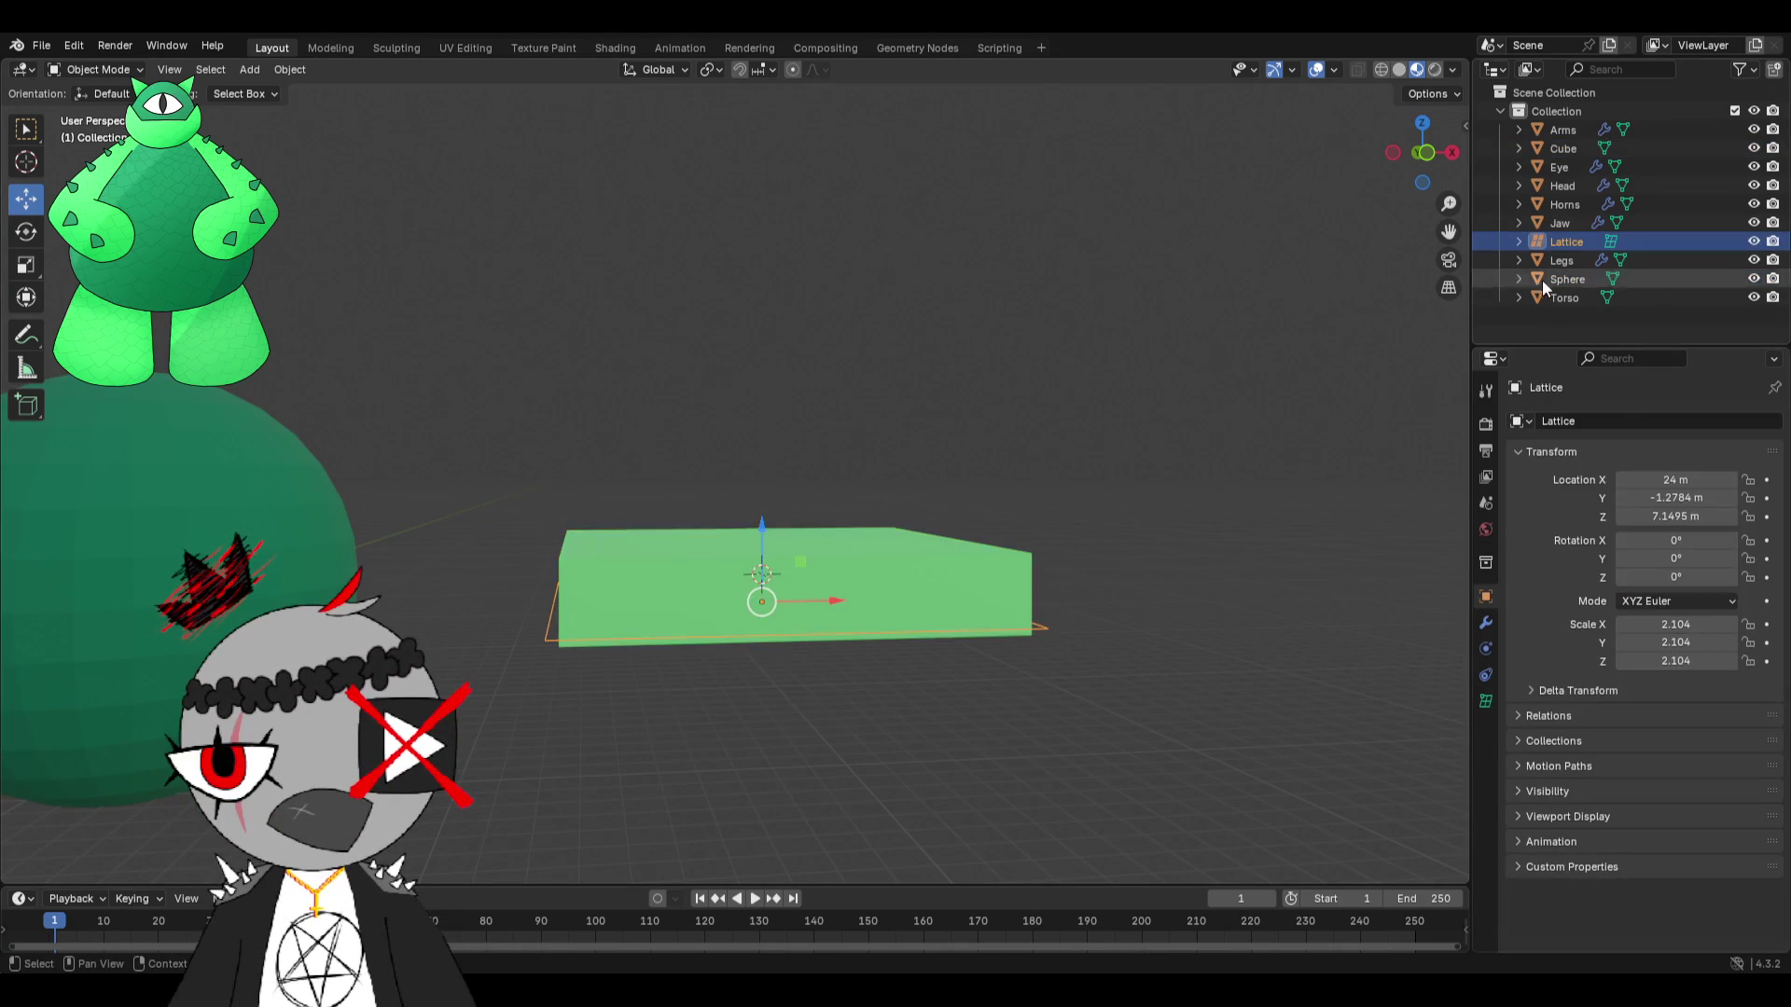
{"action": "middle_click_drag", "start_coordinate": [1140, 560], "coordinate": [1123, 627]}
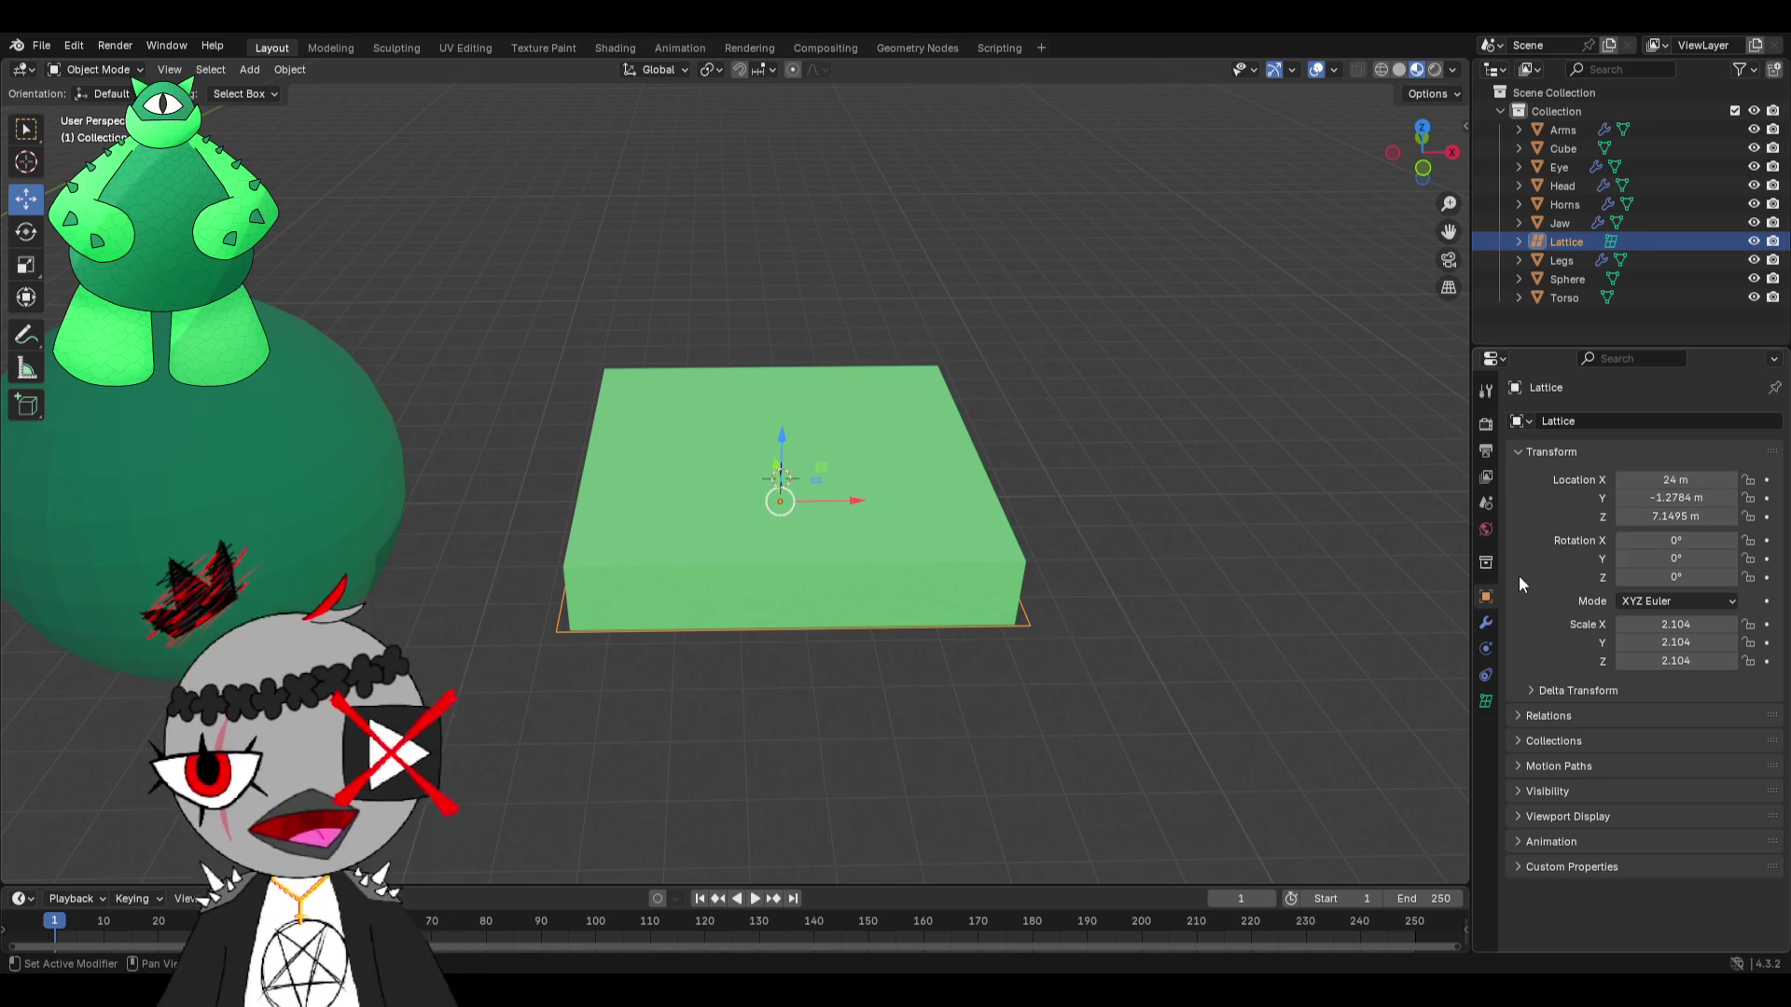
{"action": "left_click", "coordinate": [1485, 622]}
{"action": "left_click", "coordinate": [1485, 702]}
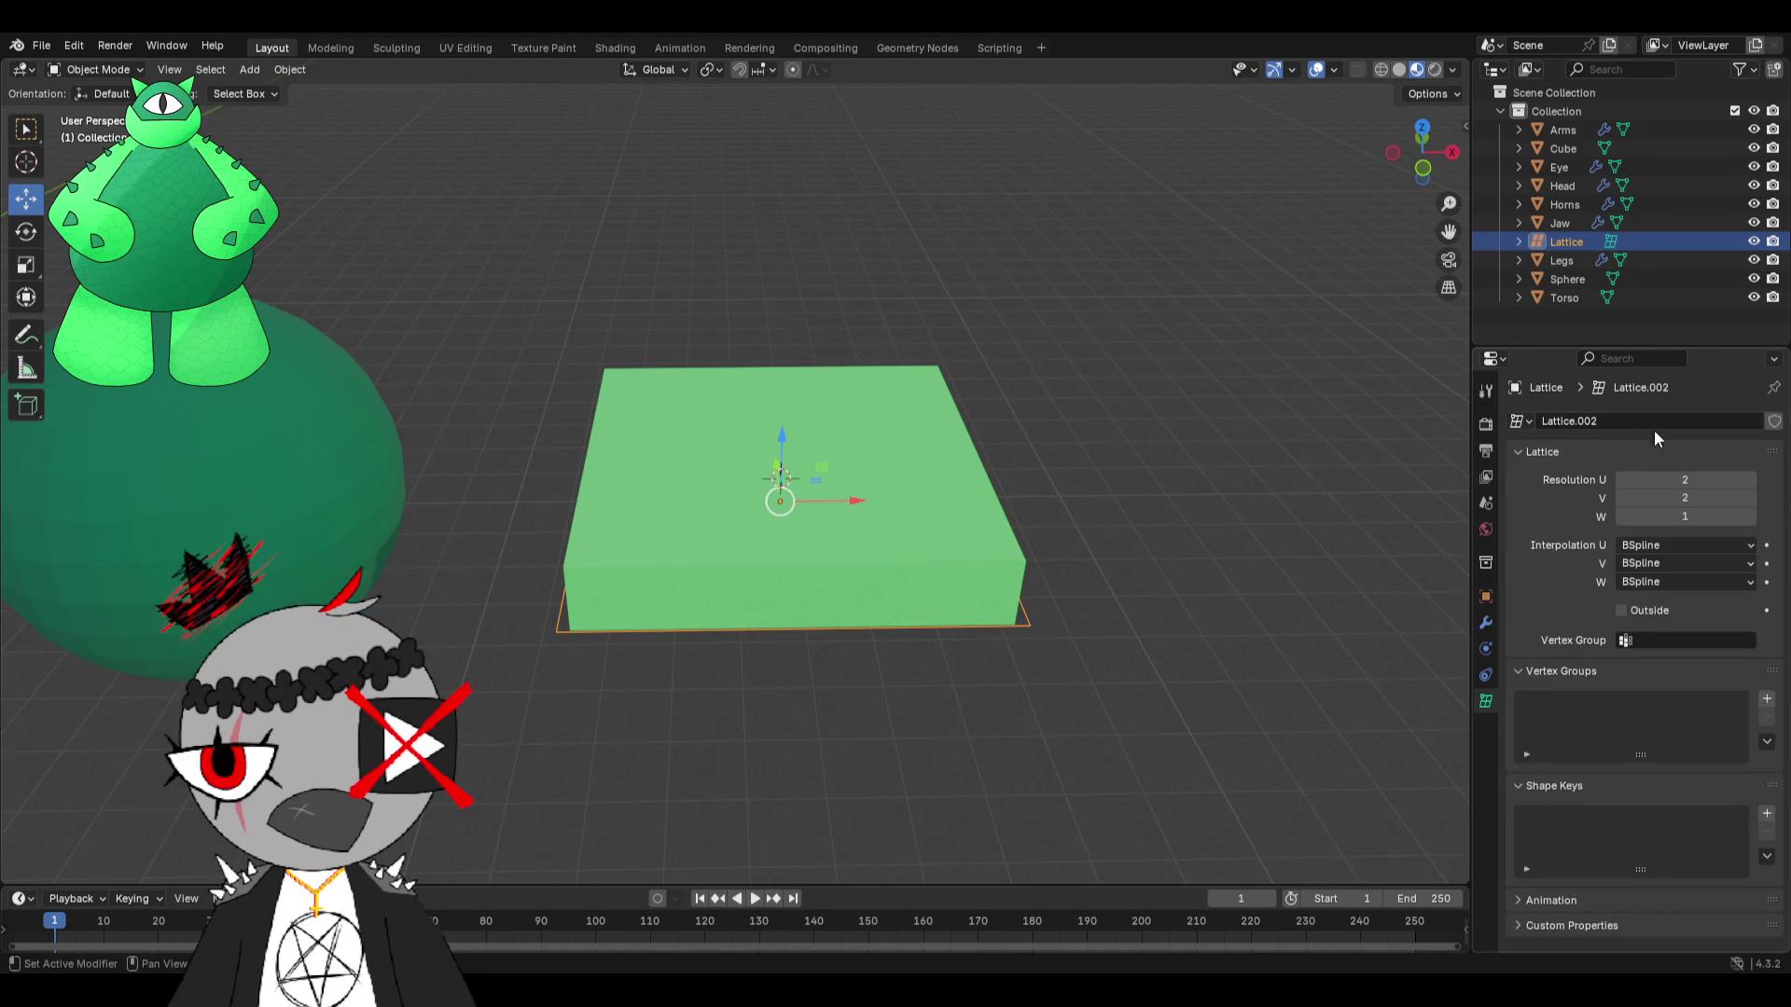
{"action": "type", "text": "10"}
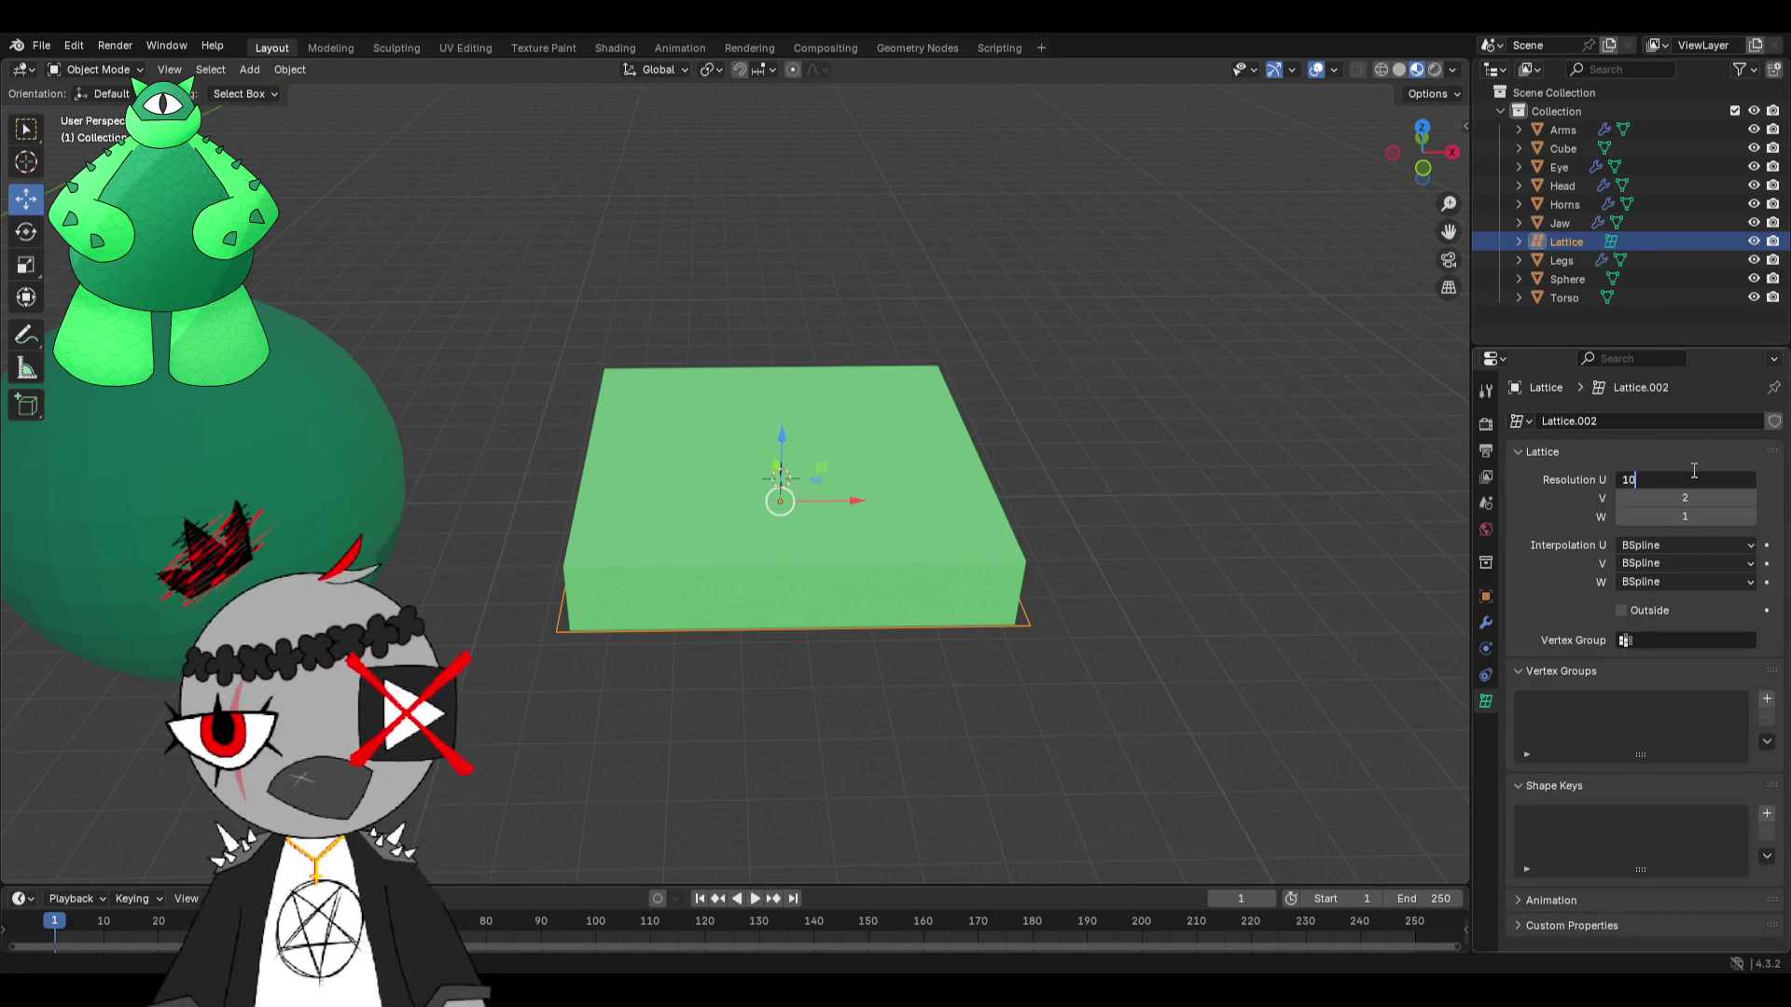
{"action": "key", "text": "Return"}
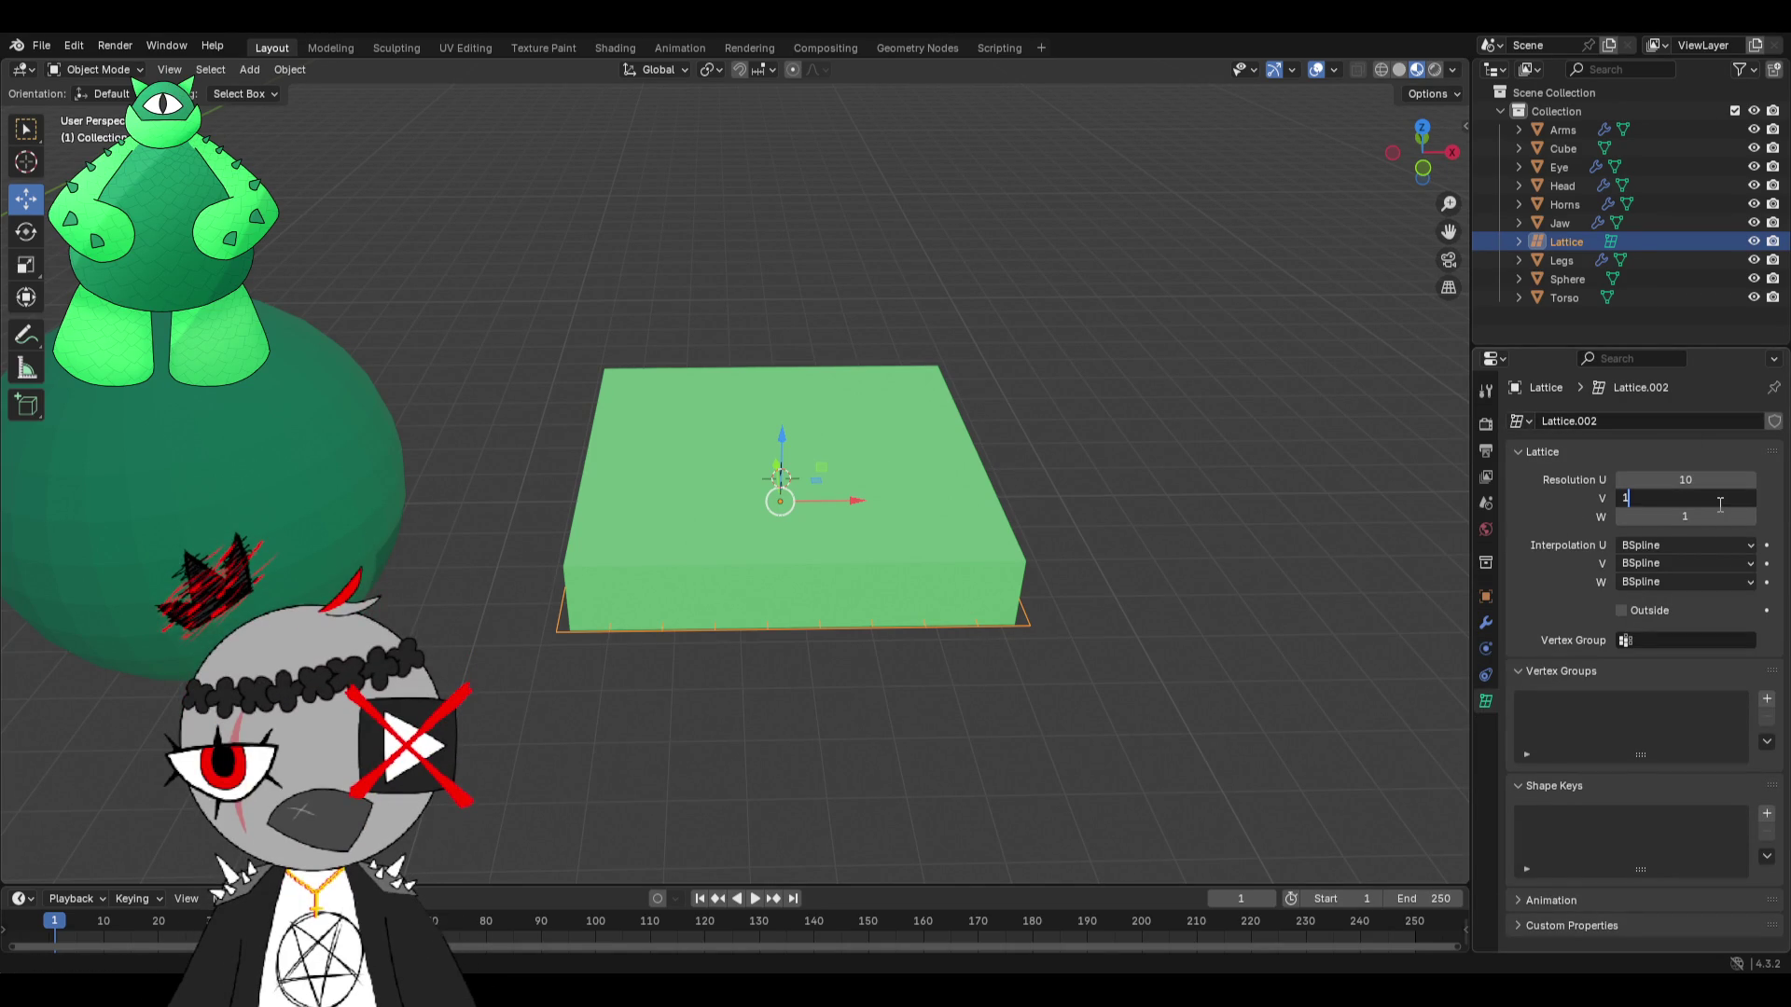
{"action": "key", "text": "Return"}
Parent the cube to the lattice with Lattice Deform, replacing a plain Object parent.
{"action": "left_click", "coordinate": [735, 477]}
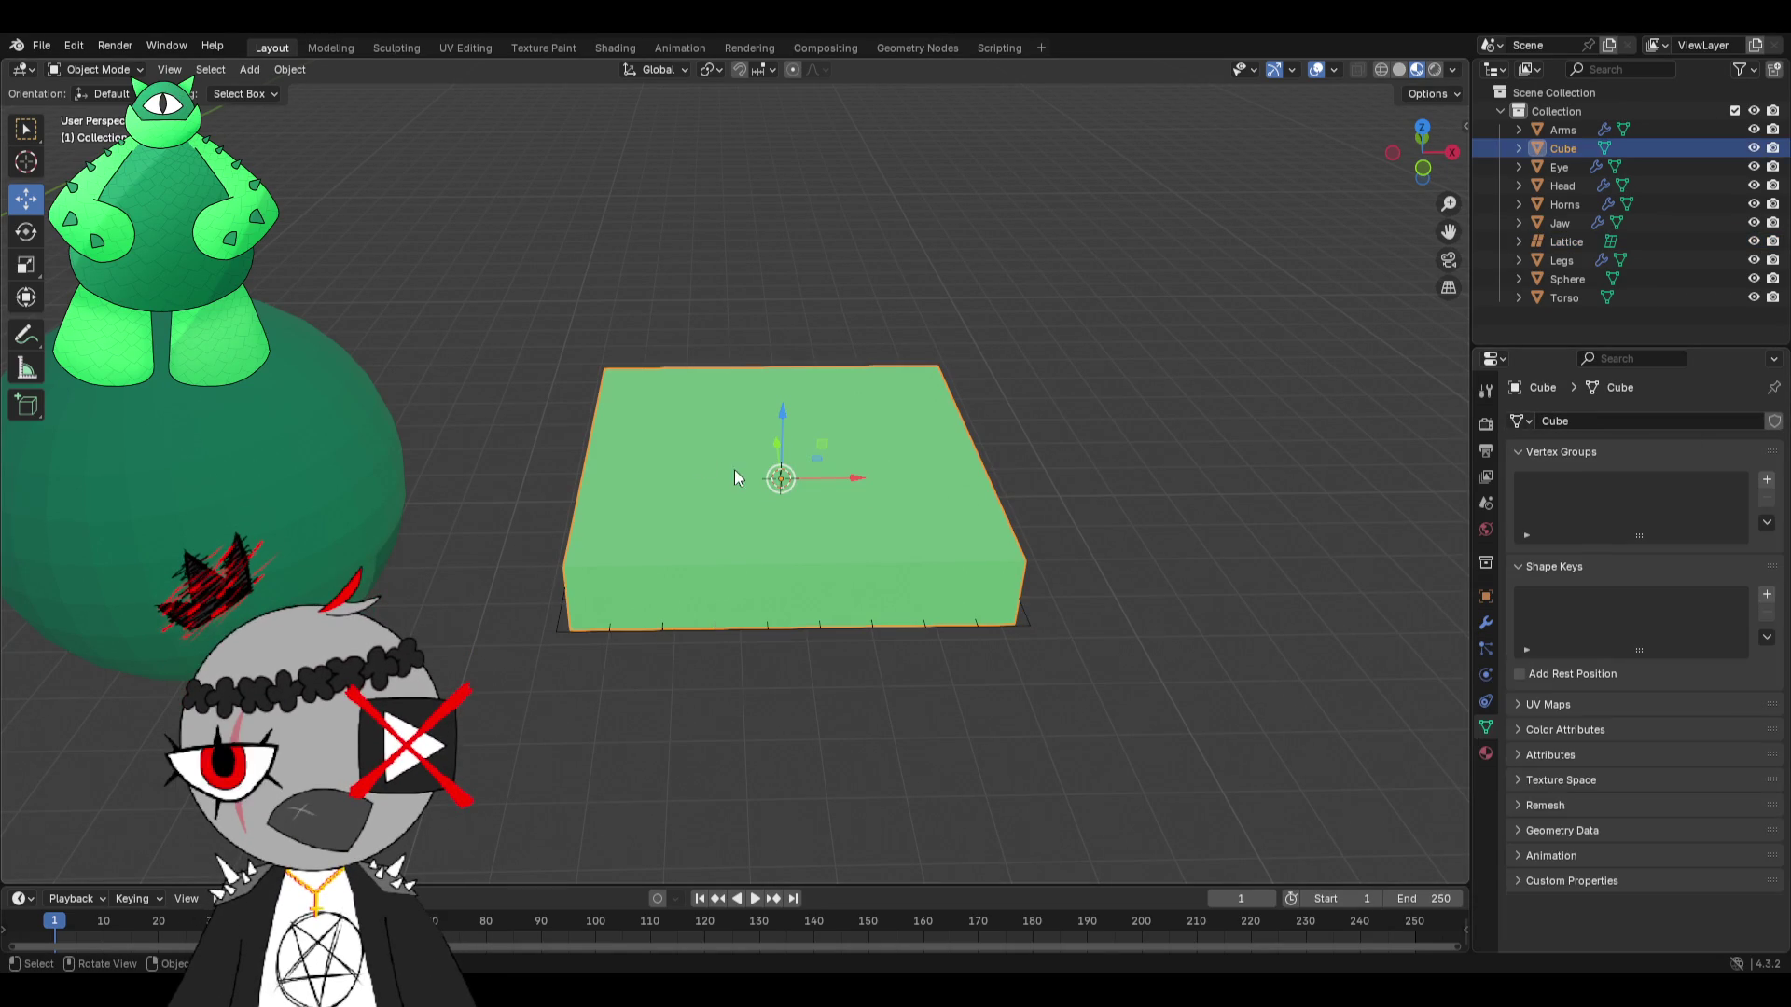
{"action": "left_click", "coordinate": [562, 627], "text": "shift"}
{"action": "right_click", "coordinate": [630, 433]}
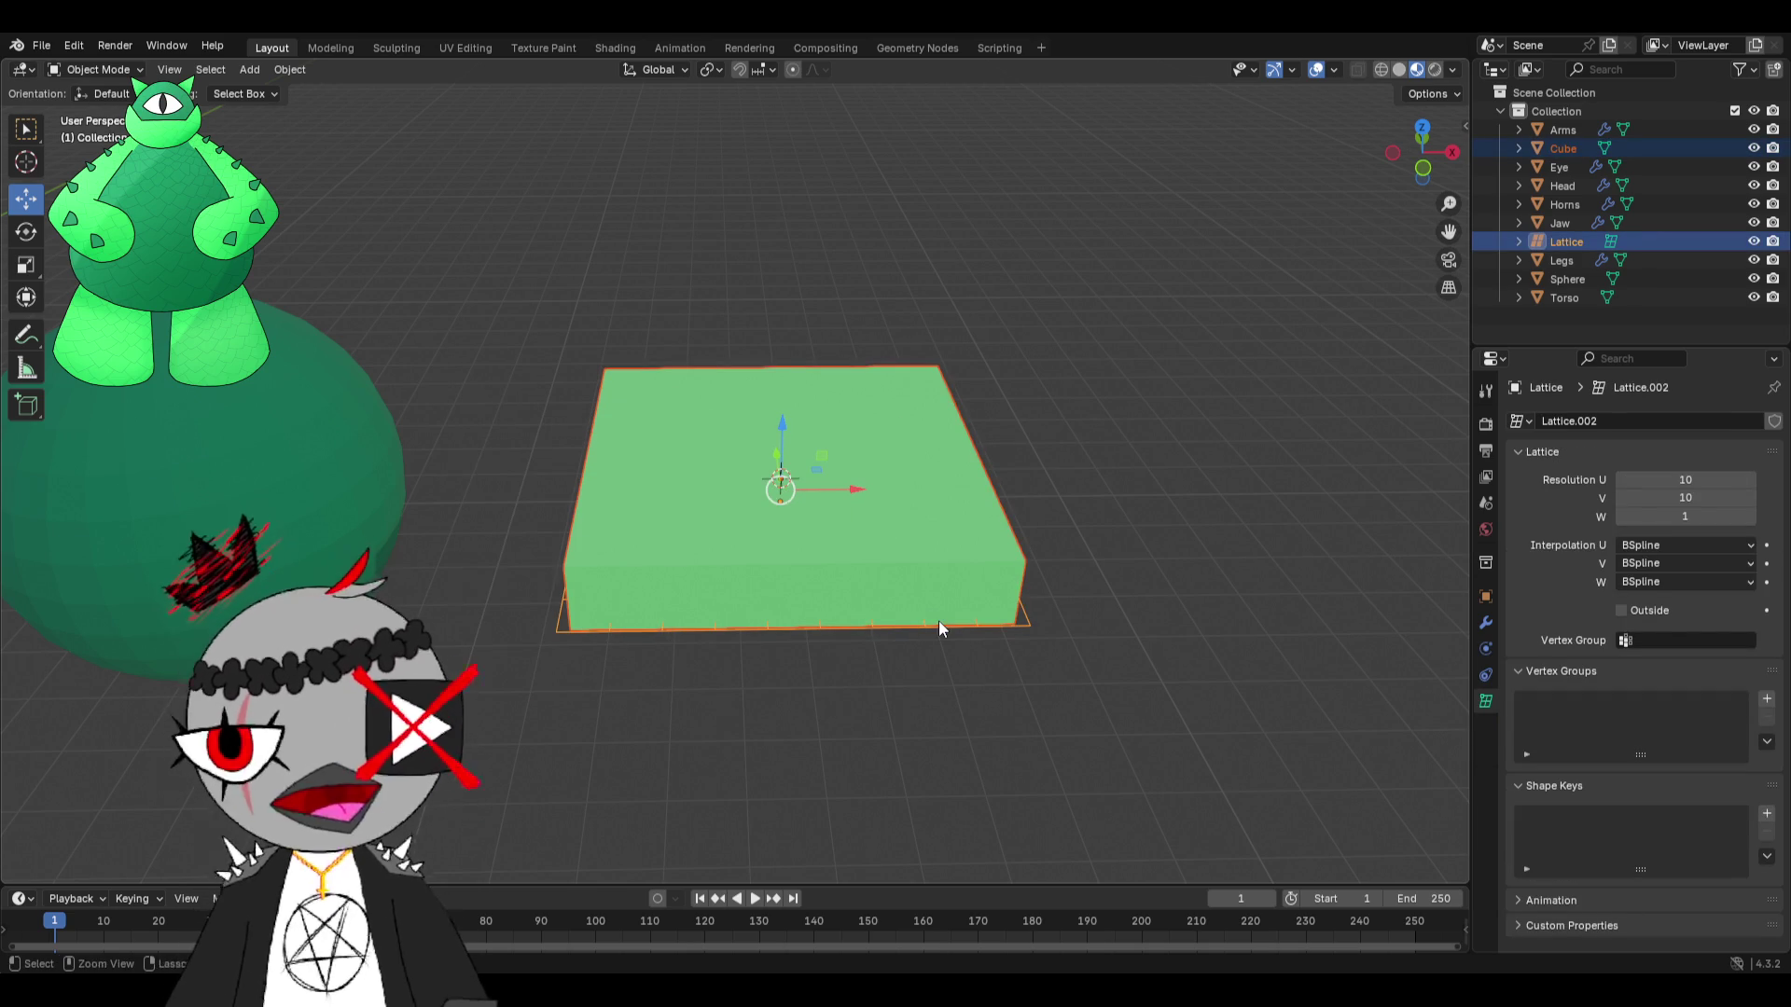
{"action": "key", "text": "ctrl+p"}
{"action": "left_click", "coordinate": [870, 619]}
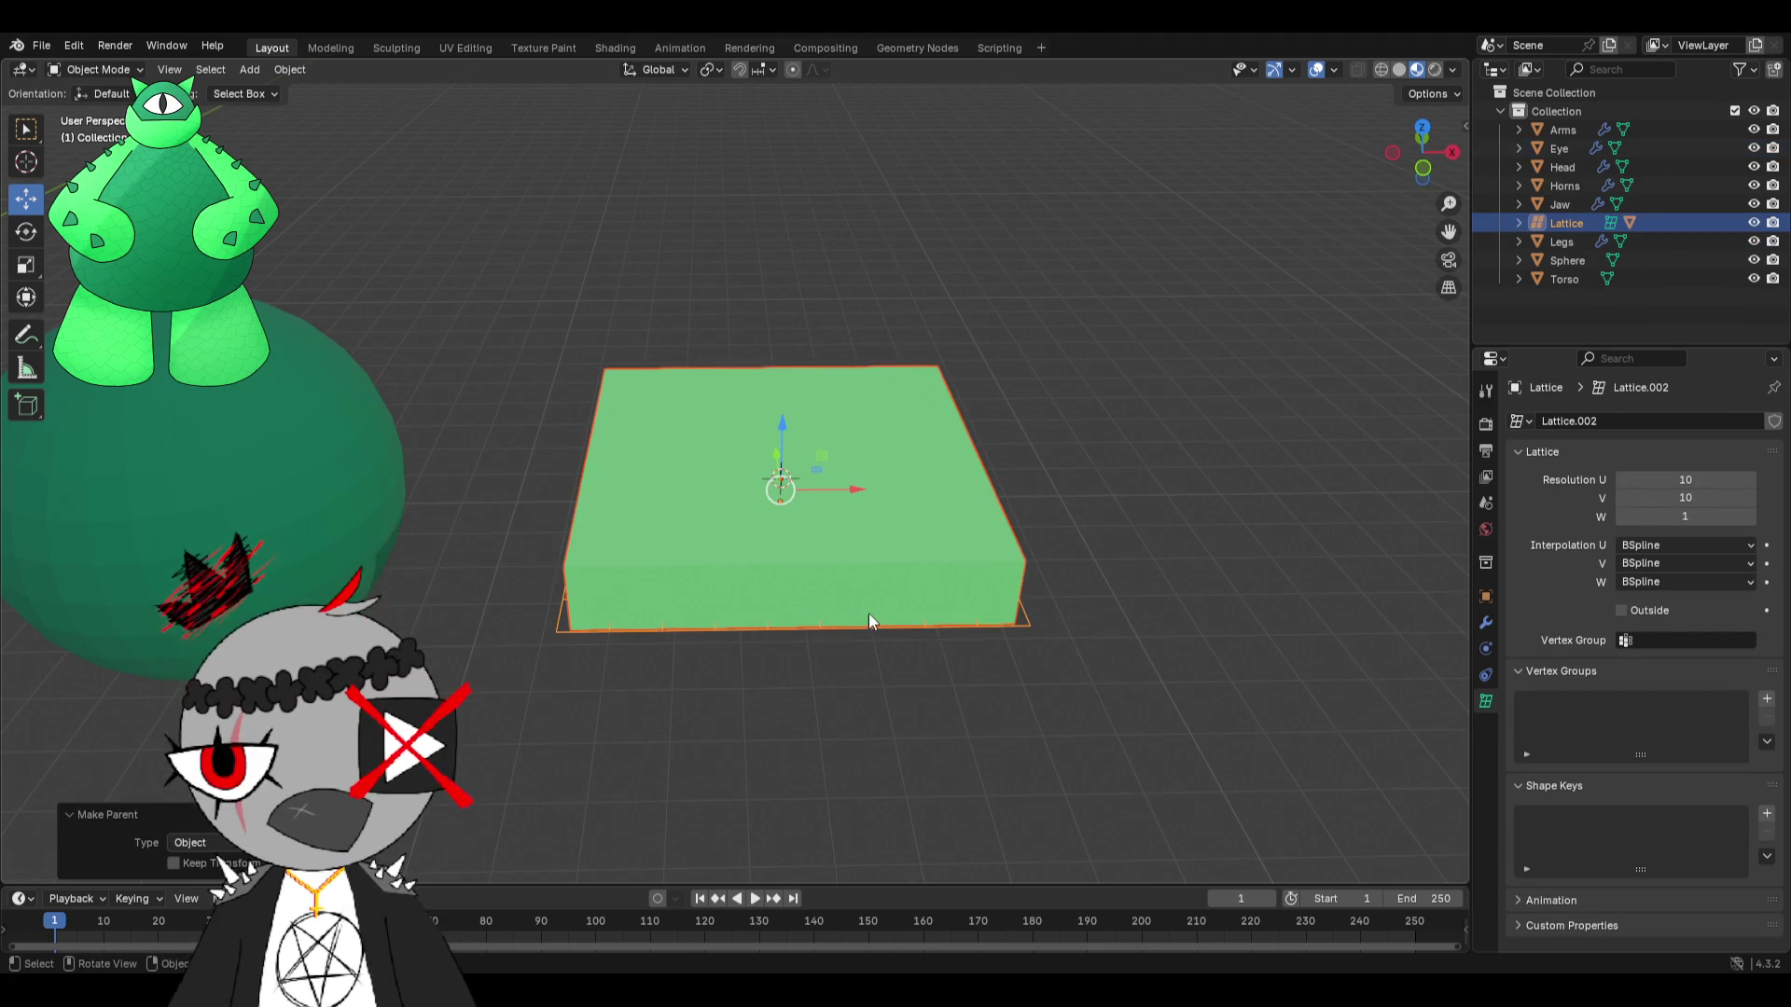
{"action": "key", "text": "ctrl+z"}
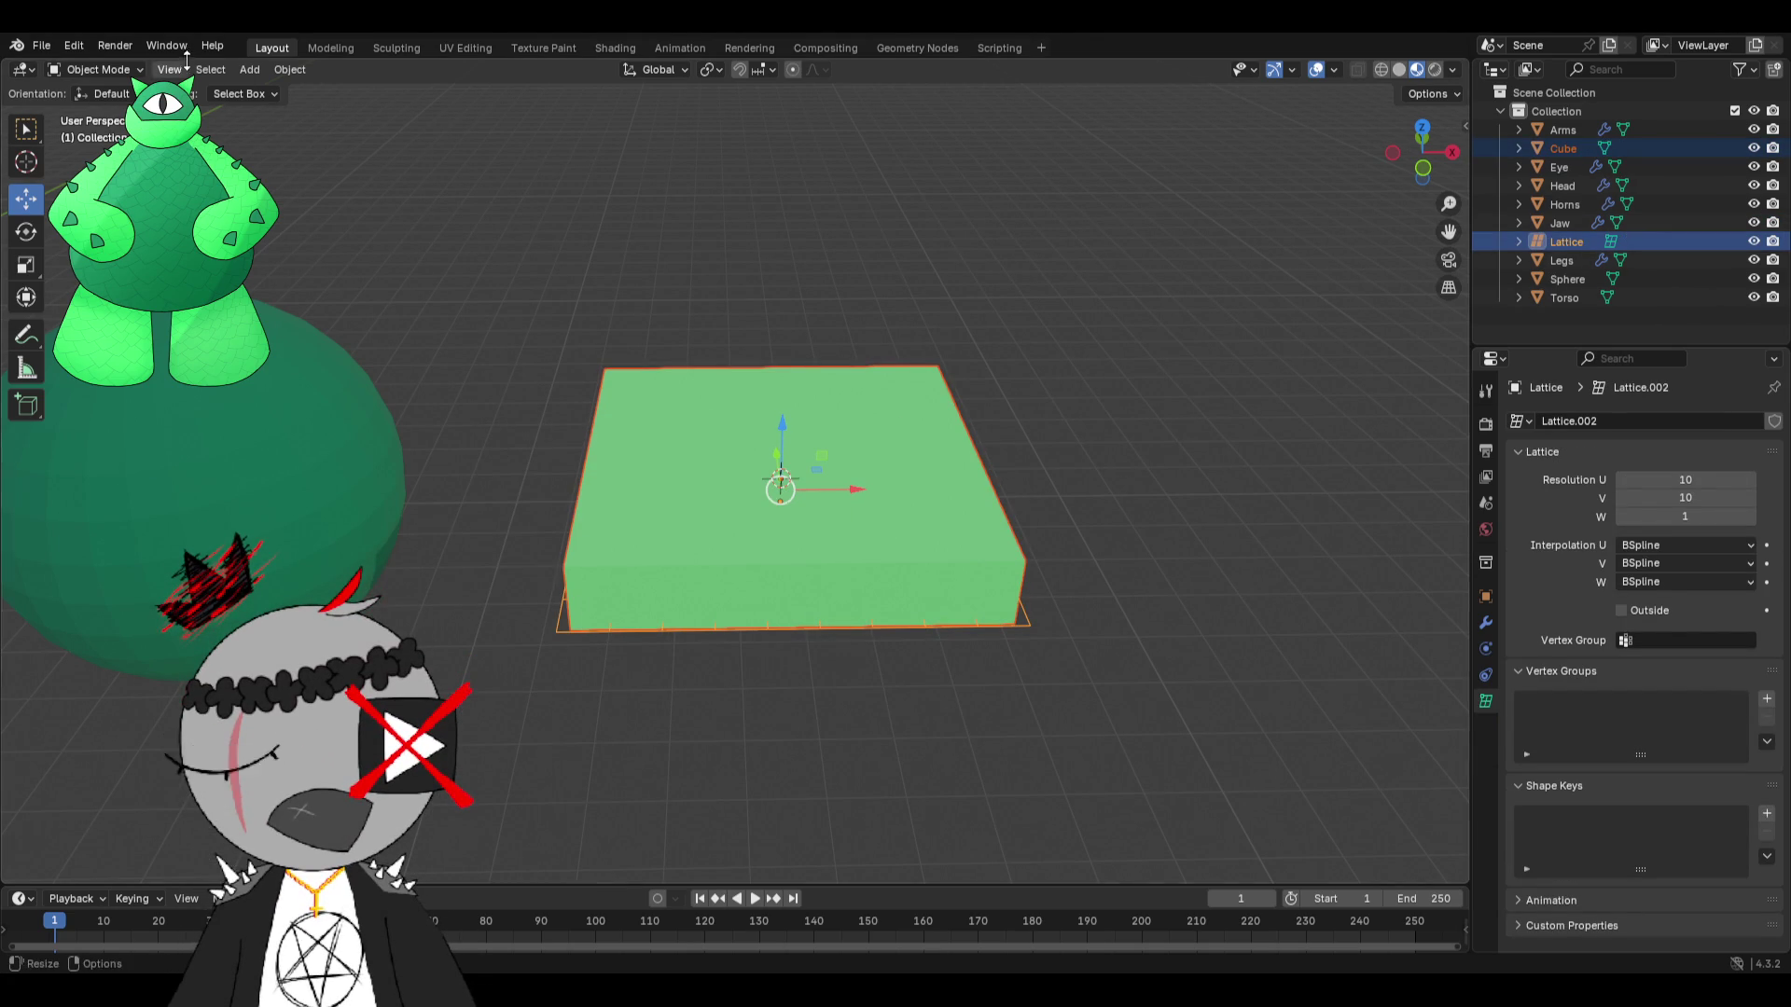
{"action": "left_click", "coordinate": [285, 69]}
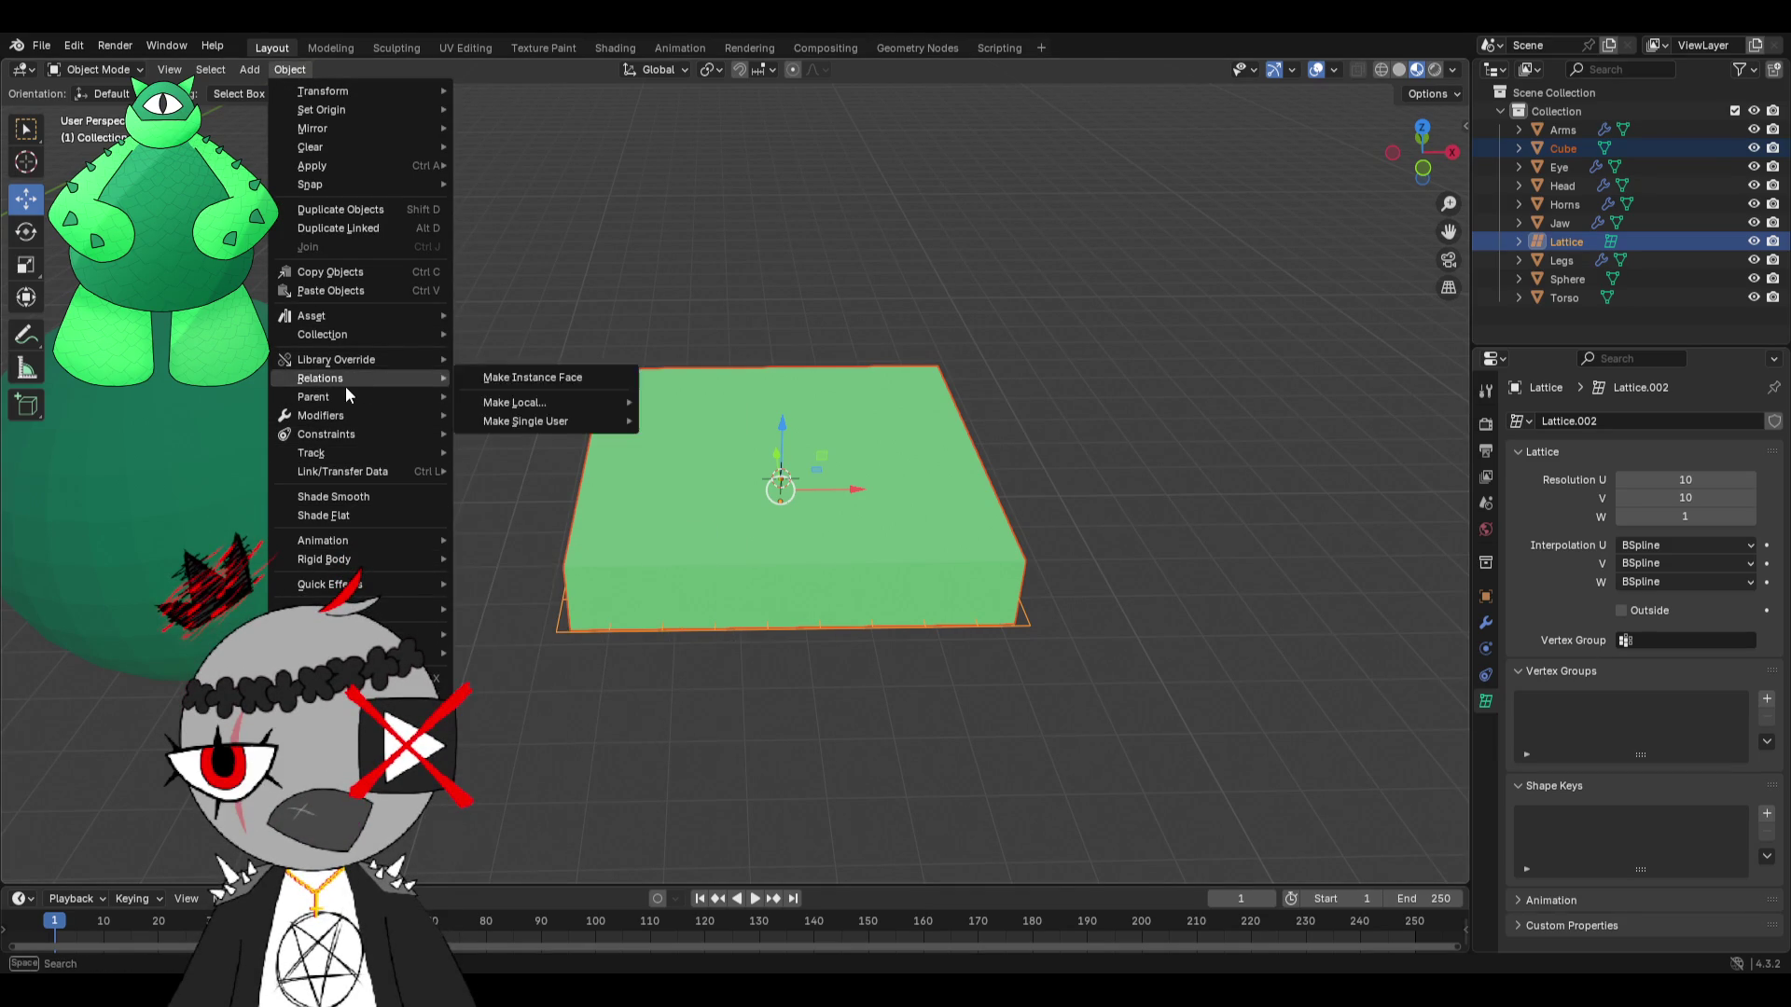
{"action": "mouse_move", "coordinate": [345, 393]}
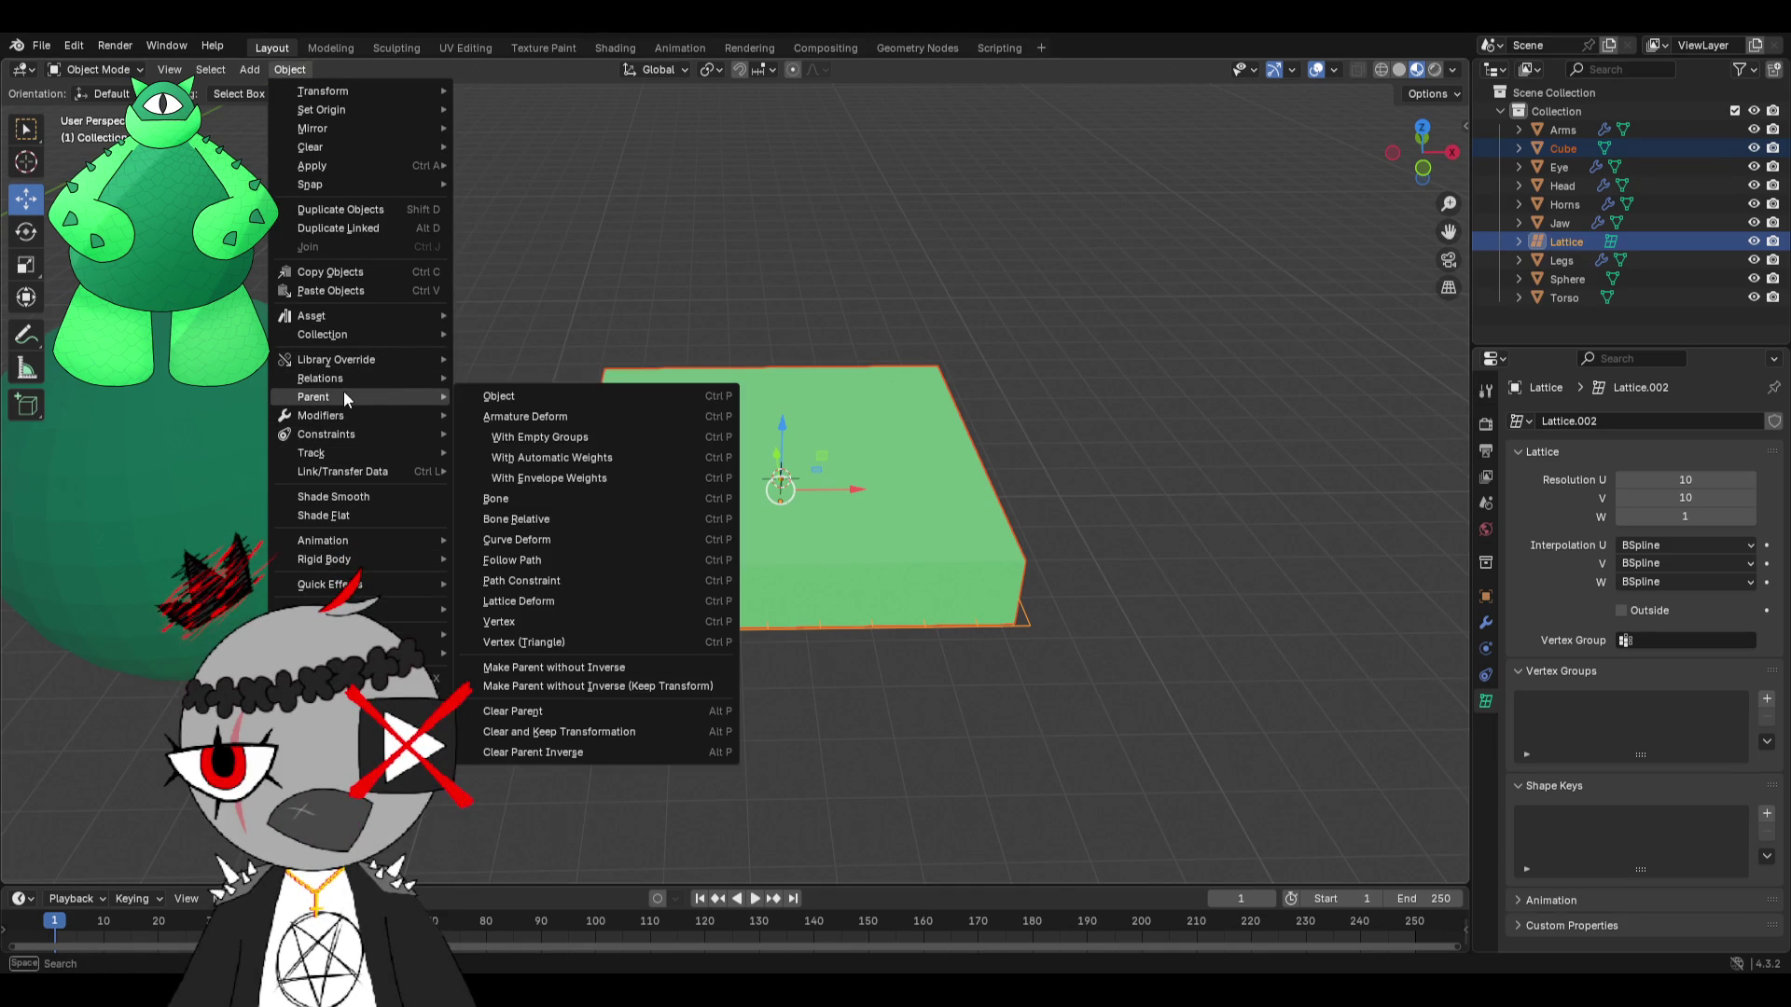
{"action": "left_click", "coordinate": [523, 600]}
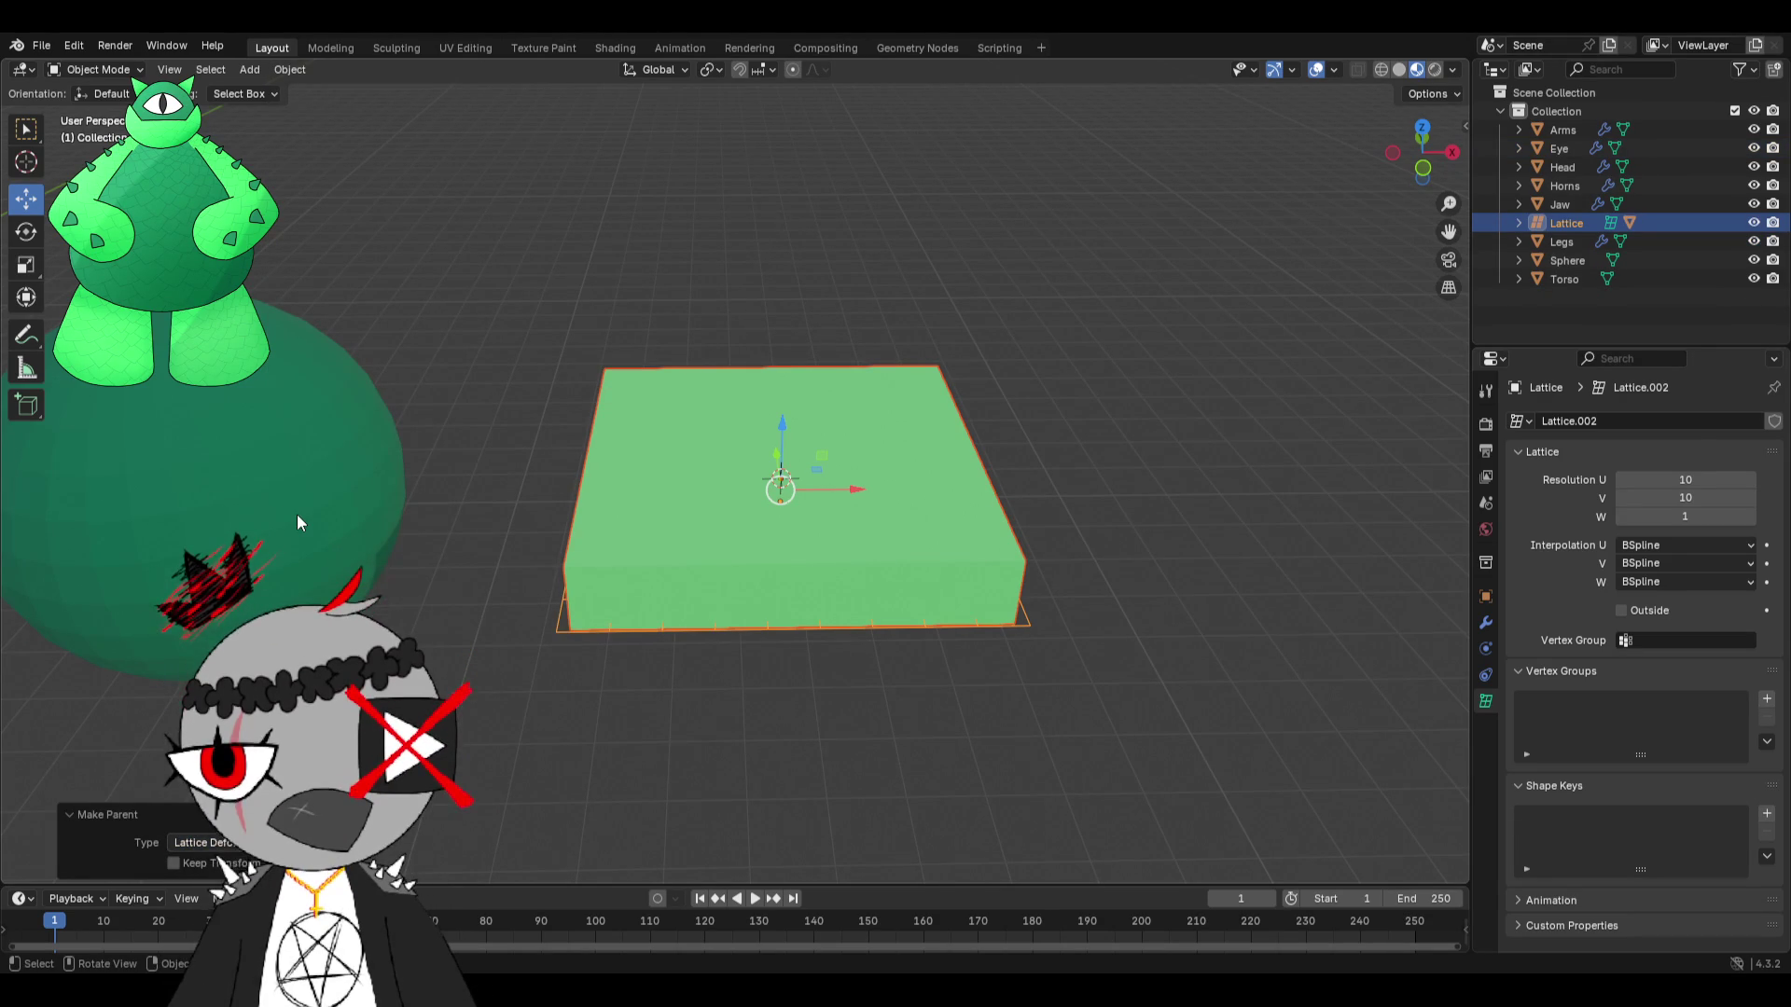
Put the lattice into Edit Mode and start a trial Z move of its points.
{"action": "middle_click_drag", "start_coordinate": [543, 620], "coordinate": [606, 636]}
{"action": "left_click", "coordinate": [573, 643]}
{"action": "left_click", "coordinate": [557, 634]}
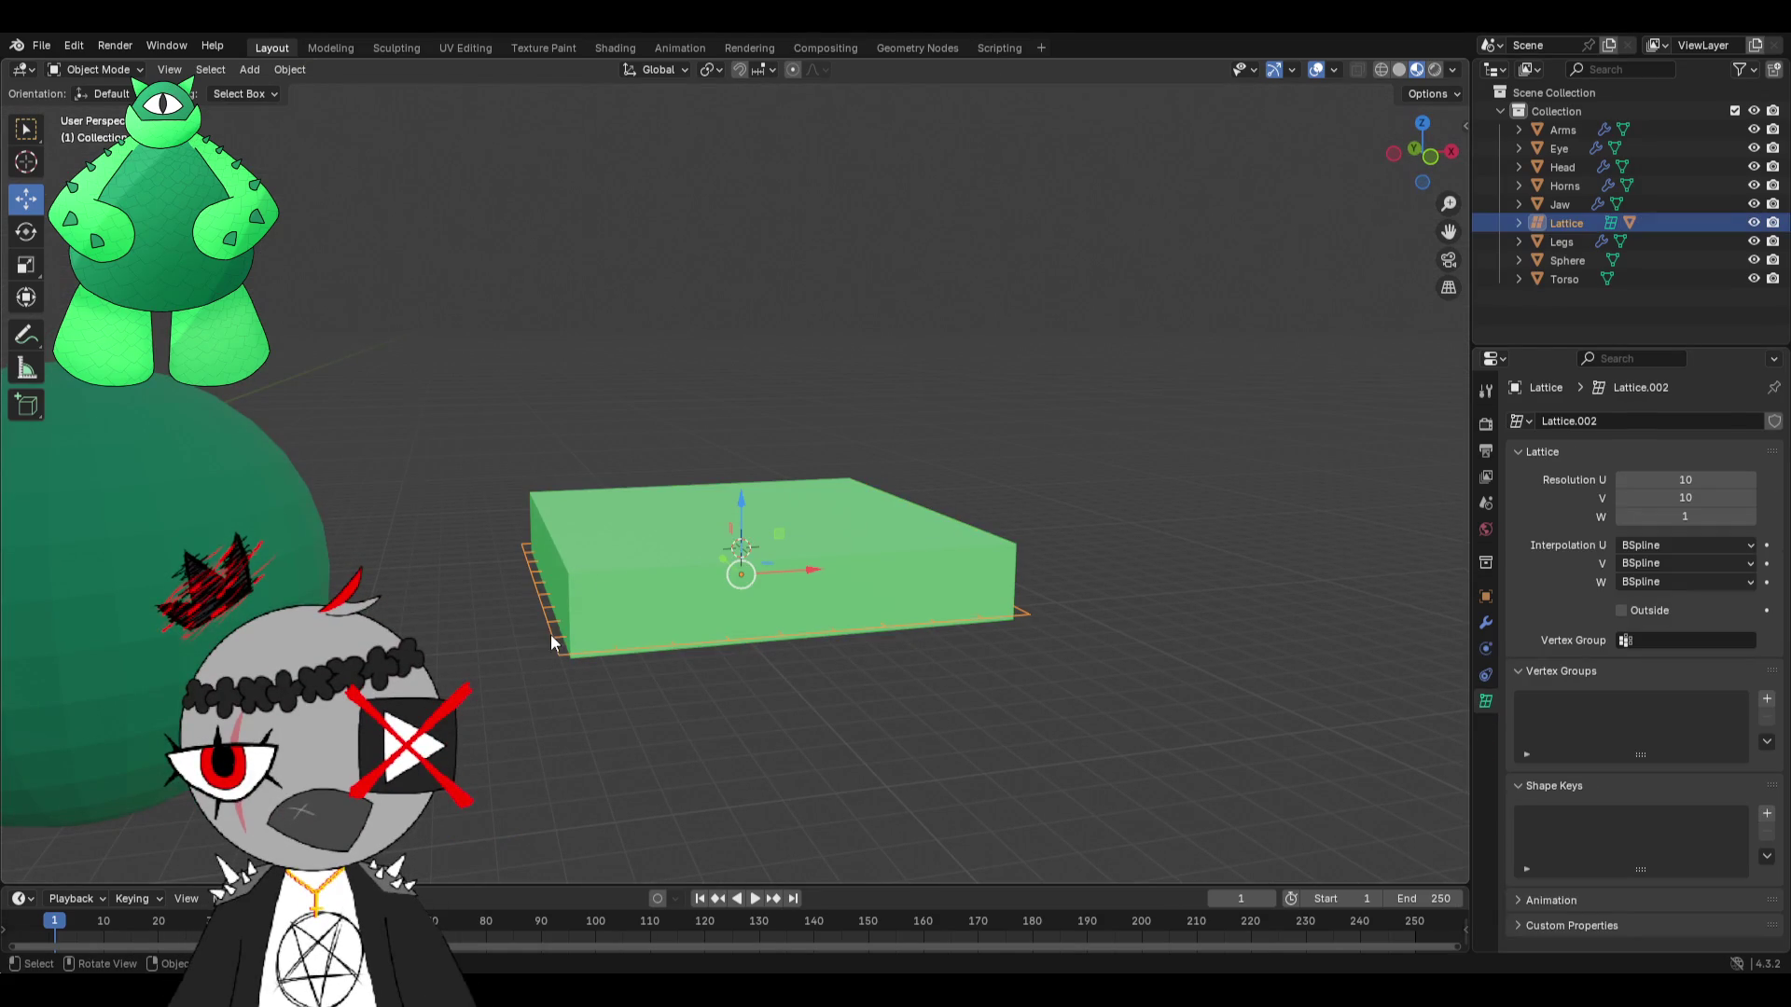
{"action": "left_click", "coordinate": [97, 69]}
{"action": "left_click", "coordinate": [98, 111]}
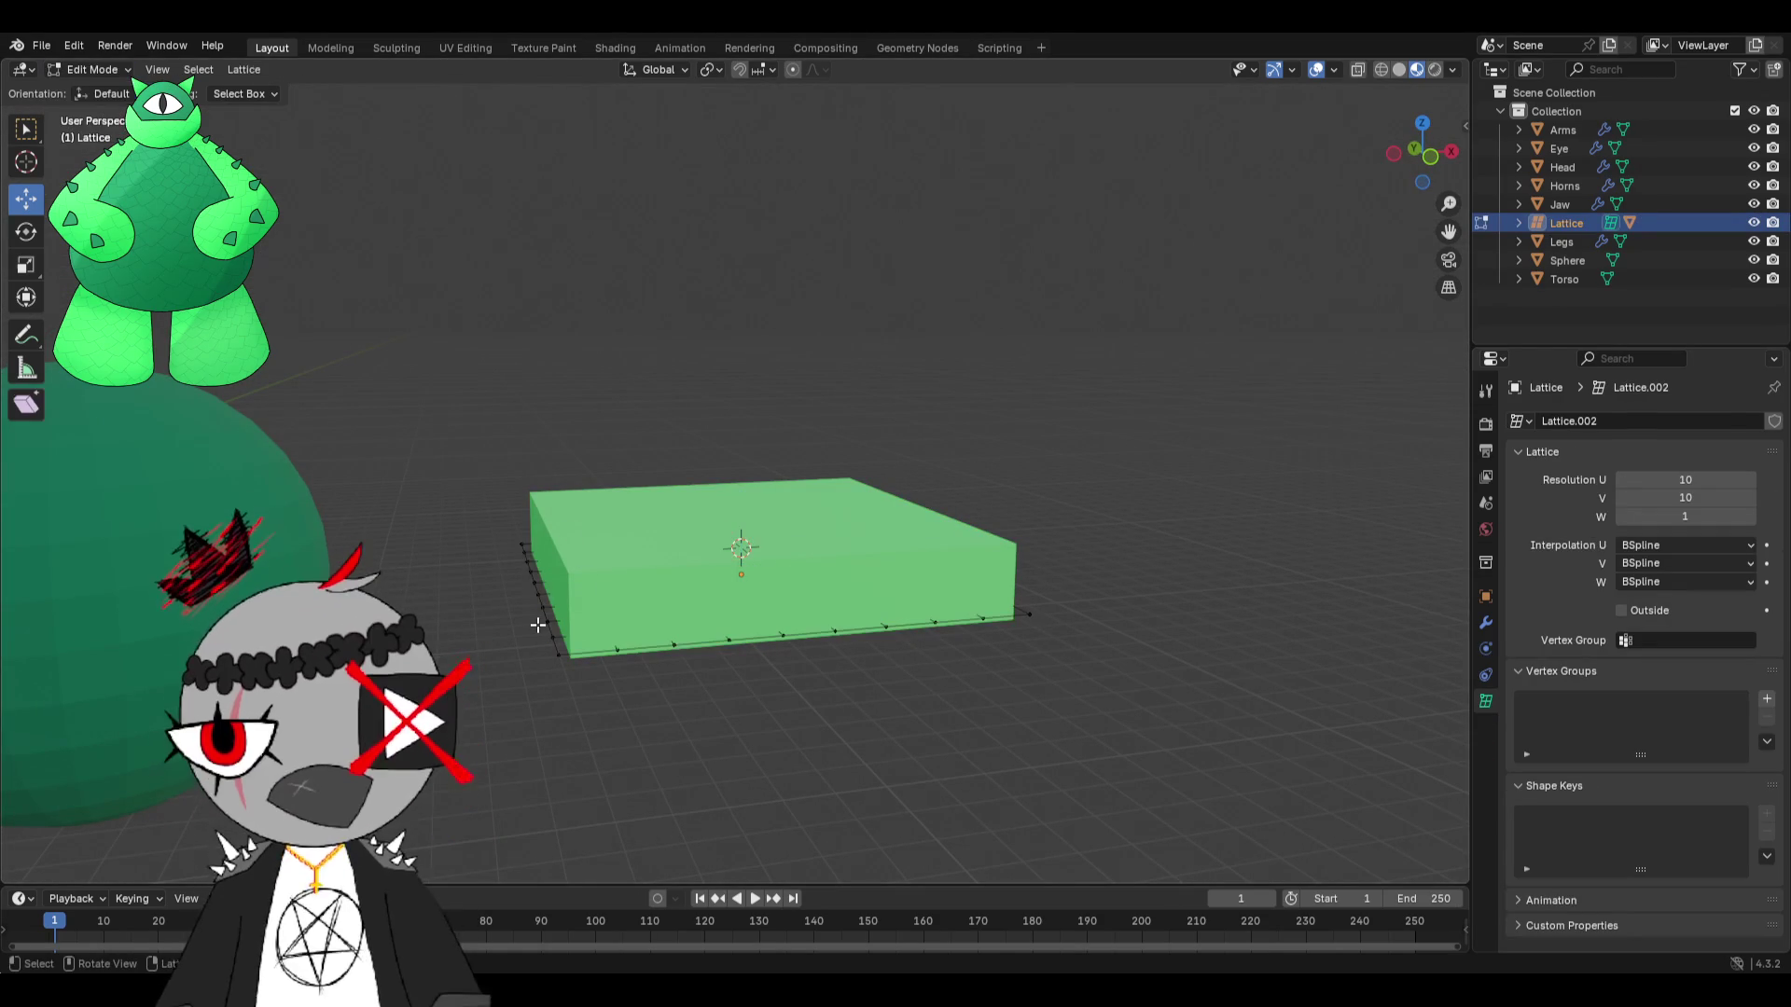
{"action": "key", "text": "g"}
{"action": "key", "text": "z"}
{"action": "key", "text": "Escape"}
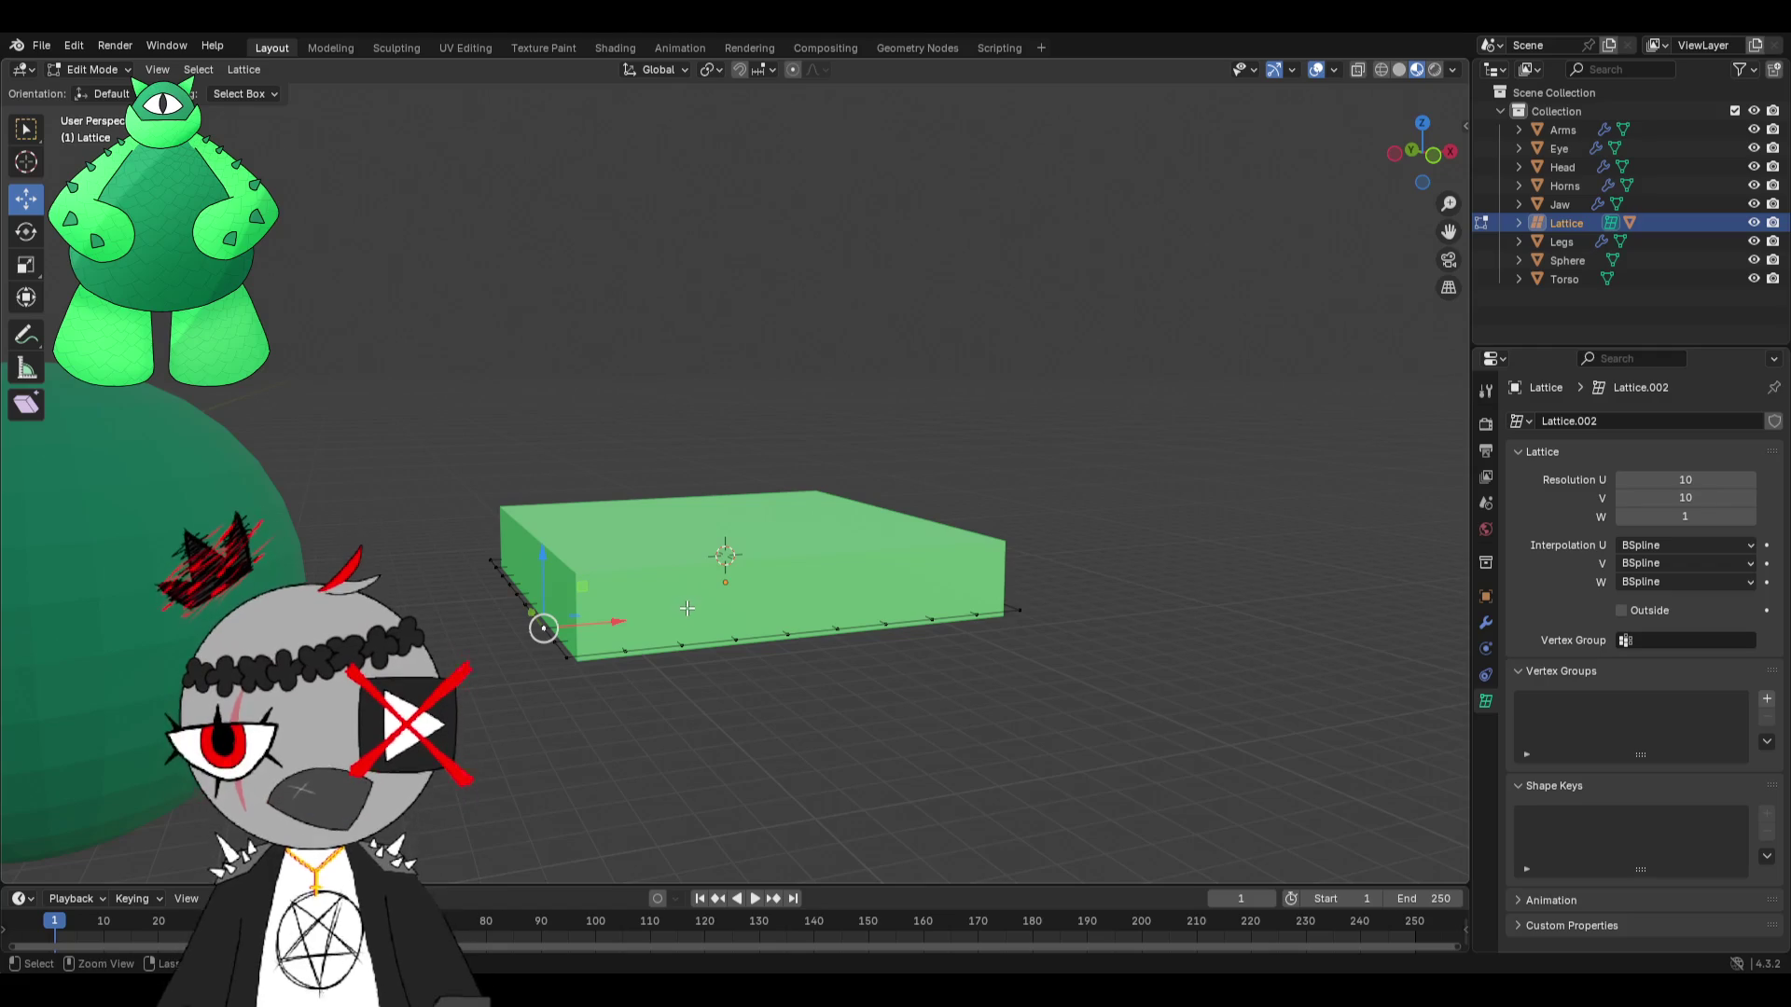
Test-deform the slab by moving lattice points, undo the edits, and return to Object Mode.
{"action": "left_click_drag", "start_coordinate": [762, 643], "coordinate": [746, 657]}
{"action": "key", "text": "ctrl+z"}
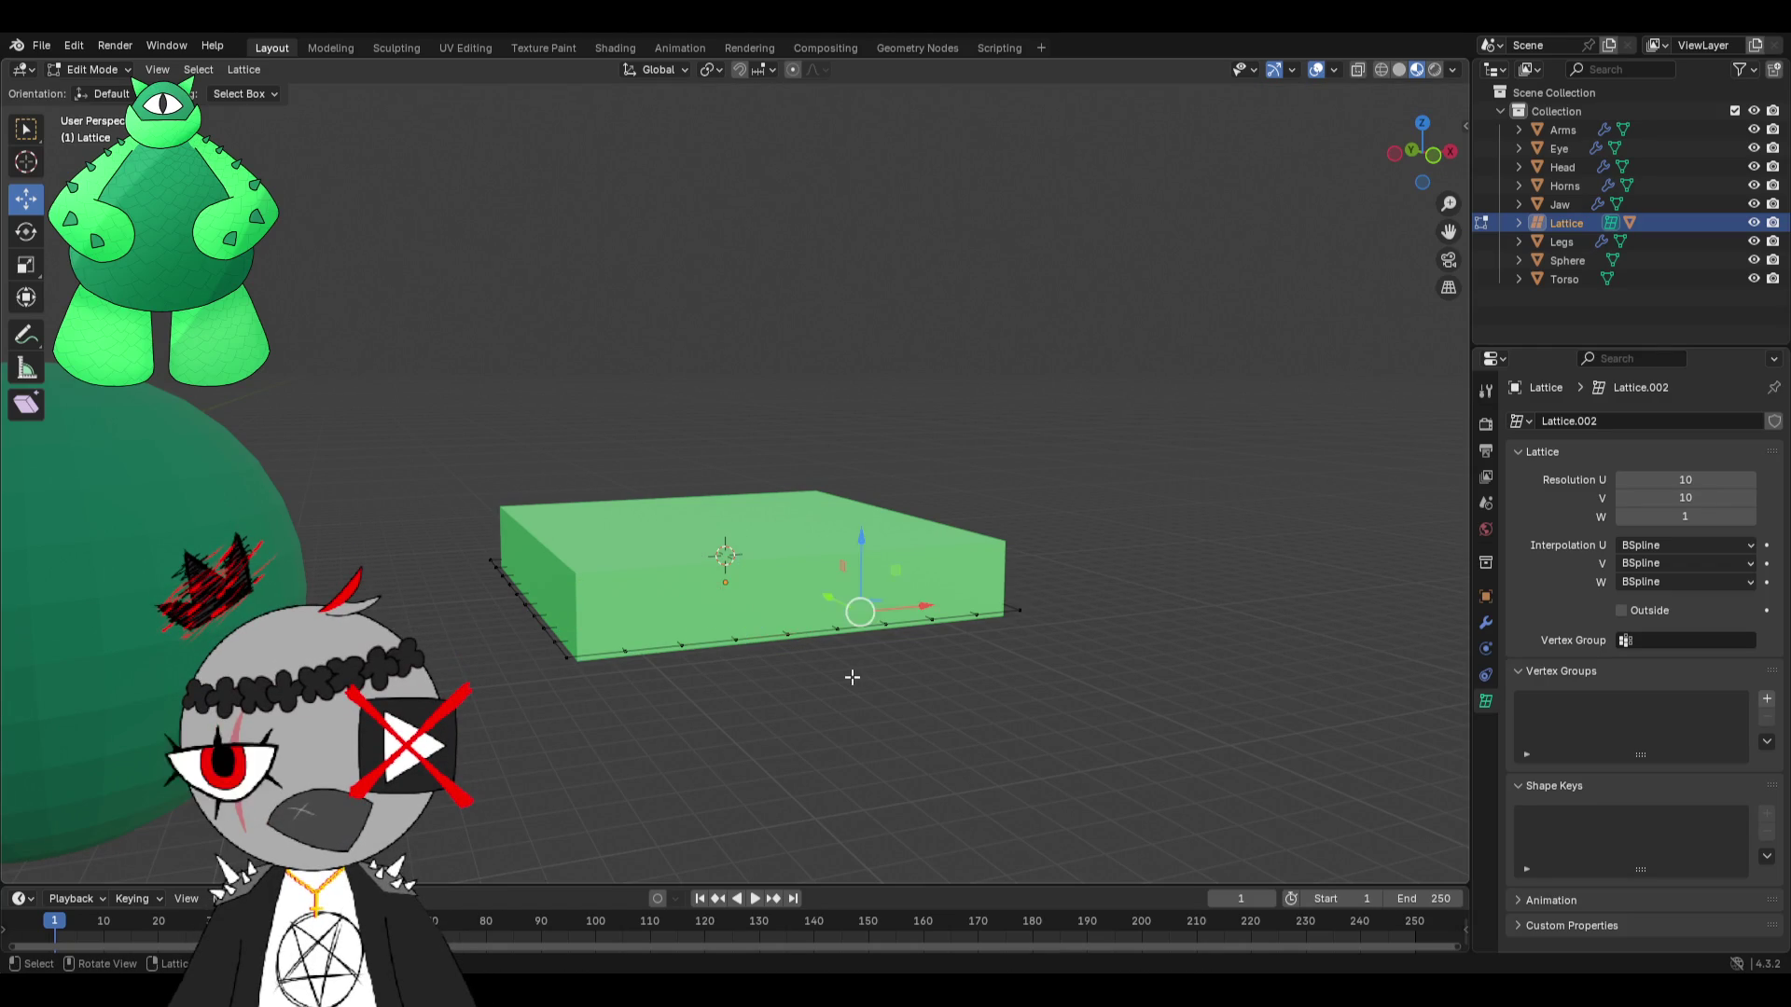
{"action": "key", "text": "g"}
{"action": "left_click", "coordinate": [935, 740]}
{"action": "key", "text": "ctrl+z"}
{"action": "middle_click_drag", "start_coordinate": [1008, 653], "coordinate": [959, 722]}
{"action": "left_click", "coordinate": [113, 70]}
{"action": "left_click", "coordinate": [89, 91]}
{"action": "mouse_move", "coordinate": [597, 523]}
{"action": "middle_mouse_down"}
{"action": "mouse_move", "coordinate": [608, 391]}
{"action": "mouse_move", "coordinate": [872, 355]}
{"action": "middle_mouse_up"}
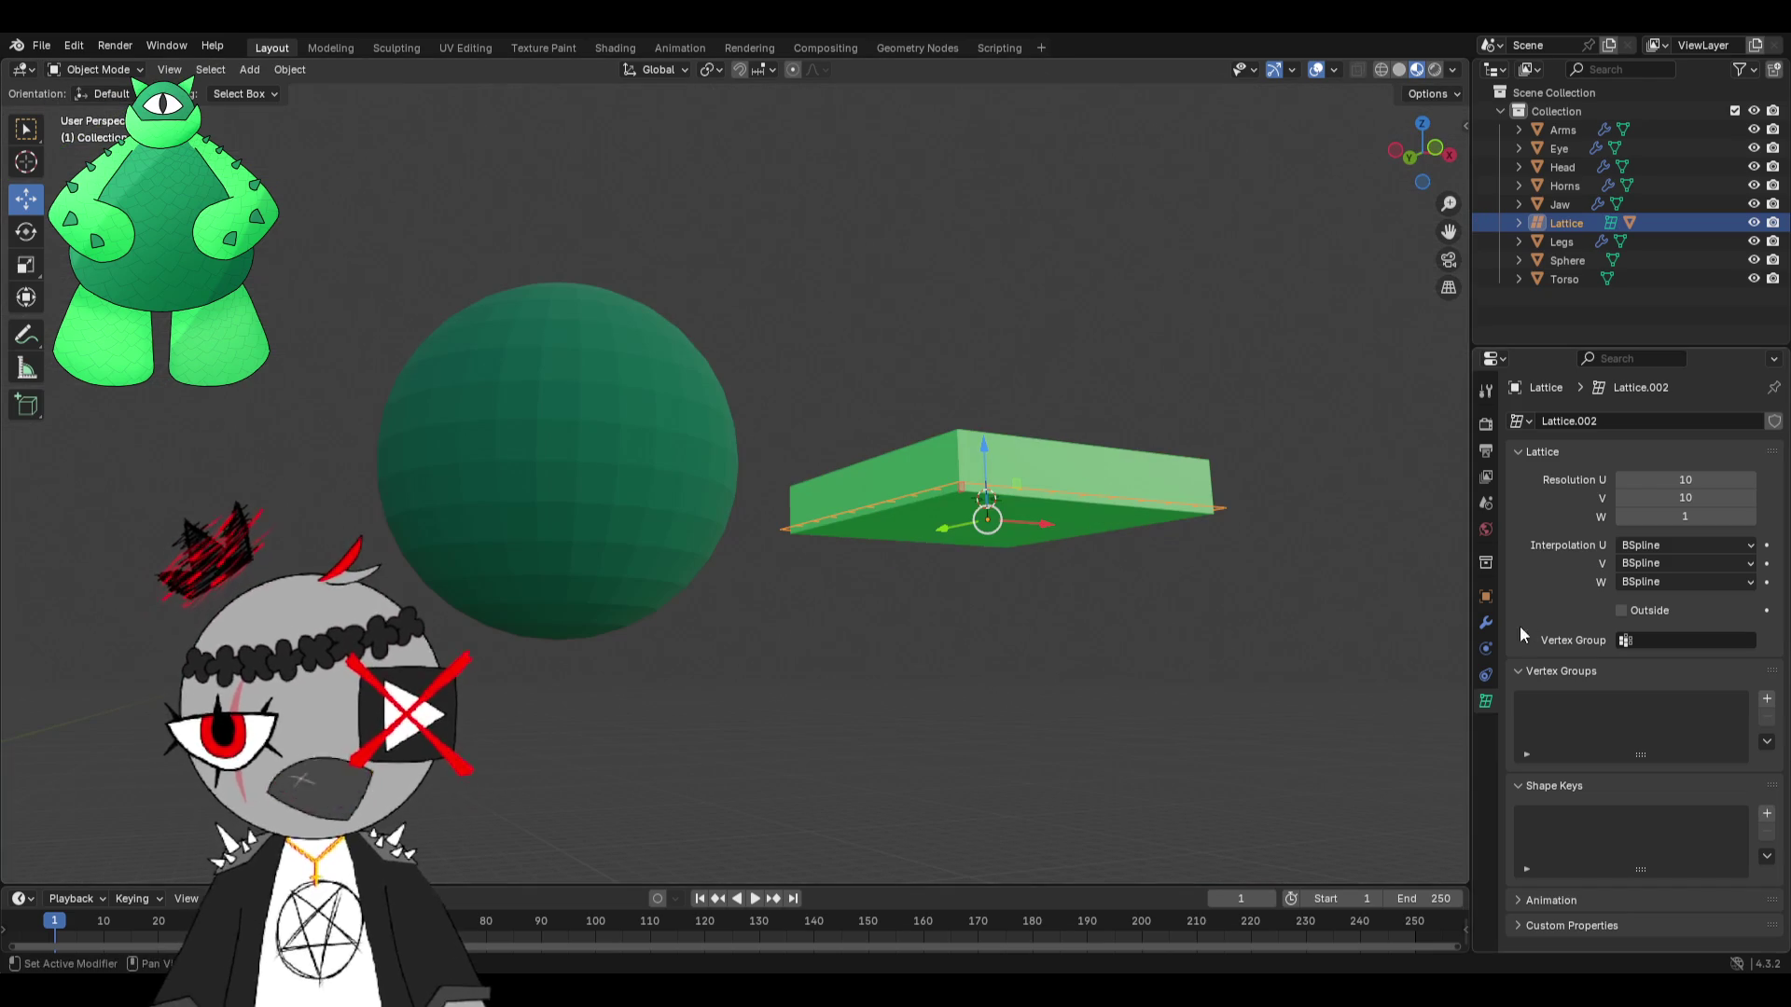
Add a Shrinkwrap modifier to the lattice from the Modifier tab.
{"action": "left_click", "coordinate": [1486, 623]}
{"action": "left_click", "coordinate": [1571, 425]}
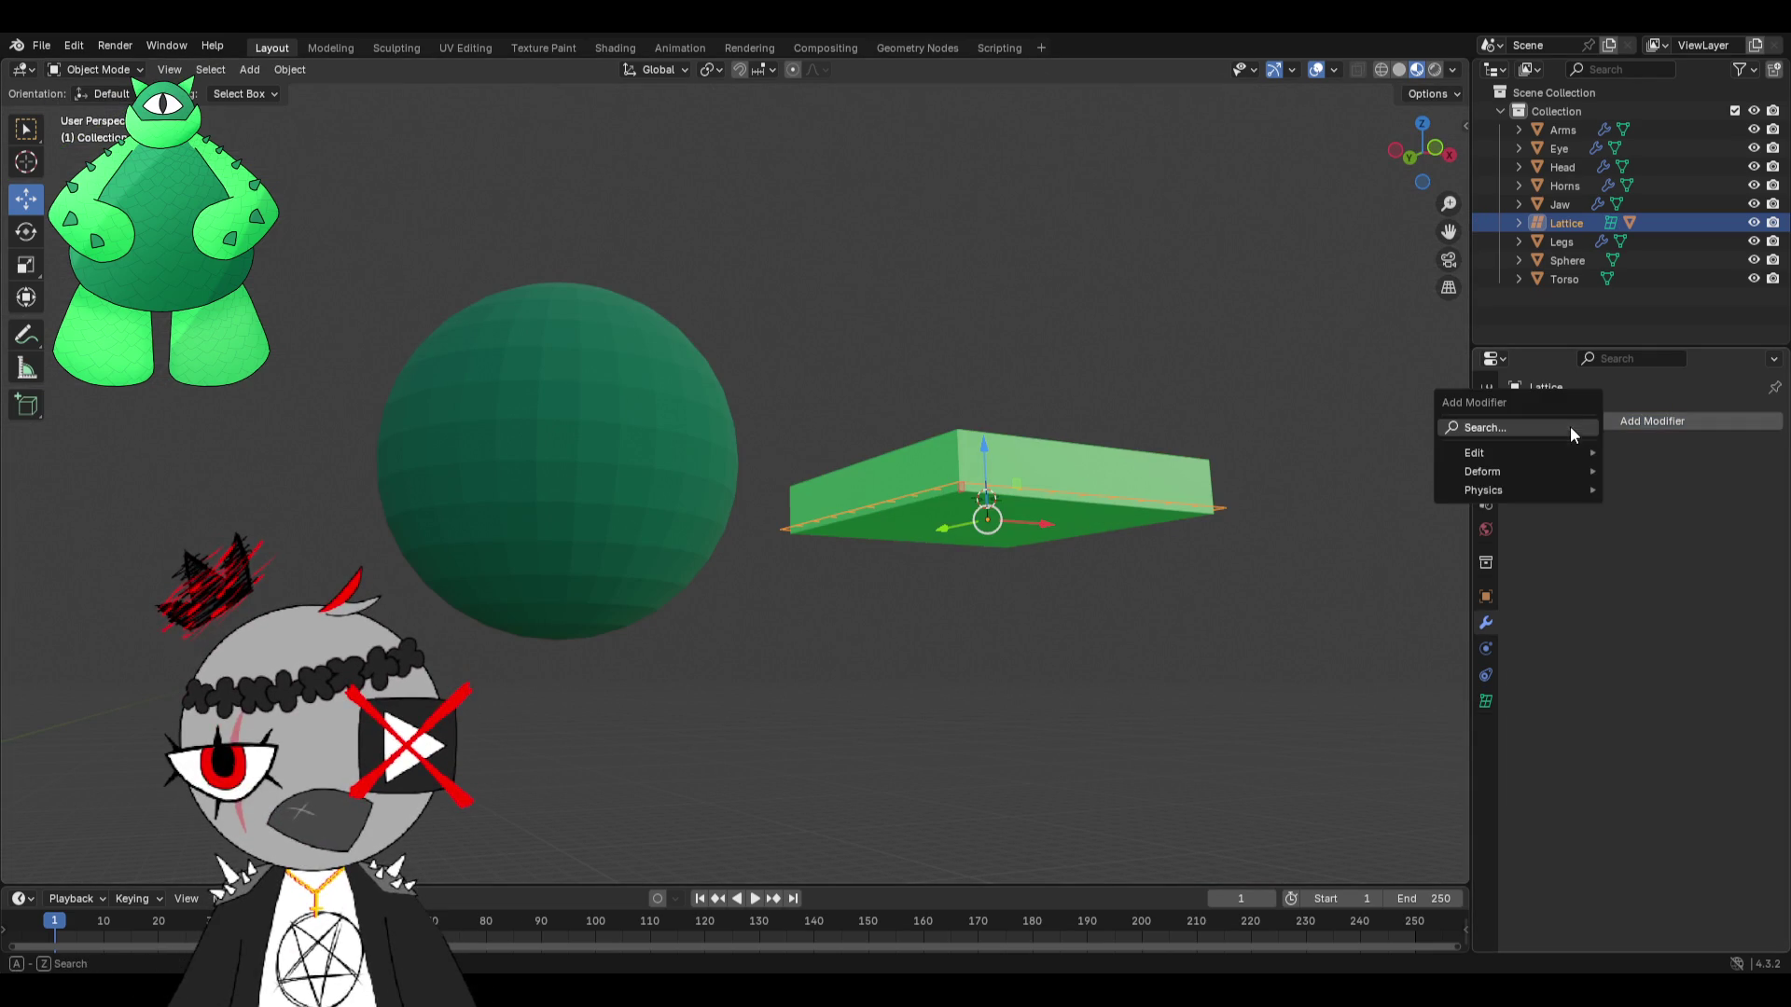
{"action": "left_click", "coordinate": [1570, 427]}
{"action": "left_click", "coordinate": [1476, 461]}
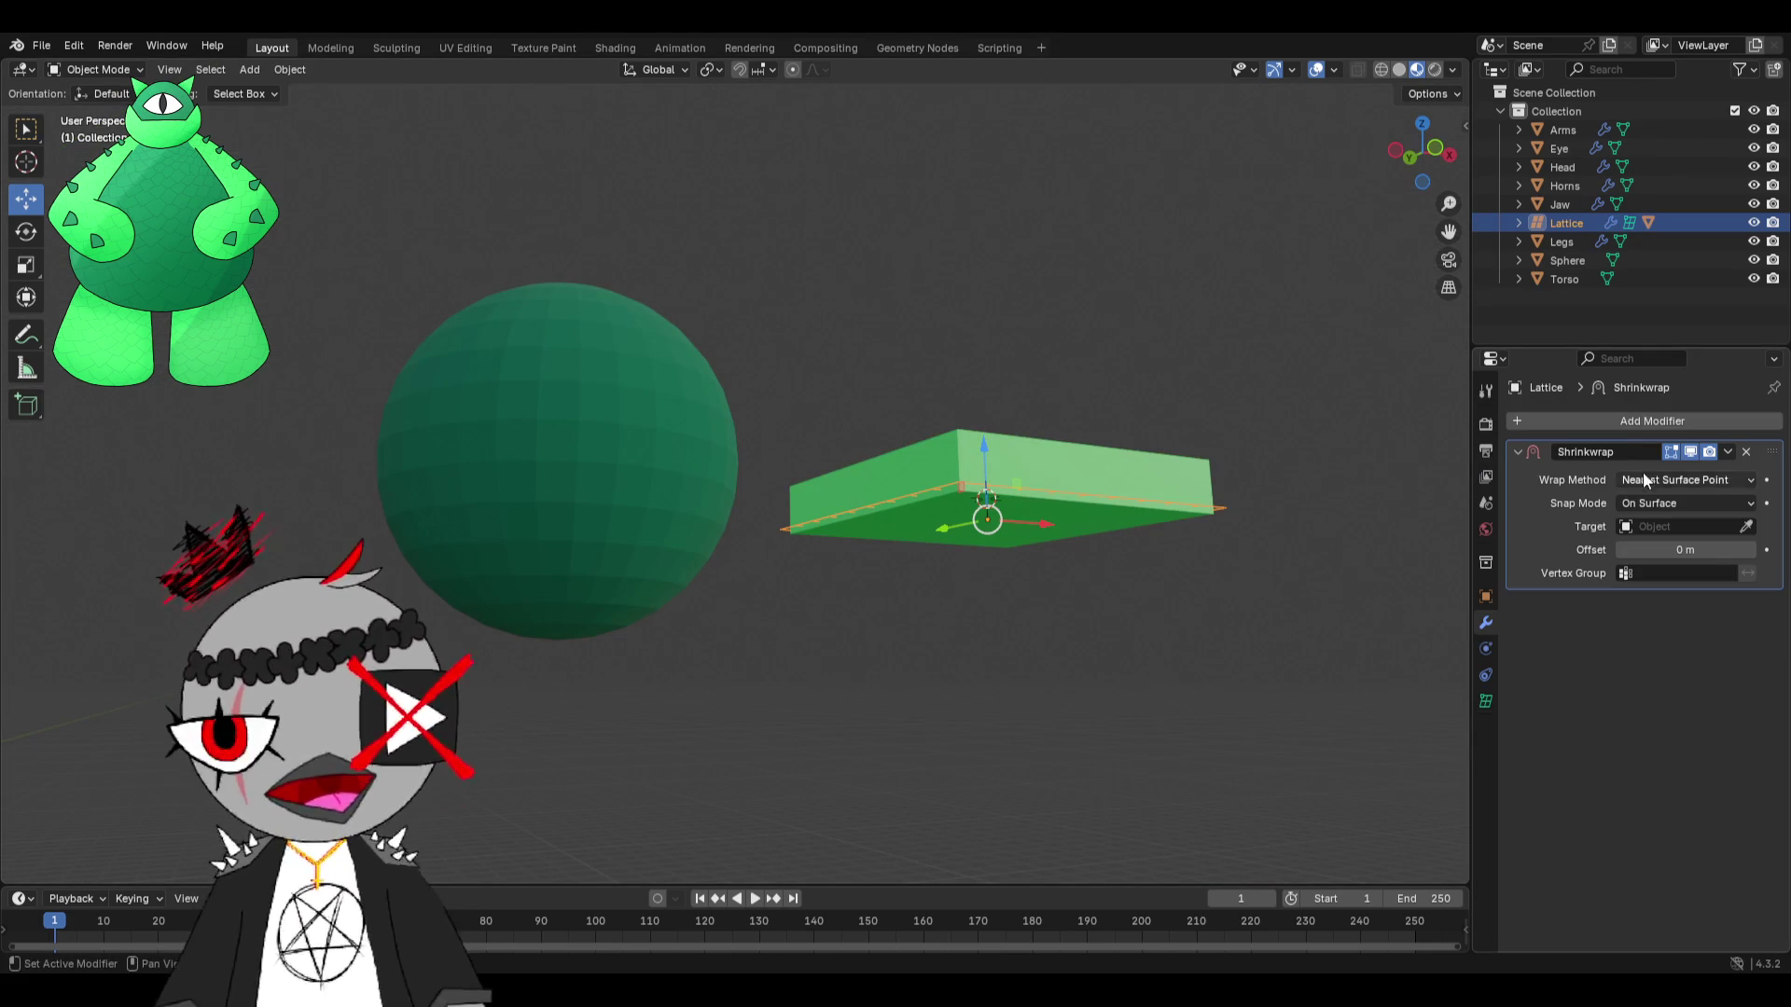
Try the Sphere as the Shrinkwrap target, inspect the result, then undo to clear it.
{"action": "left_click", "coordinate": [1745, 526]}
{"action": "left_click", "coordinate": [490, 427]}
{"action": "middle_click_drag", "start_coordinate": [490, 428], "coordinate": [493, 550]}
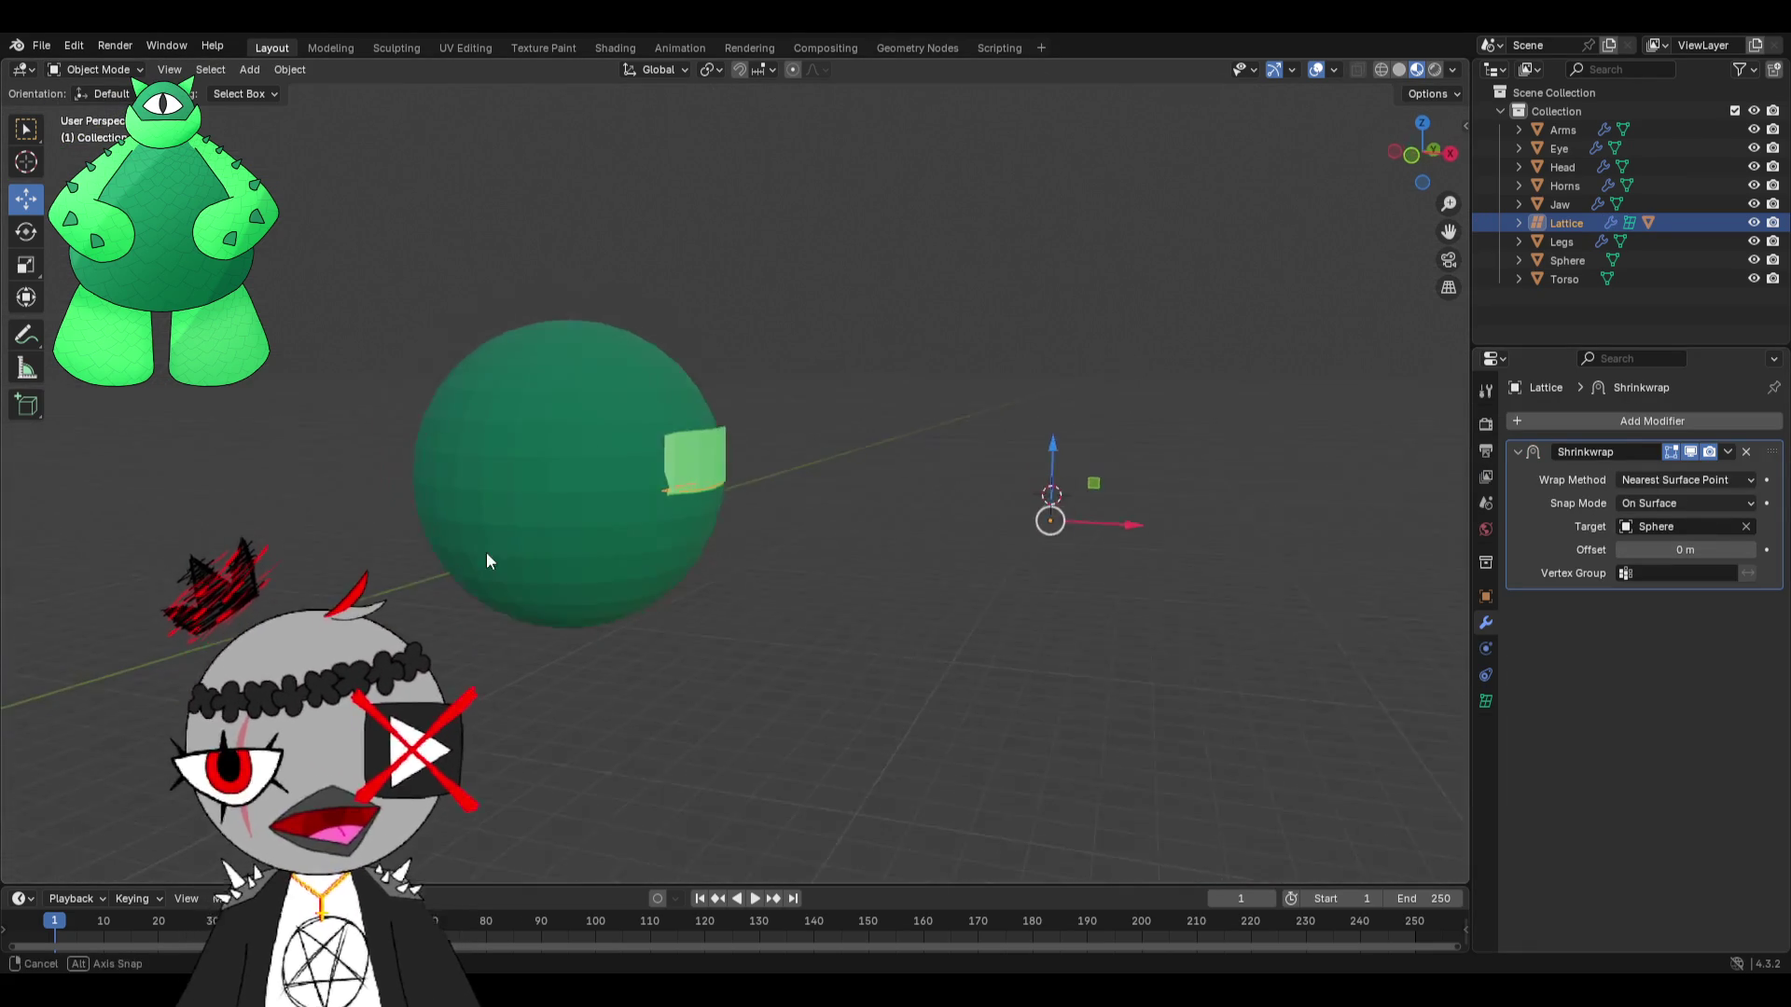
{"action": "scroll", "coordinate": [396, 472], "scroll_direction": "down", "scroll_amount": 2}
{"action": "scroll", "coordinate": [943, 535], "scroll_direction": "up", "scroll_amount": 3}
{"action": "left_click", "coordinate": [701, 494]}
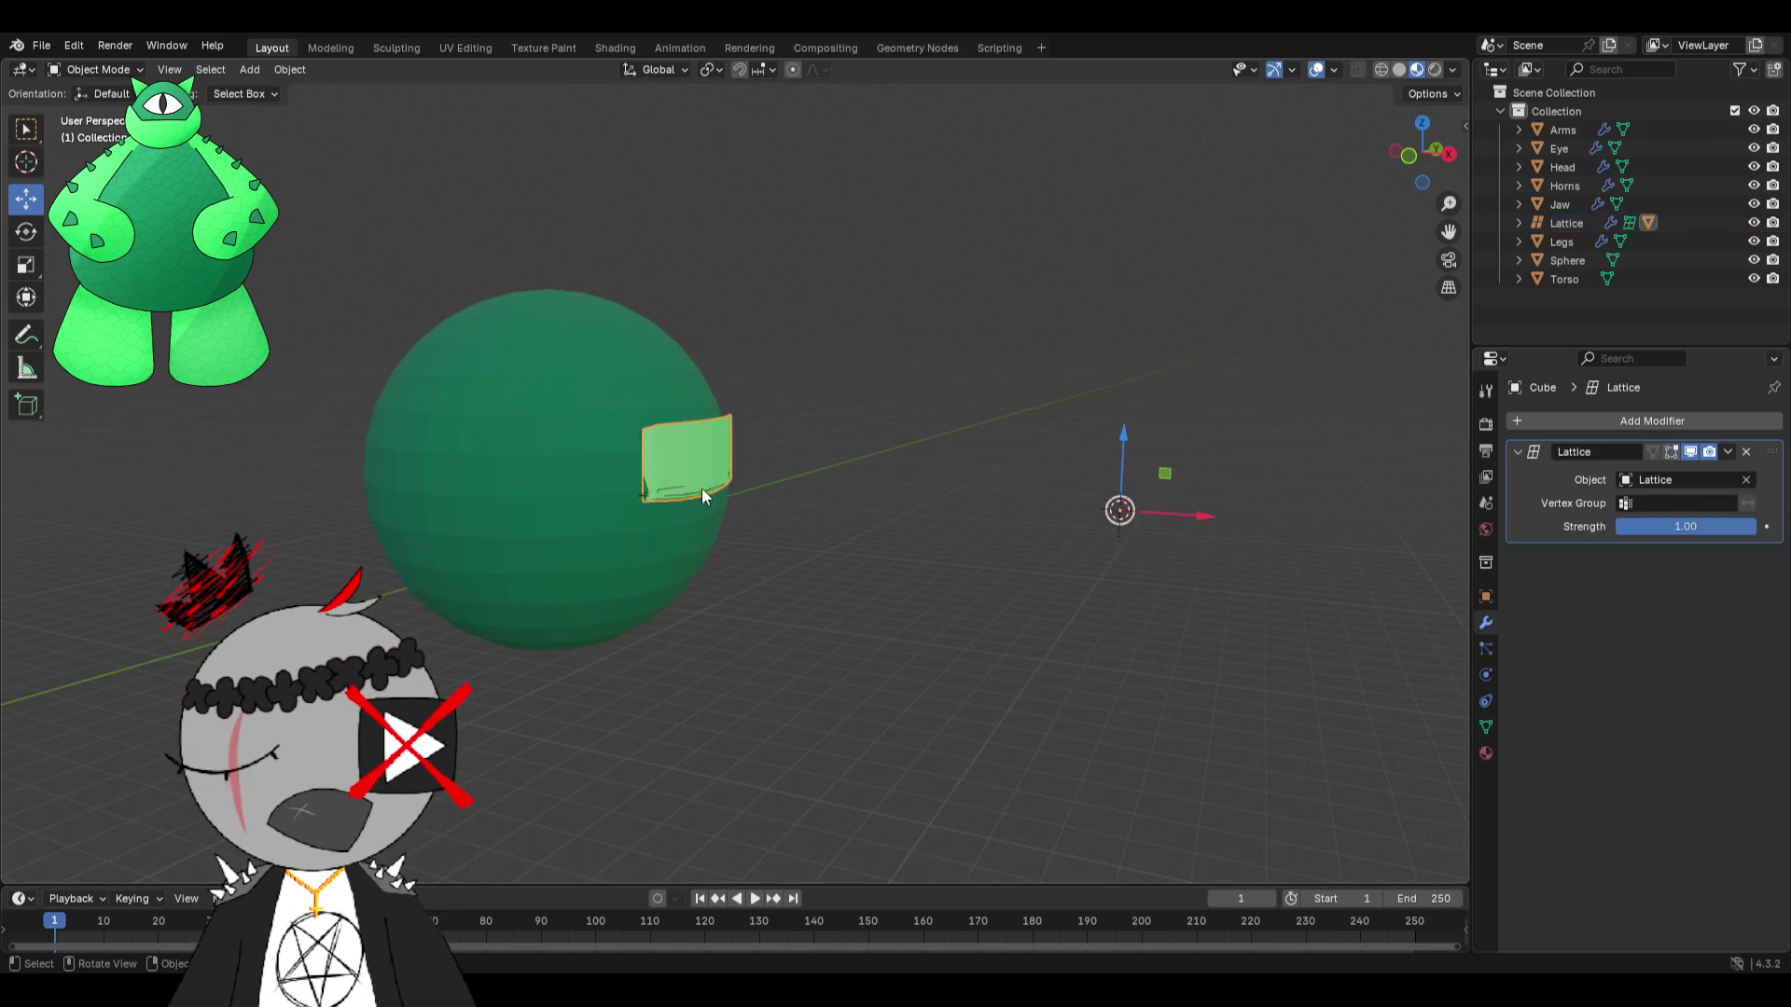
{"action": "middle_click_drag", "start_coordinate": [702, 489], "coordinate": [751, 502]}
{"action": "scroll", "coordinate": [761, 503], "scroll_direction": "up", "scroll_amount": 4}
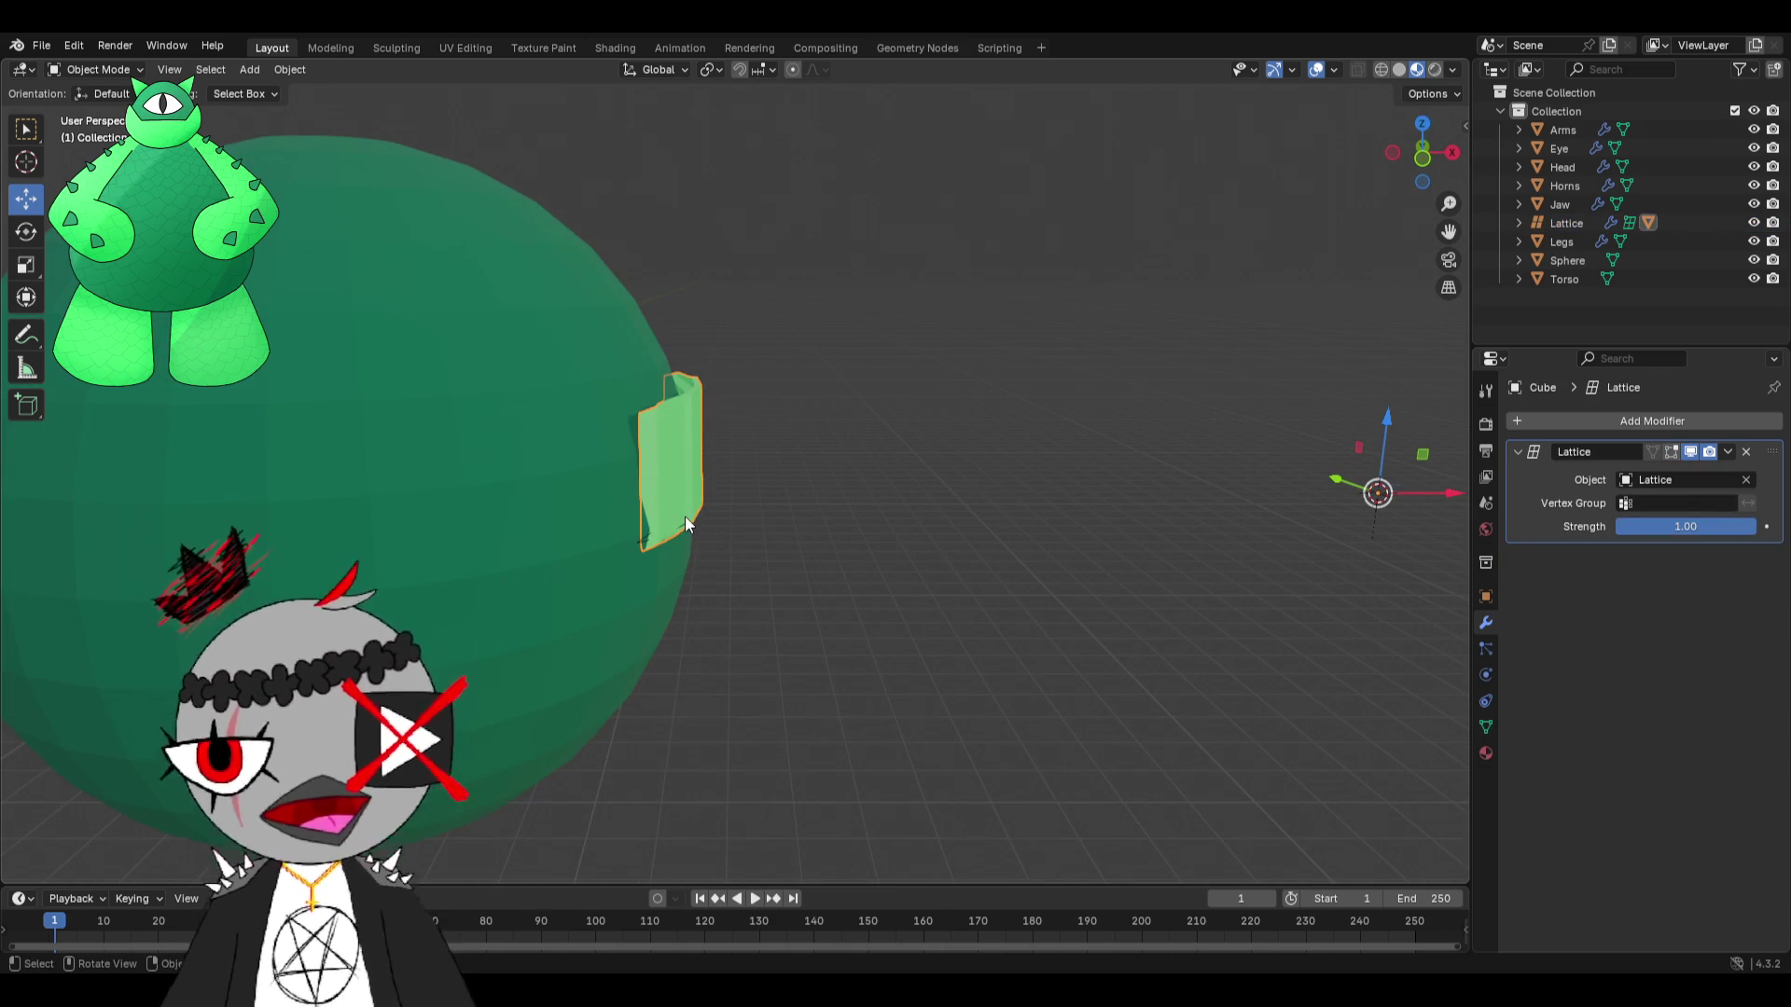
{"action": "scroll", "coordinate": [689, 527], "scroll_direction": "down", "scroll_amount": 3}
{"action": "mouse_move", "coordinate": [692, 530]}
{"action": "middle_mouse_down"}
{"action": "mouse_move", "coordinate": [738, 446]}
{"action": "mouse_move", "coordinate": [771, 517]}
{"action": "middle_mouse_up"}
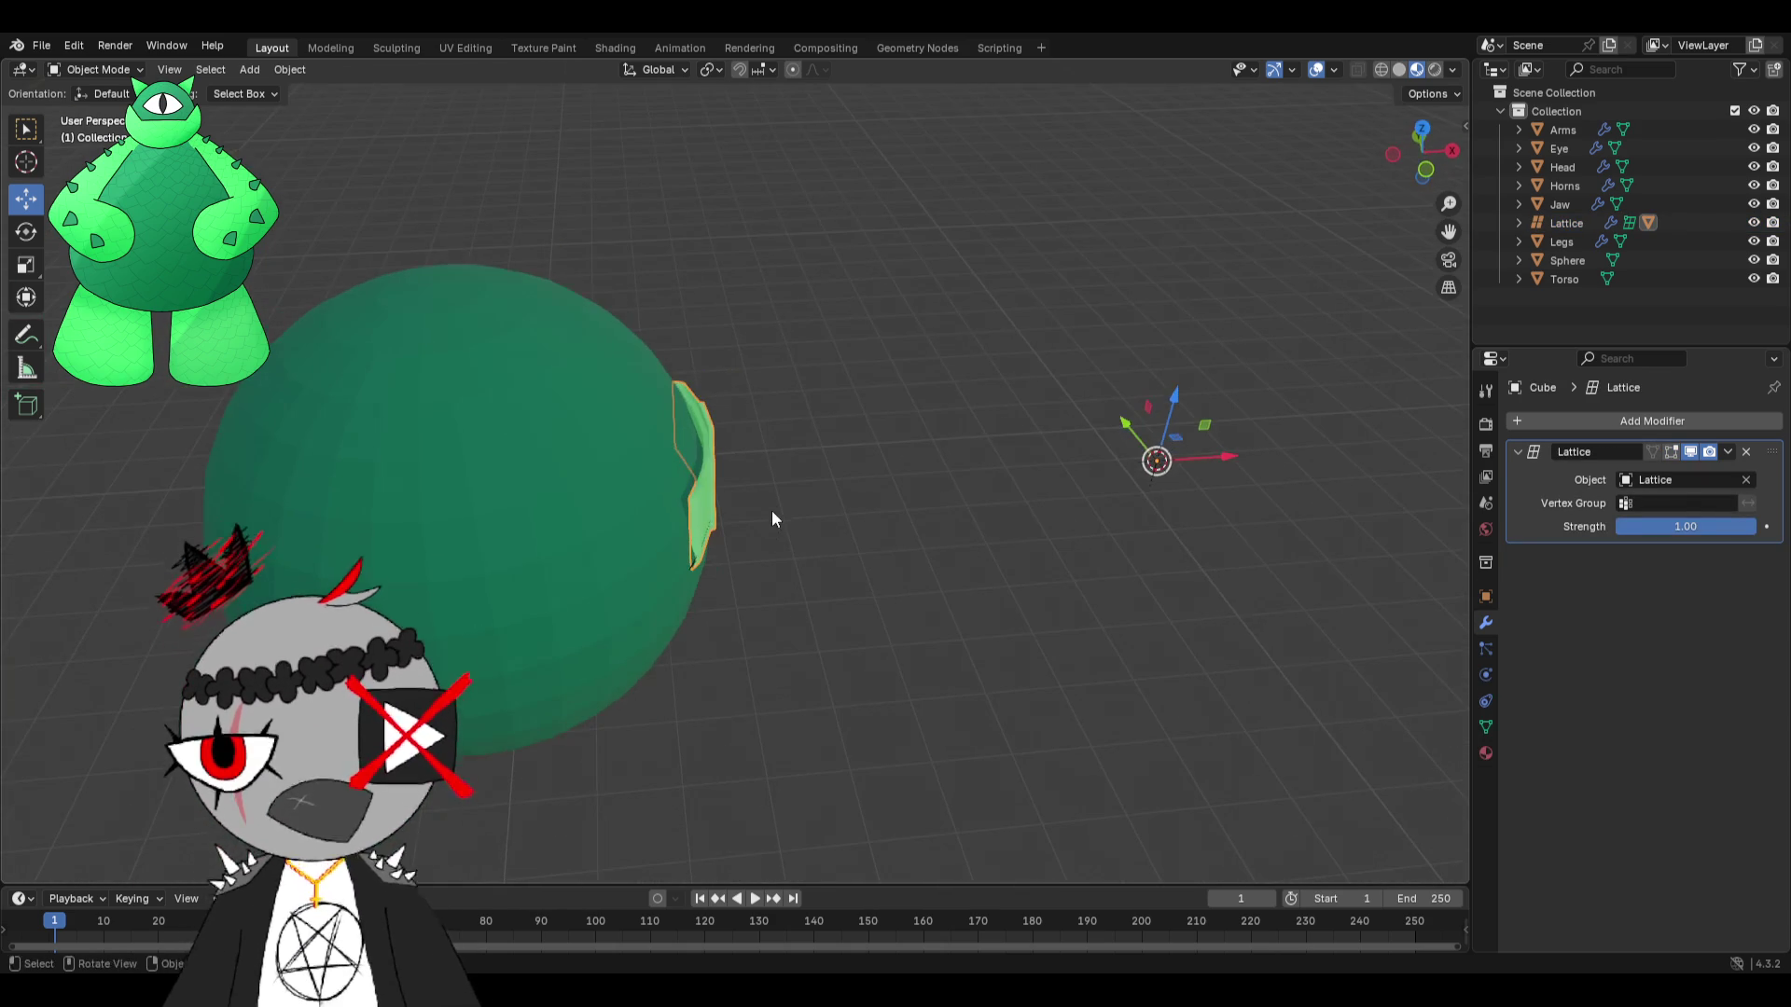
{"action": "left_click", "coordinate": [1026, 644]}
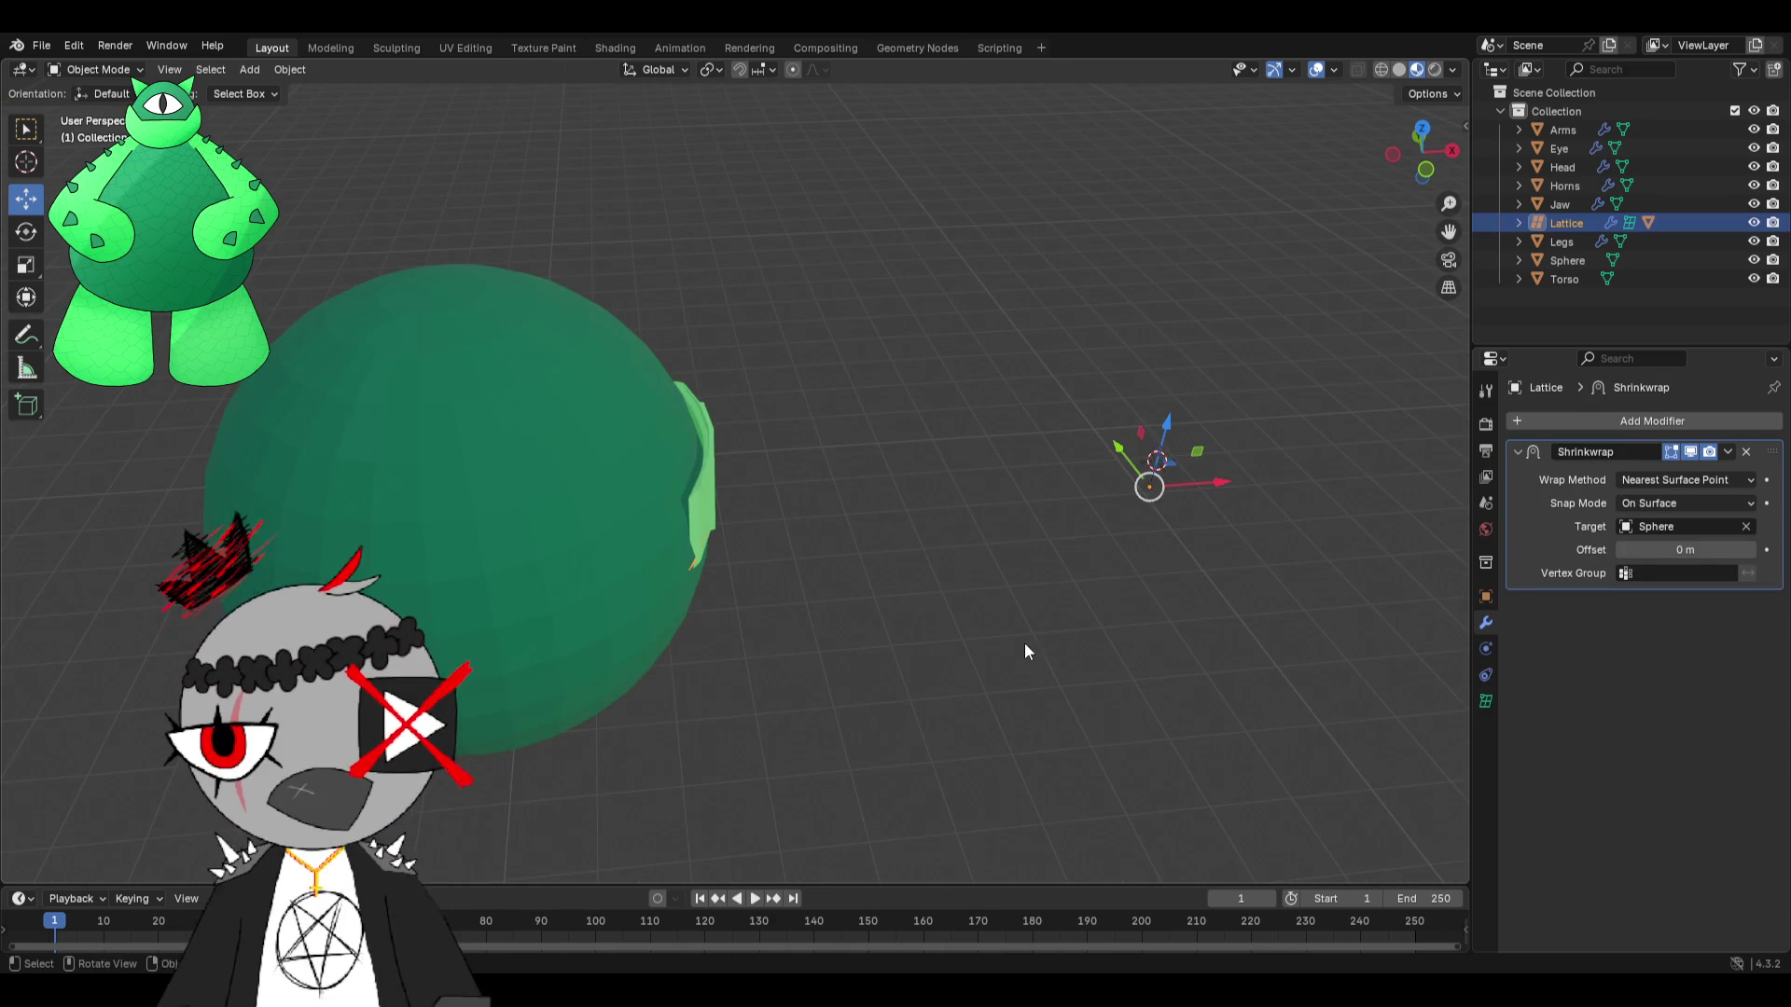
{"action": "middle_click_drag", "start_coordinate": [1024, 642], "coordinate": [1022, 578]}
{"action": "key", "text": "ctrl+z"}
{"action": "mouse_move", "coordinate": [1186, 643]}
{"action": "middle_mouse_down"}
{"action": "mouse_move", "coordinate": [1080, 607]}
{"action": "mouse_move", "coordinate": [1067, 726]}
{"action": "middle_mouse_up"}
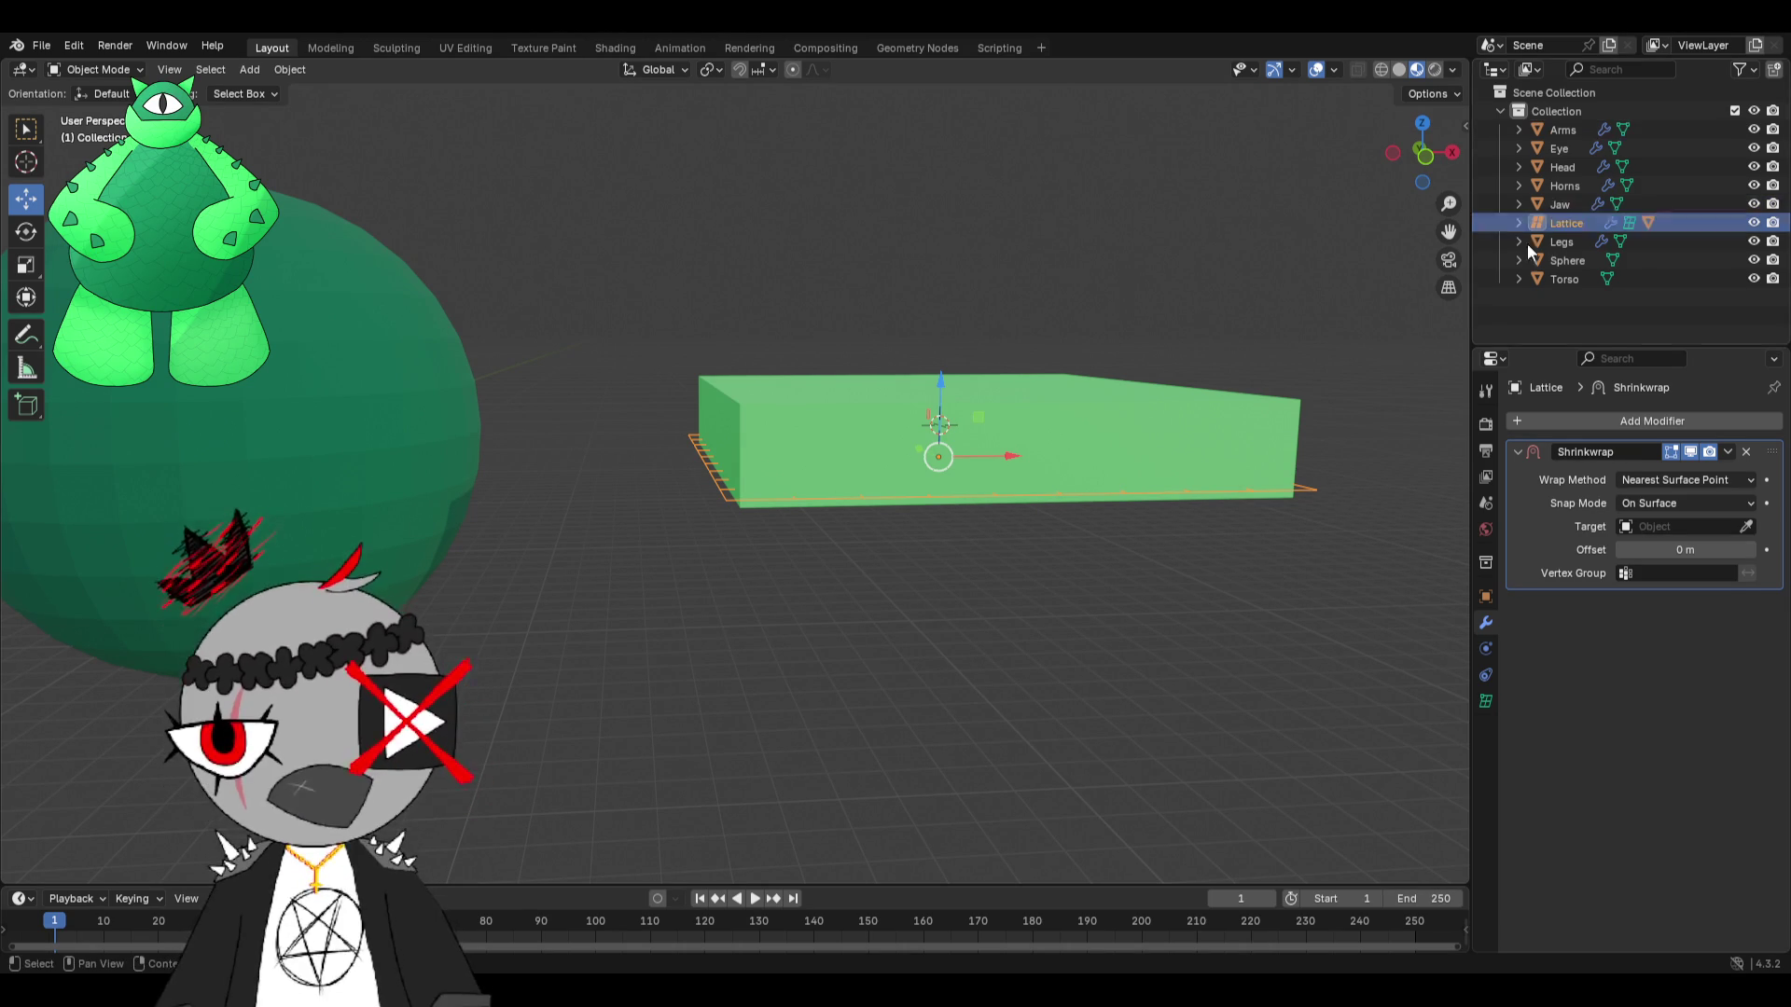
Set the Shrinkwrap target to the Sphere with the eyedropper, wrapping the lattice onto it.
{"action": "mouse_move", "coordinate": [1073, 317]}
{"action": "middle_mouse_down"}
{"action": "mouse_move", "coordinate": [1072, 373]}
{"action": "mouse_move", "coordinate": [1192, 313]}
{"action": "middle_mouse_up"}
{"action": "scroll", "coordinate": [1192, 313], "scroll_direction": "down", "scroll_amount": 3}
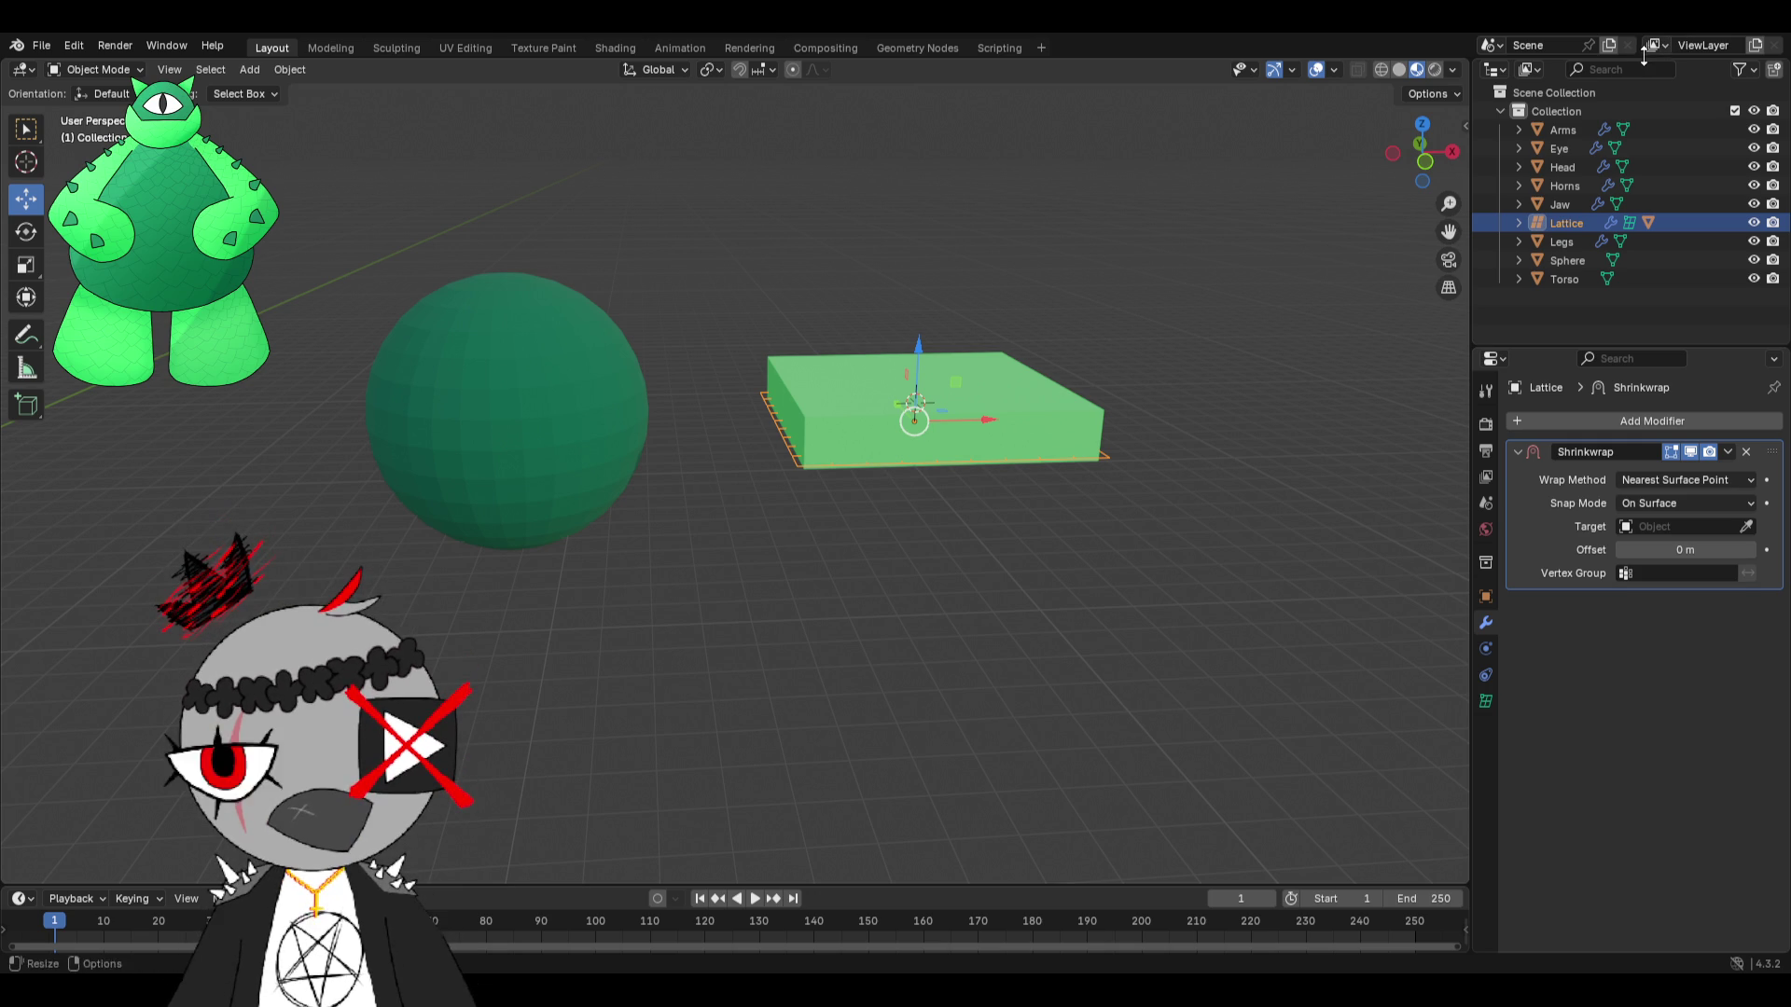
{"action": "left_click", "coordinate": [1745, 526]}
{"action": "left_click", "coordinate": [484, 360]}
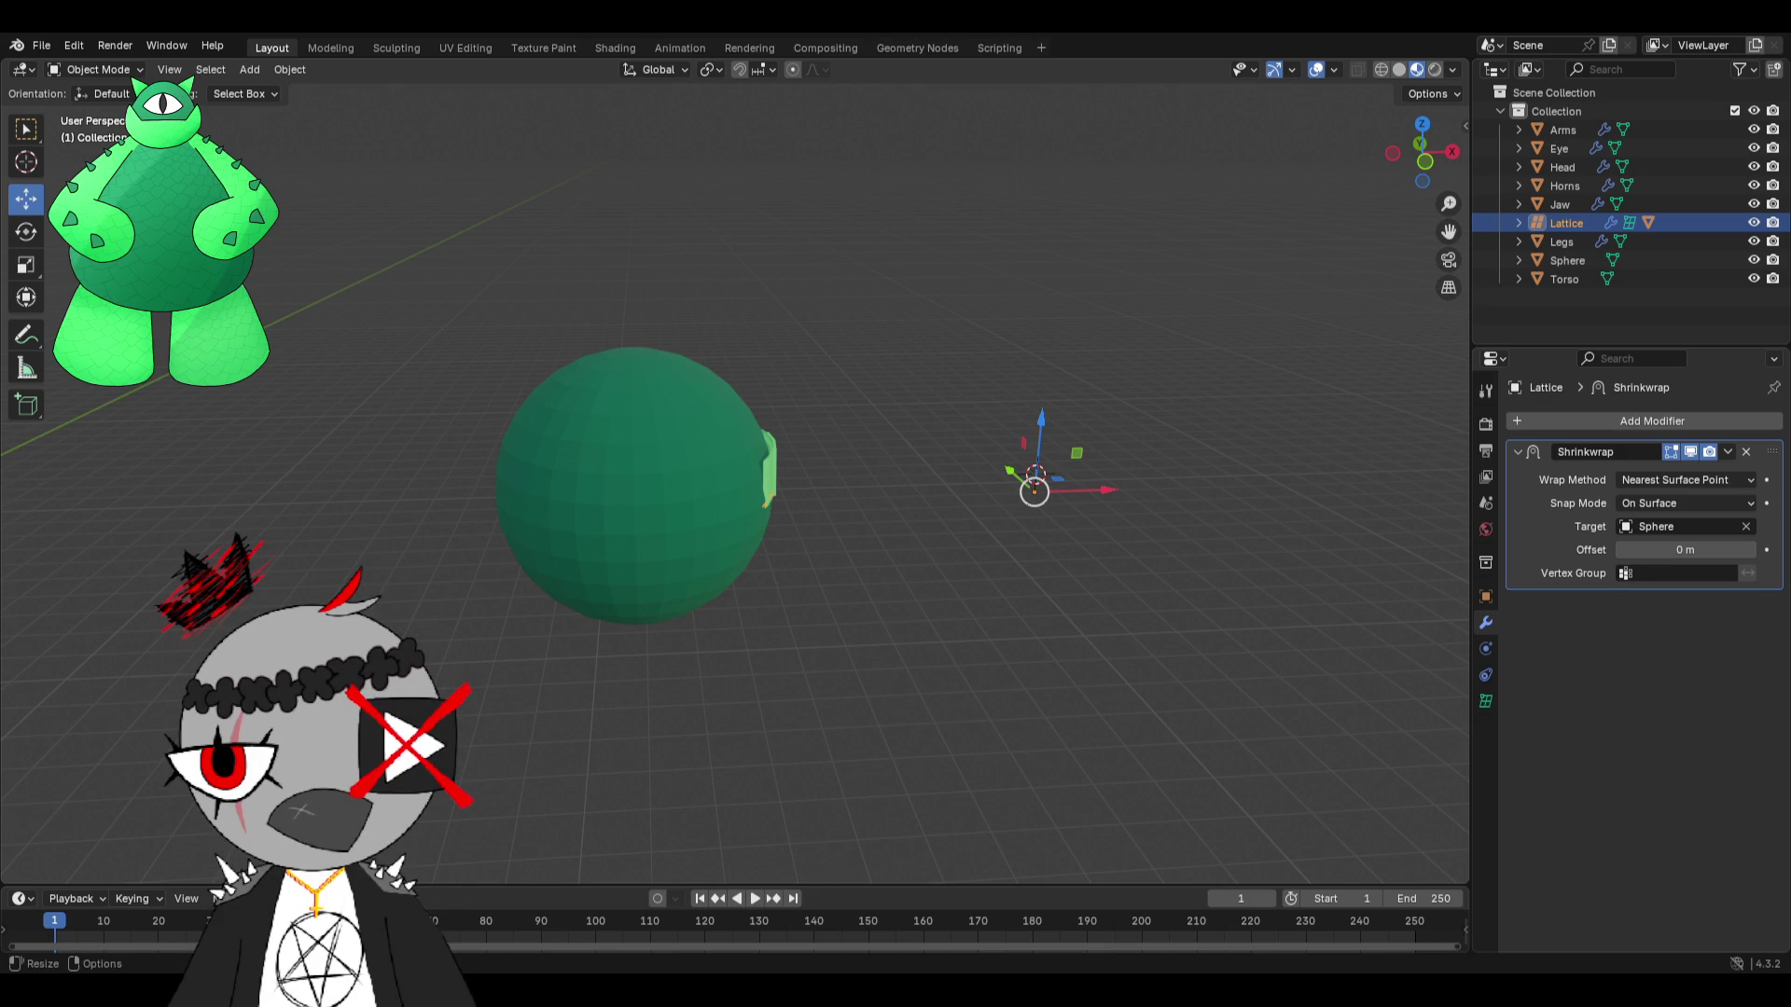
{"action": "scroll", "coordinate": [754, 608], "scroll_direction": "up", "scroll_amount": 2}
Select only the lattice, enter Edit Mode, and slide all its points to a new spot on the sphere.
{"action": "key", "text": "a"}
{"action": "scroll", "coordinate": [820, 496], "scroll_direction": "up", "scroll_amount": 2}
{"action": "left_click", "coordinate": [1541, 223]}
{"action": "left_click", "coordinate": [72, 72]}
{"action": "left_click", "coordinate": [93, 112]}
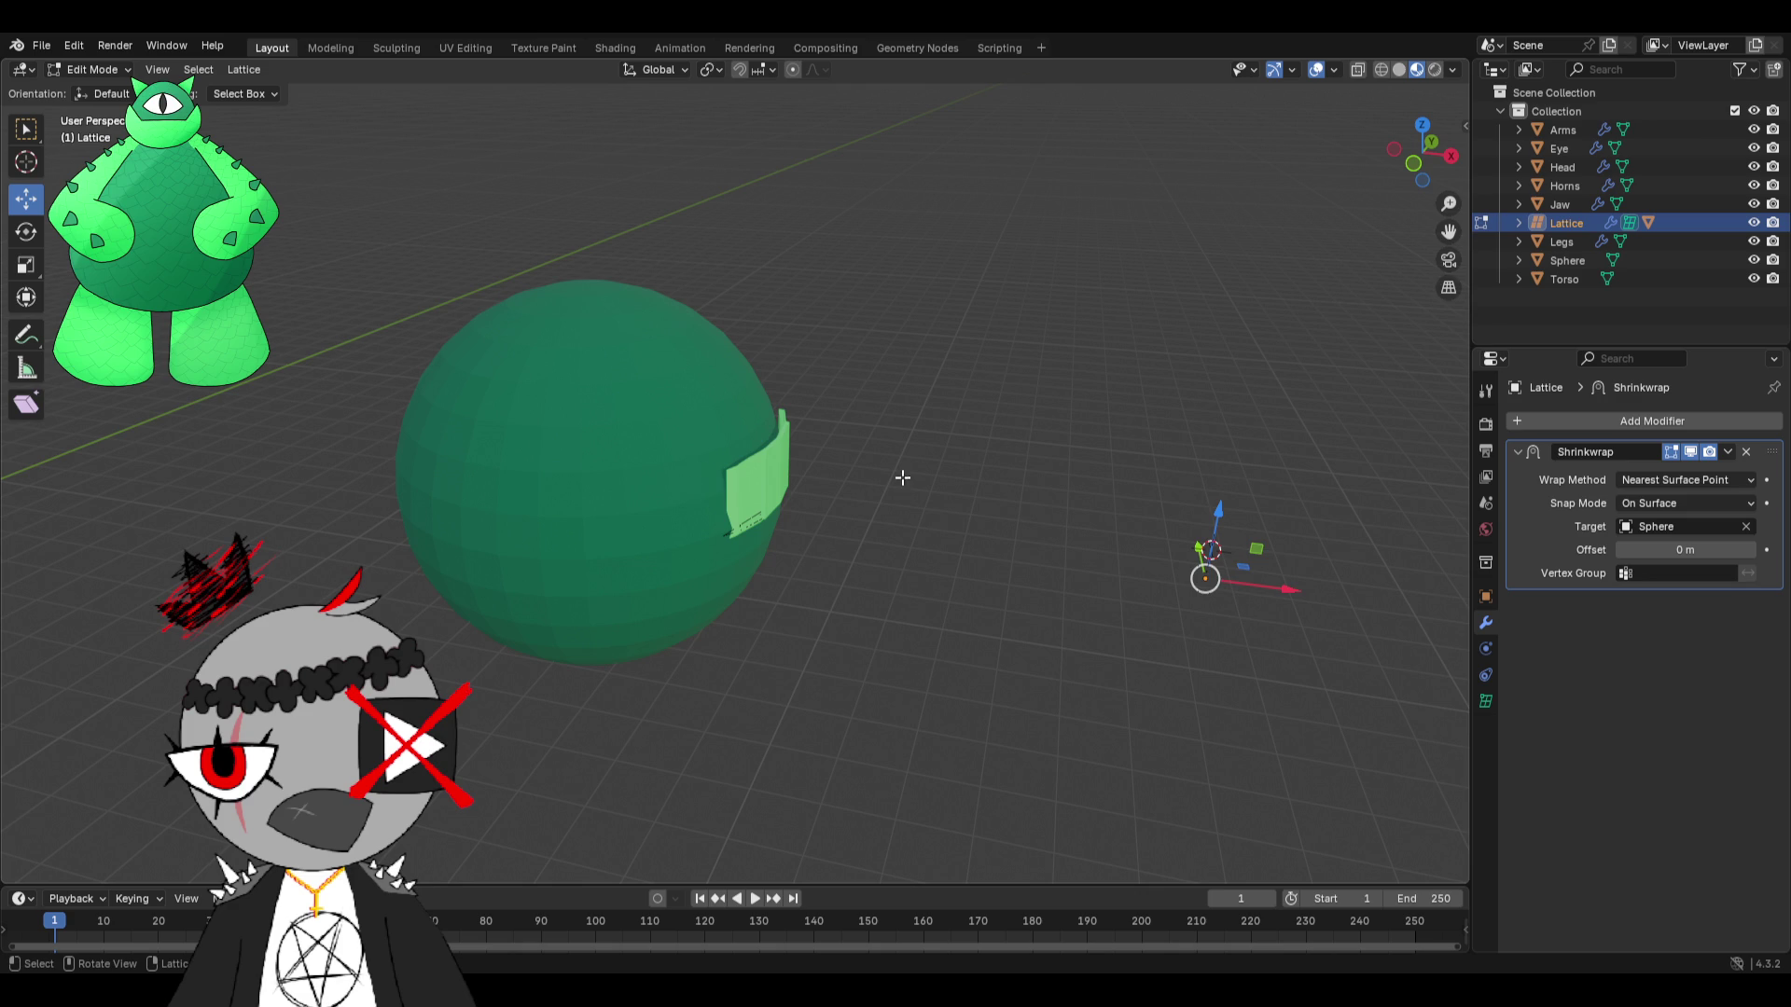
{"action": "key", "text": "a"}
{"action": "key", "text": "g"}
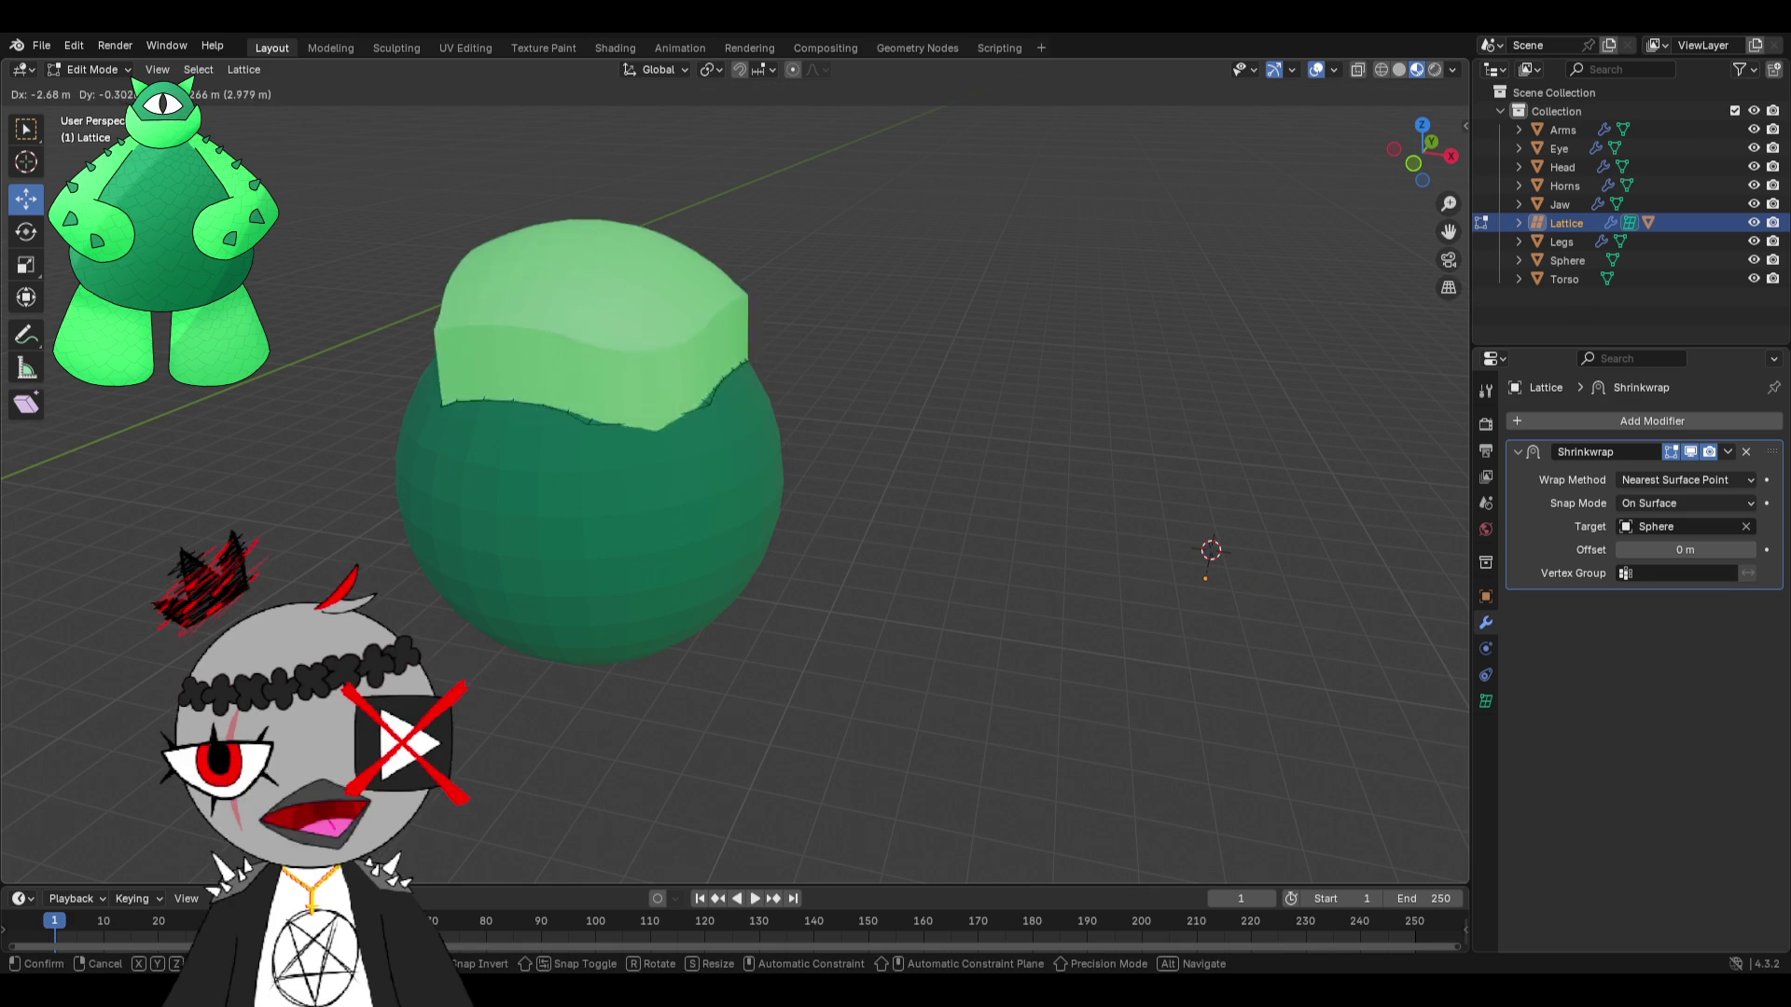
{"action": "left_click", "coordinate": [439, 307]}
{"action": "middle_click_drag", "start_coordinate": [439, 307], "coordinate": [606, 541]}
Move the lattice points over the sphere's top, then return to Object Mode and undo to a flat lattice.
{"action": "key", "text": "g"}
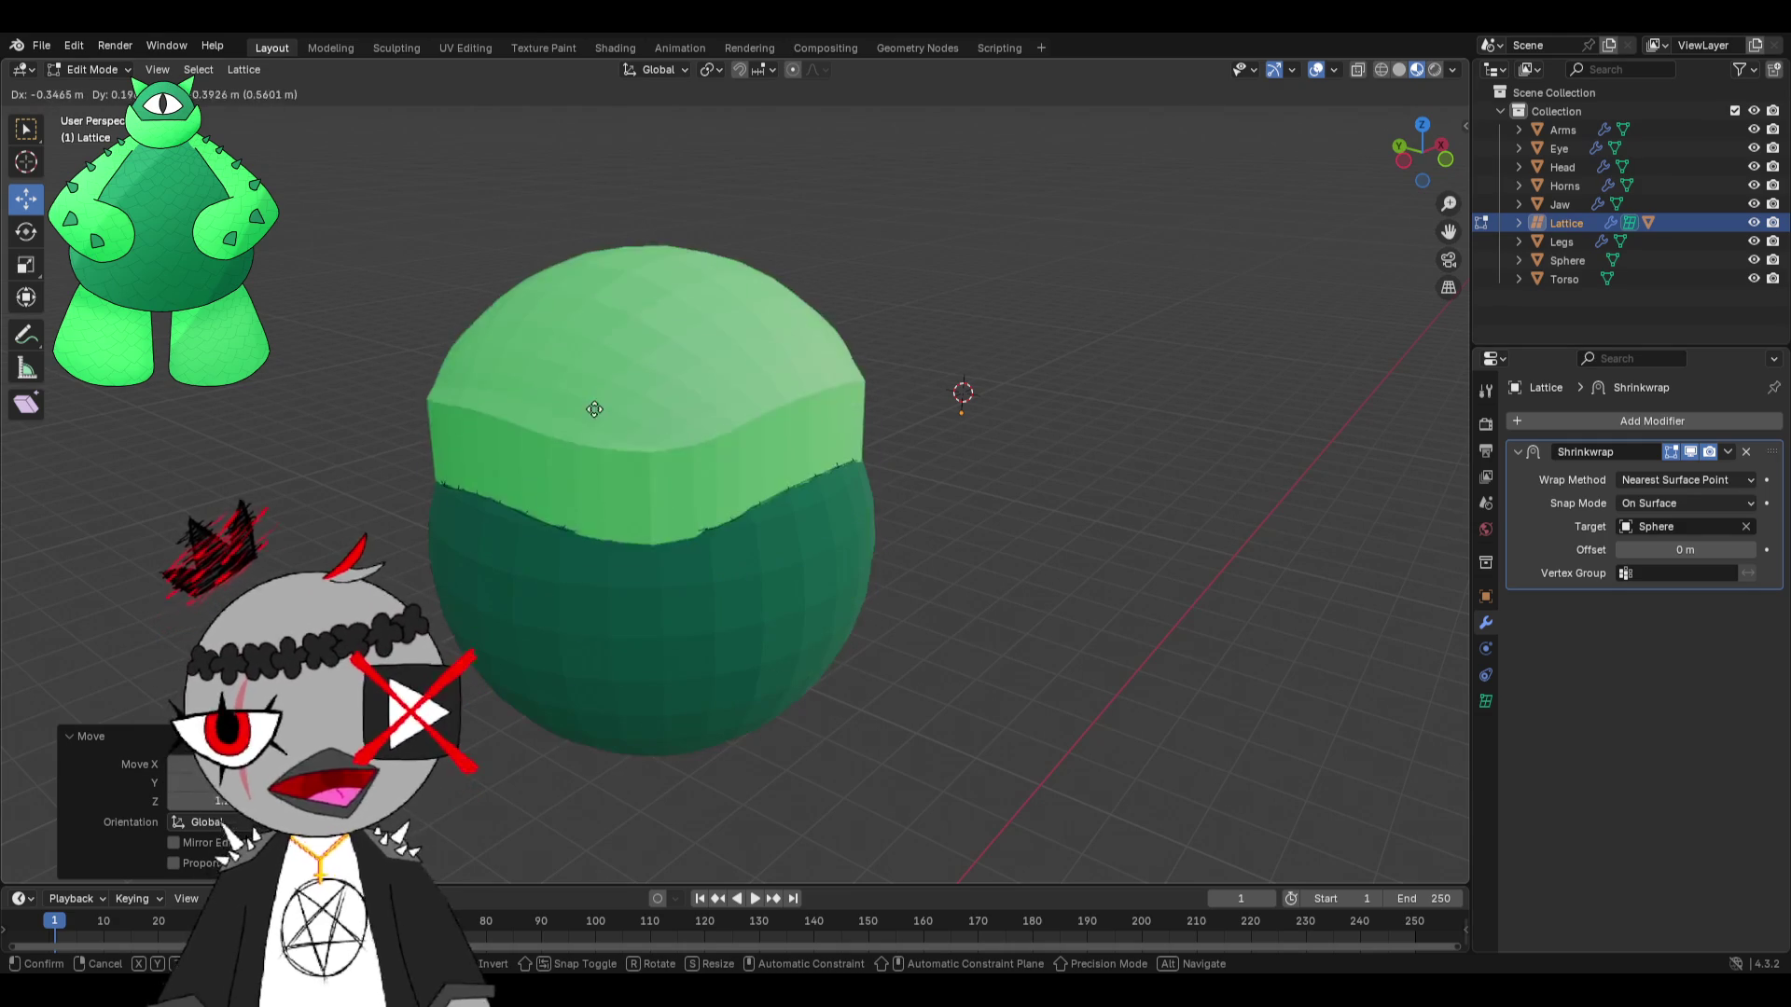
{"action": "left_click", "coordinate": [694, 173]}
{"action": "mouse_move", "coordinate": [731, 261]}
{"action": "middle_mouse_down"}
{"action": "mouse_move", "coordinate": [882, 204]}
{"action": "mouse_move", "coordinate": [877, 492]}
{"action": "mouse_move", "coordinate": [776, 560]}
{"action": "mouse_move", "coordinate": [556, 491]}
{"action": "mouse_move", "coordinate": [428, 531]}
{"action": "mouse_move", "coordinate": [839, 606]}
{"action": "middle_mouse_up"}
{"action": "scroll", "coordinate": [853, 542], "scroll_direction": "up", "scroll_amount": 5}
{"action": "scroll", "coordinate": [429, 526], "scroll_direction": "down", "scroll_amount": 5}
{"action": "key", "text": "g"}
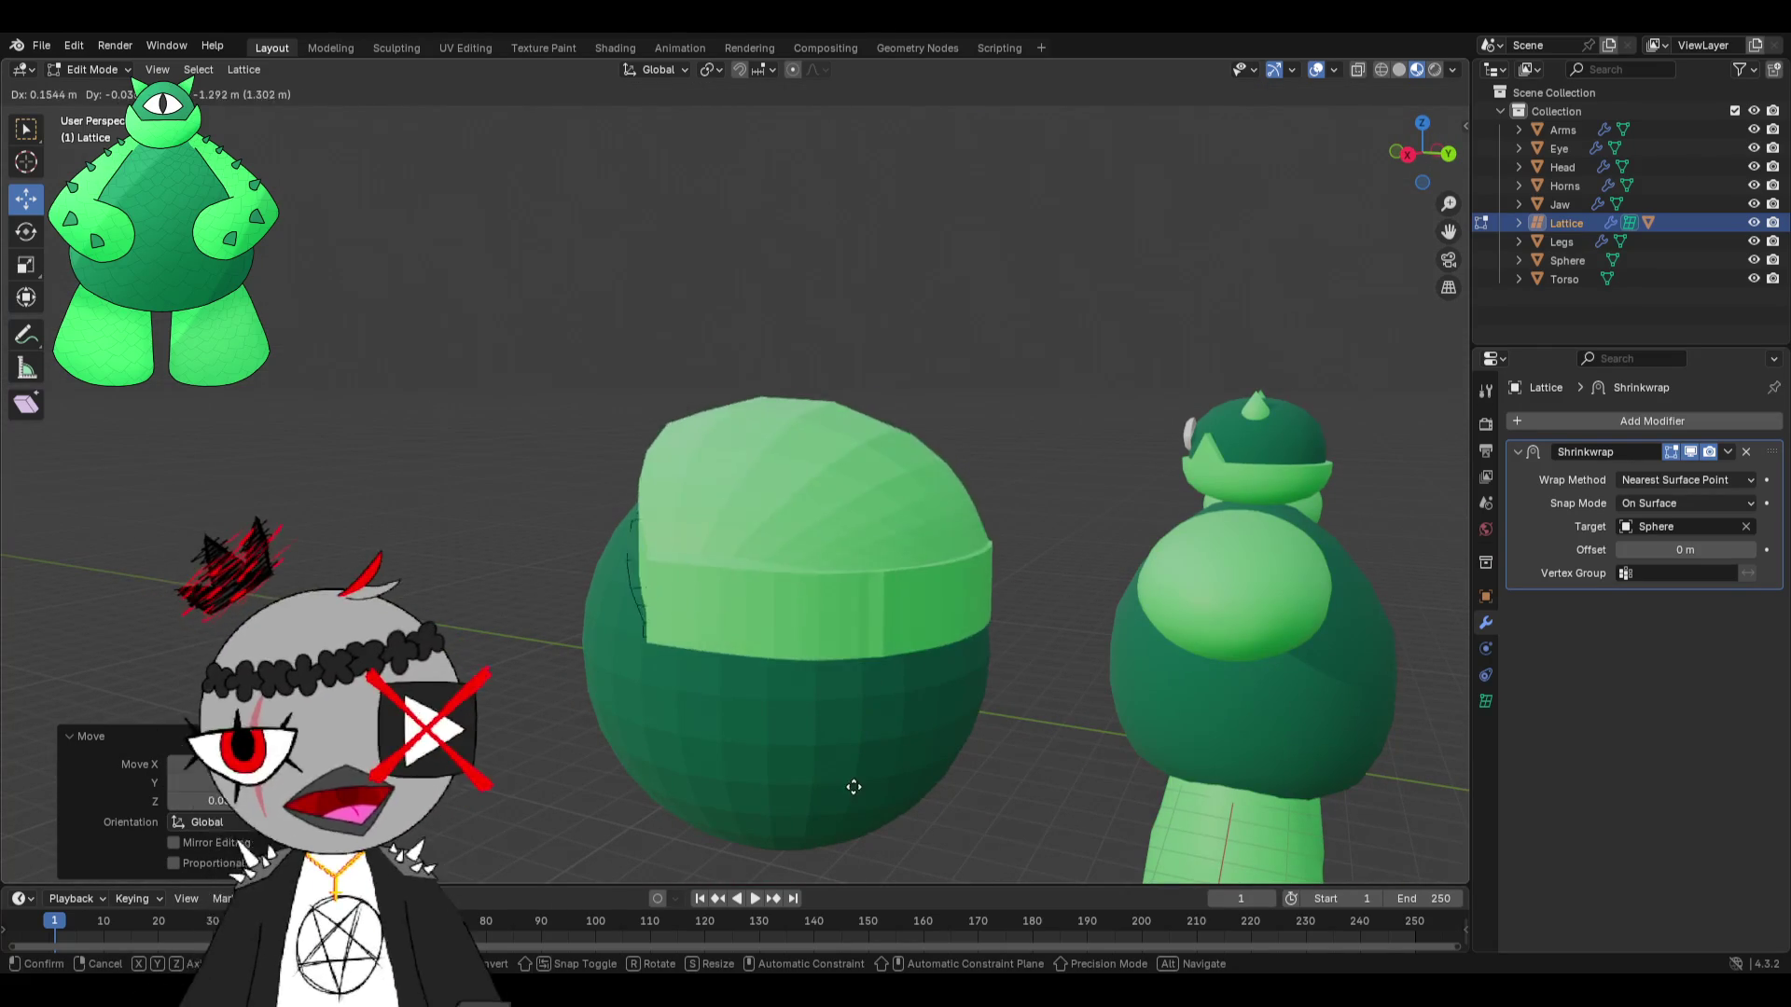
{"action": "left_click", "coordinate": [797, 822]}
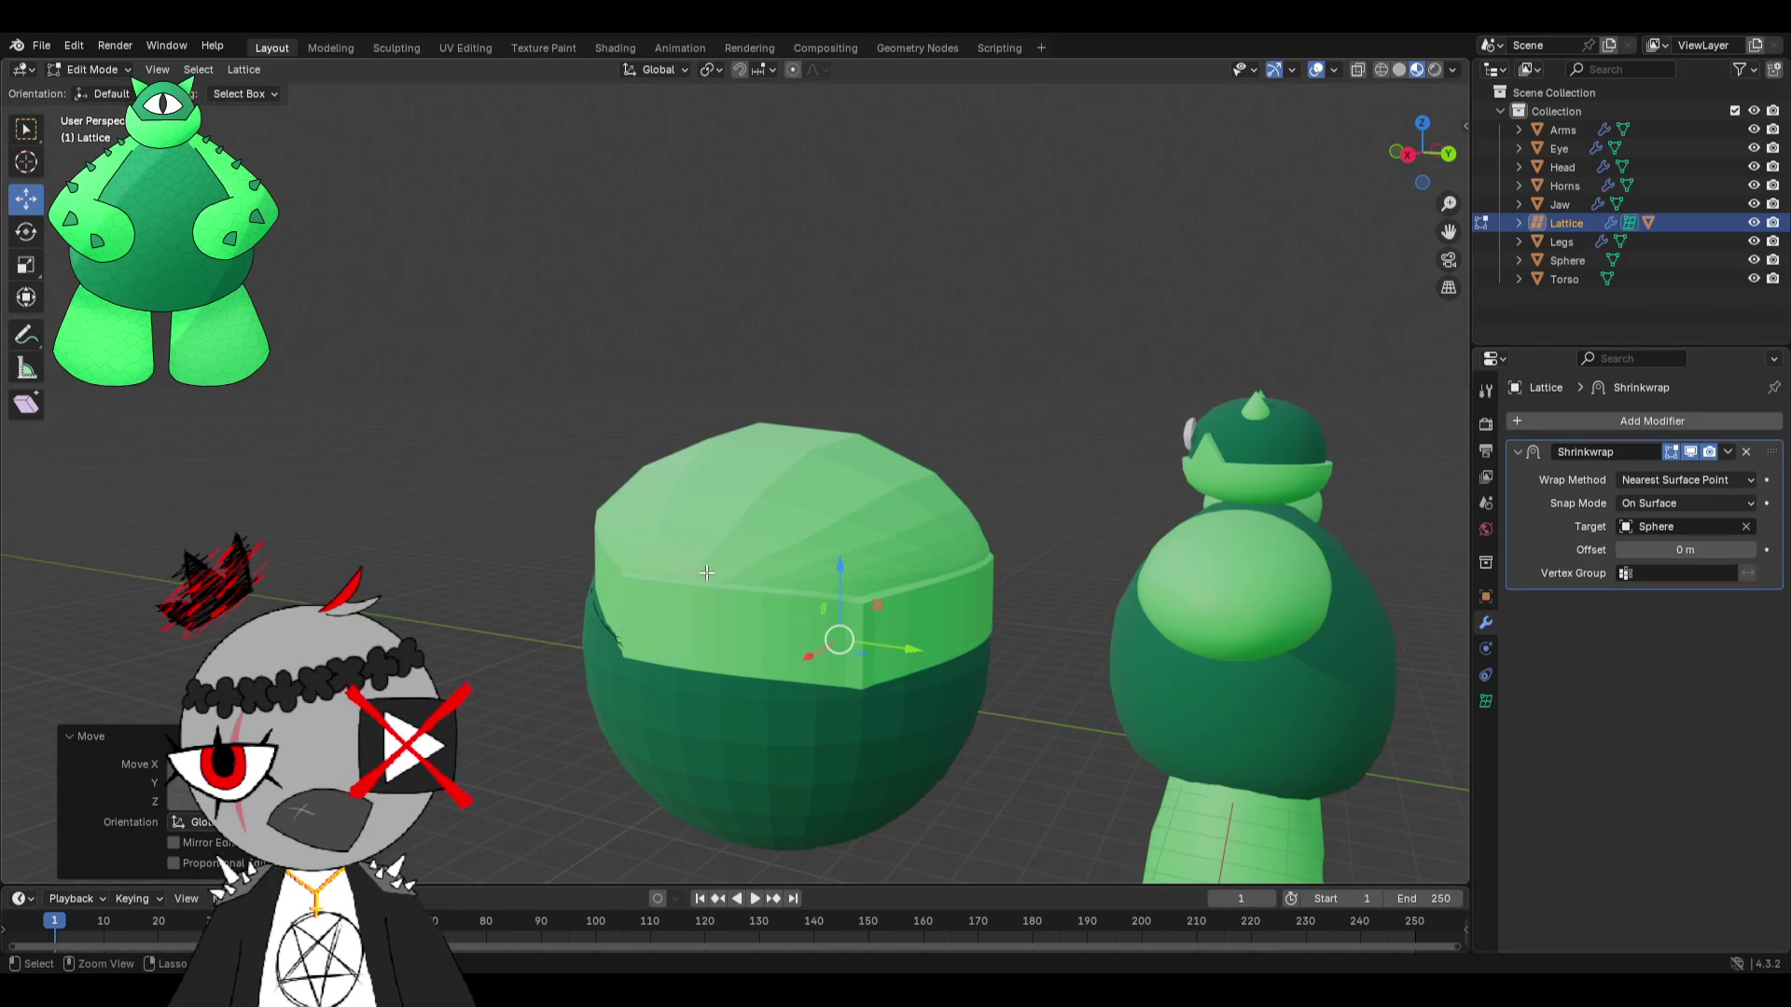
{"action": "mouse_move", "coordinate": [662, 562]}
{"action": "middle_mouse_down"}
{"action": "mouse_move", "coordinate": [864, 532]}
{"action": "mouse_move", "coordinate": [831, 532]}
{"action": "mouse_move", "coordinate": [865, 555]}
{"action": "mouse_move", "coordinate": [928, 532]}
{"action": "middle_mouse_up"}
{"action": "key", "text": "Tab"}
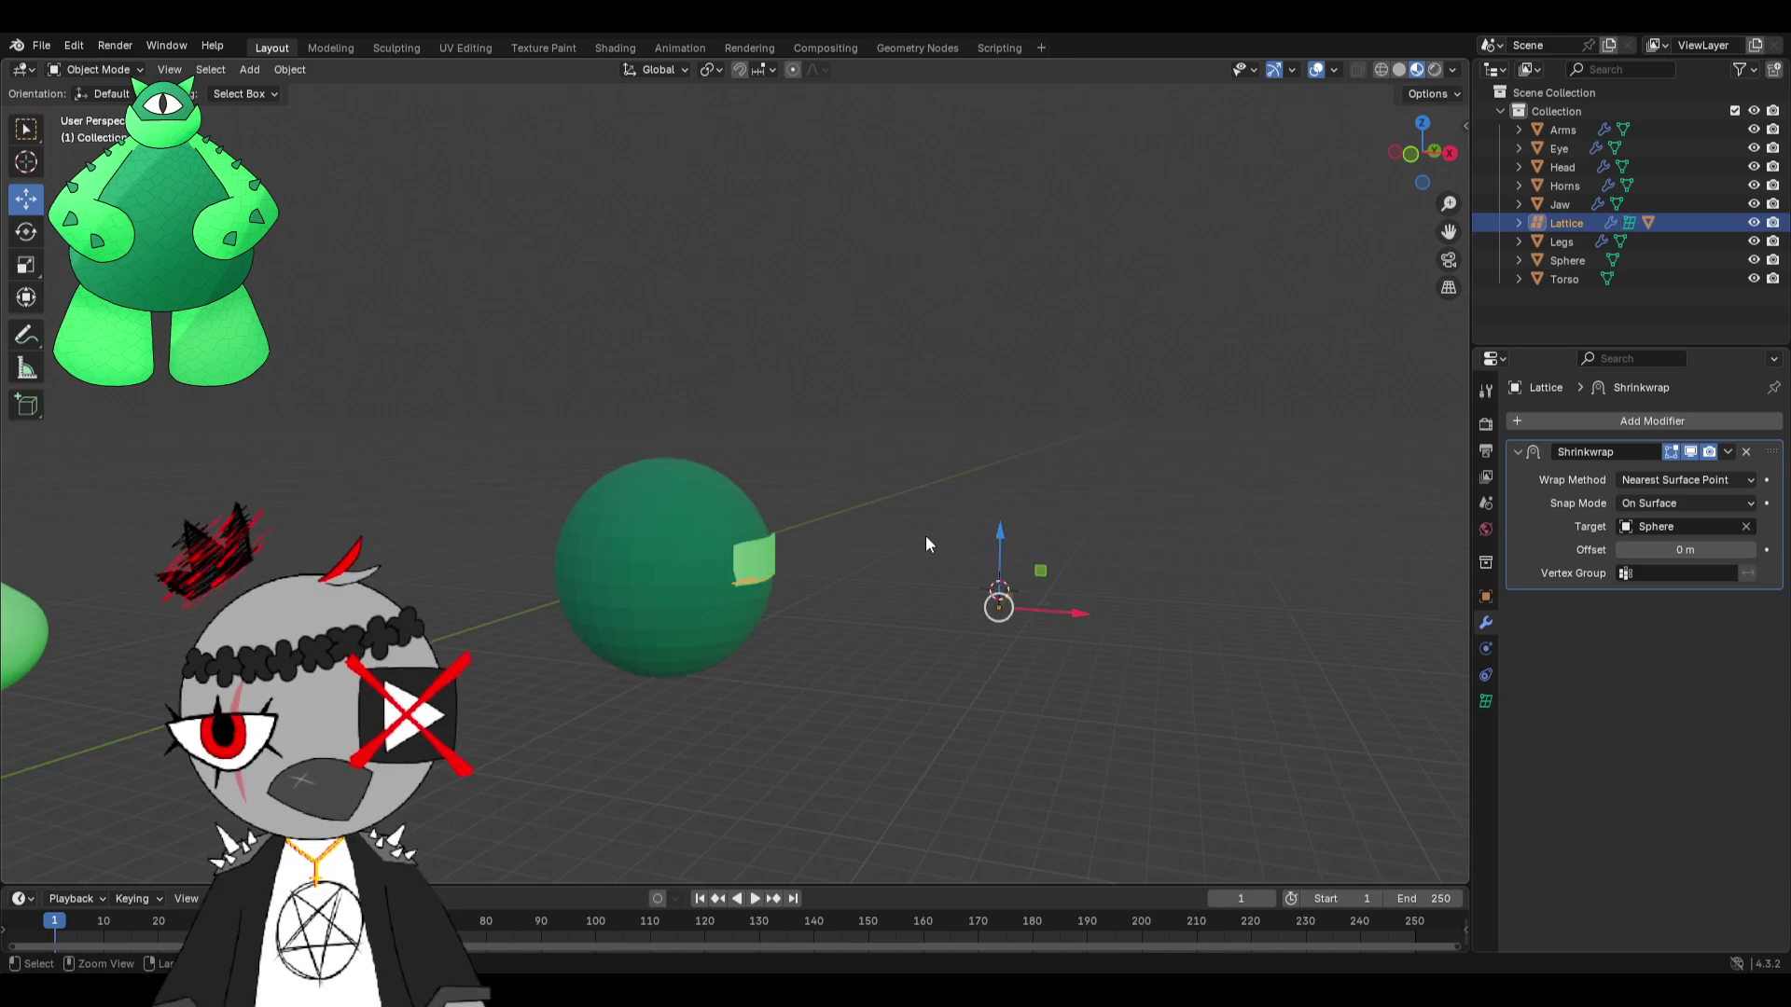
{"action": "key", "text": "a"}
{"action": "key", "text": "ctrl+z"}
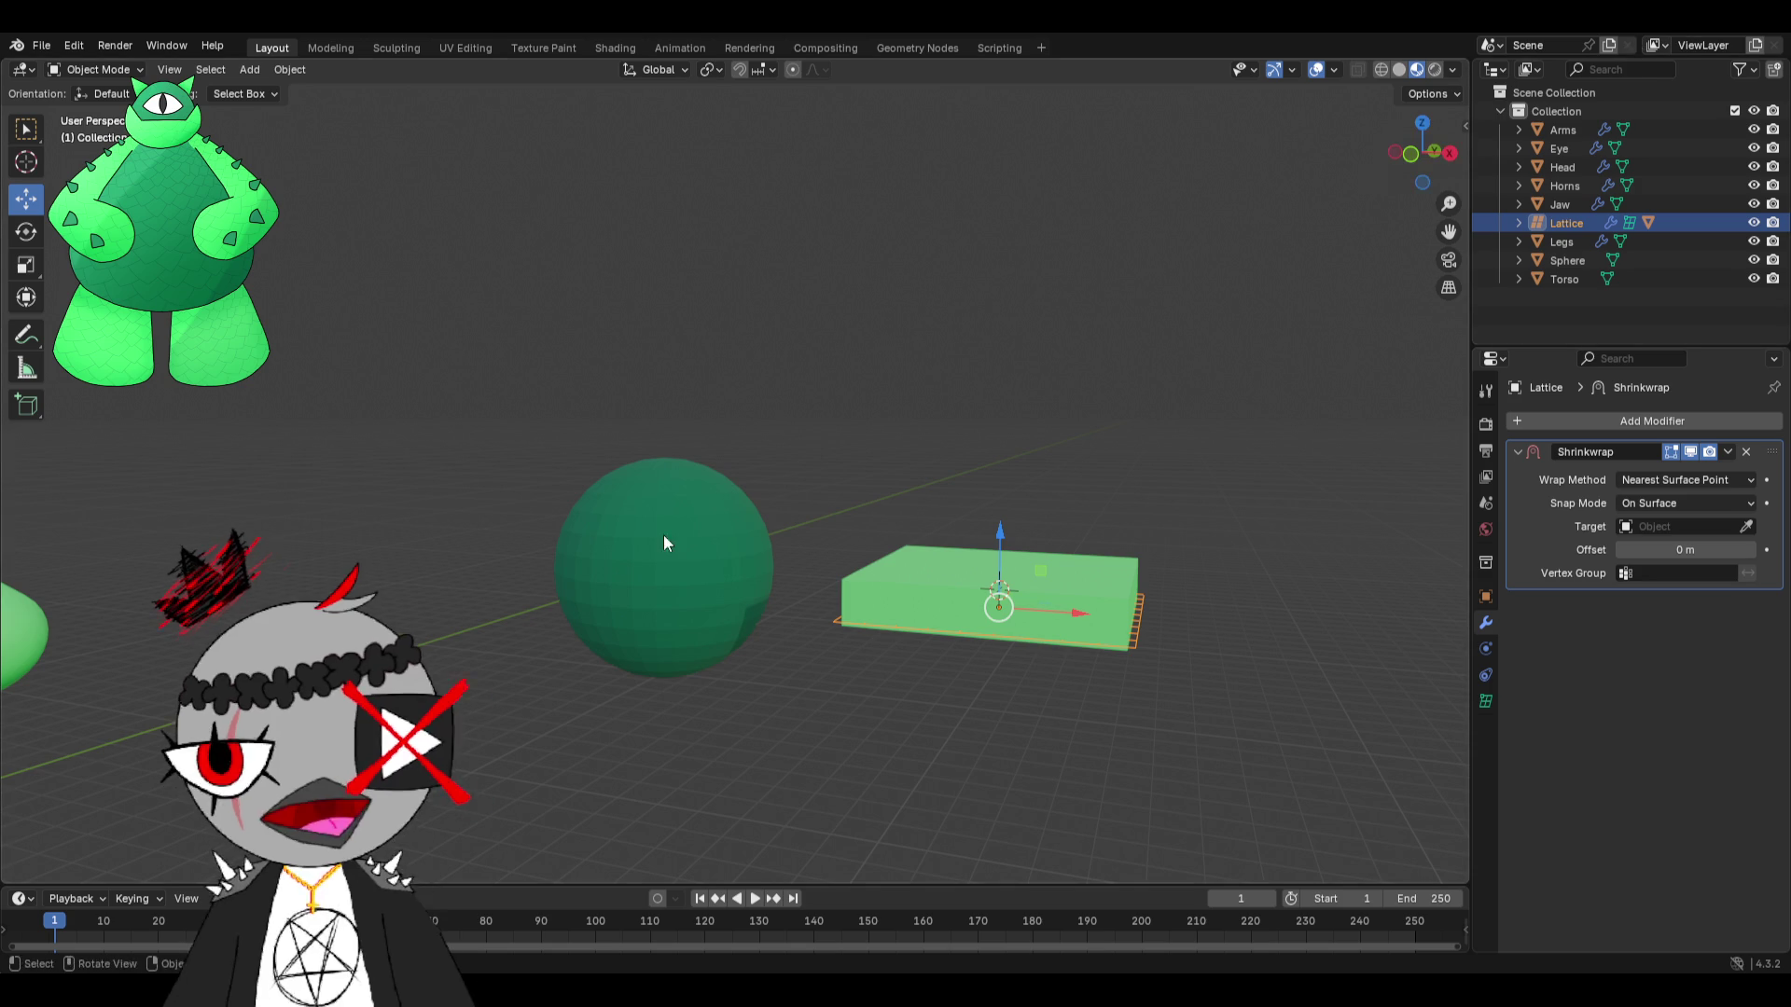
{"action": "scroll", "coordinate": [697, 516], "scroll_direction": "up", "scroll_amount": 4}
{"action": "left_click", "coordinate": [1657, 483]}
{"action": "left_click", "coordinate": [1666, 484]}
{"action": "left_click", "coordinate": [1746, 527]}
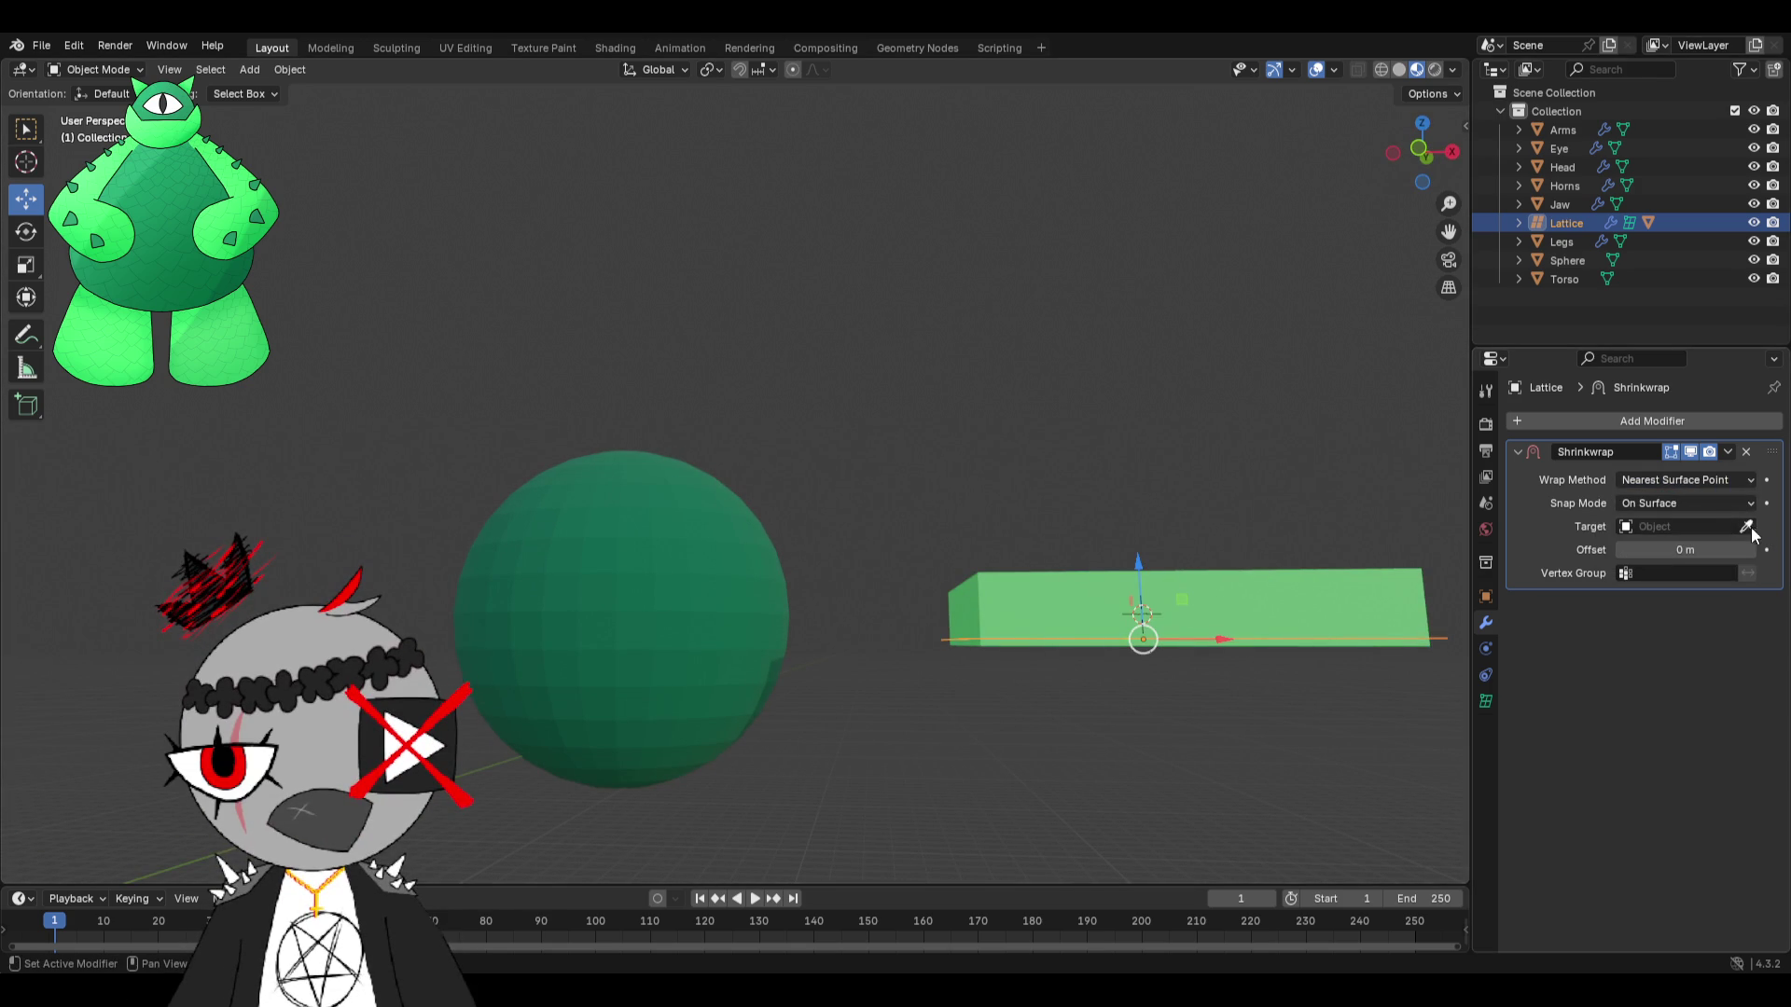
{"action": "left_click", "coordinate": [766, 67]}
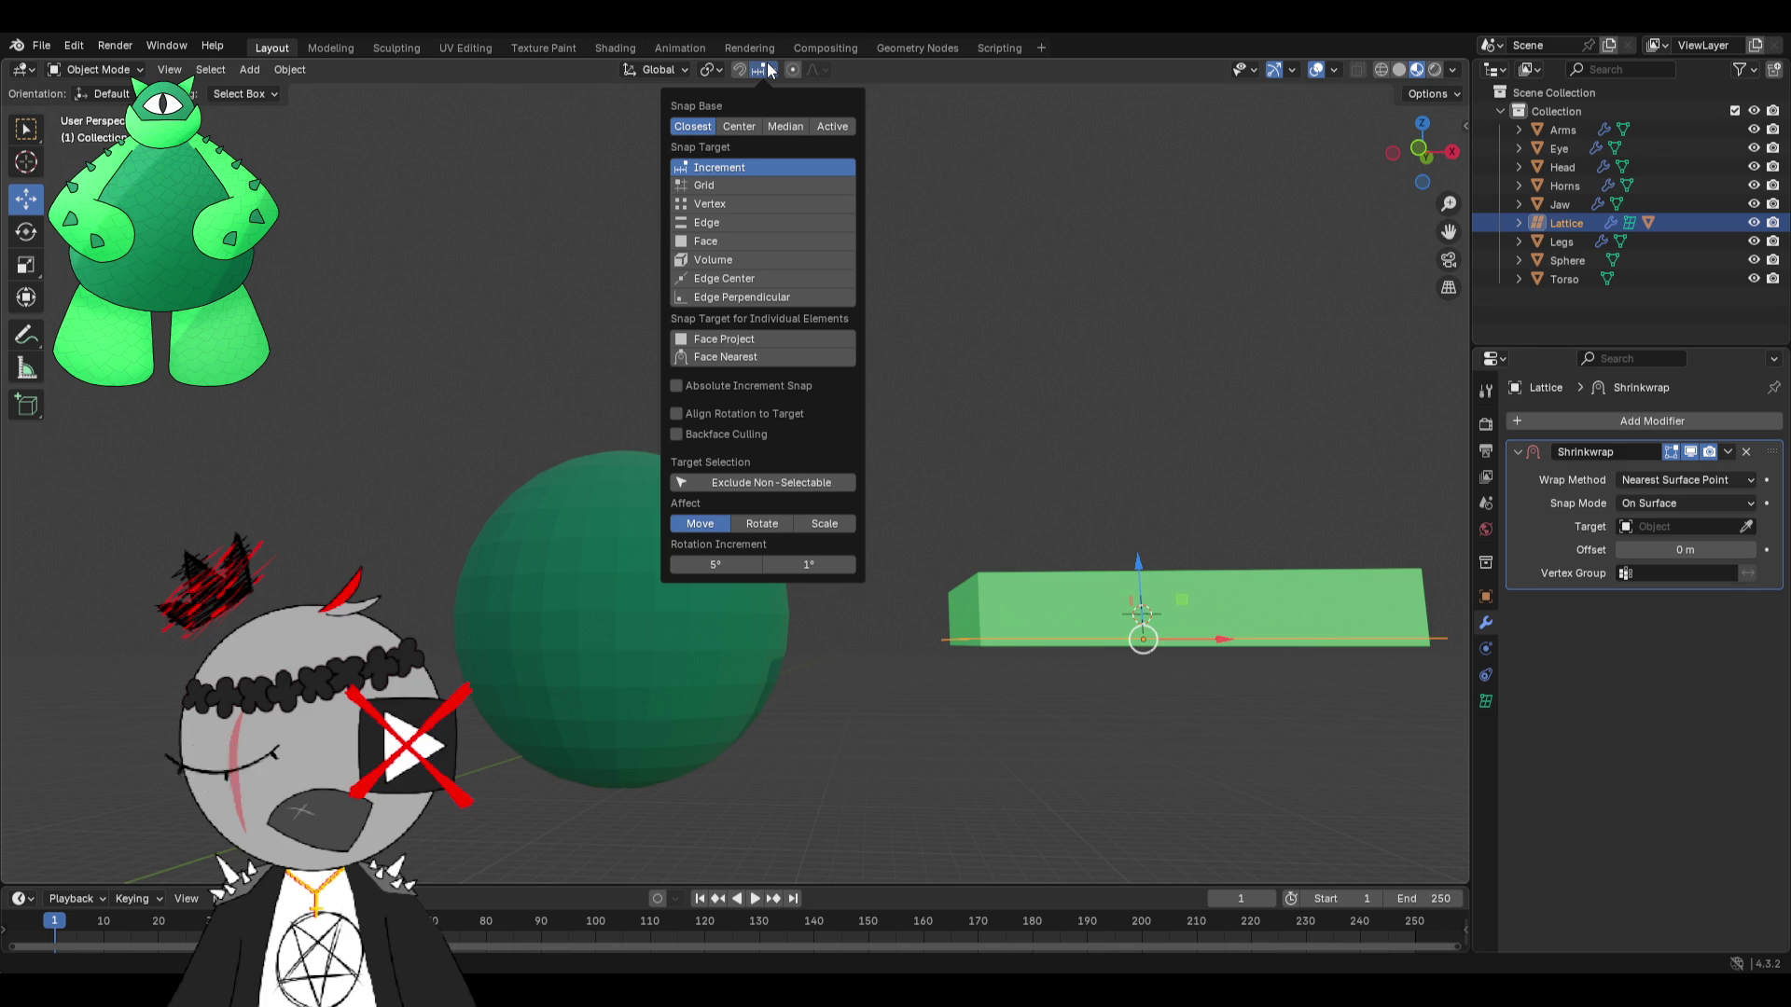
{"action": "left_click", "coordinate": [742, 357]}
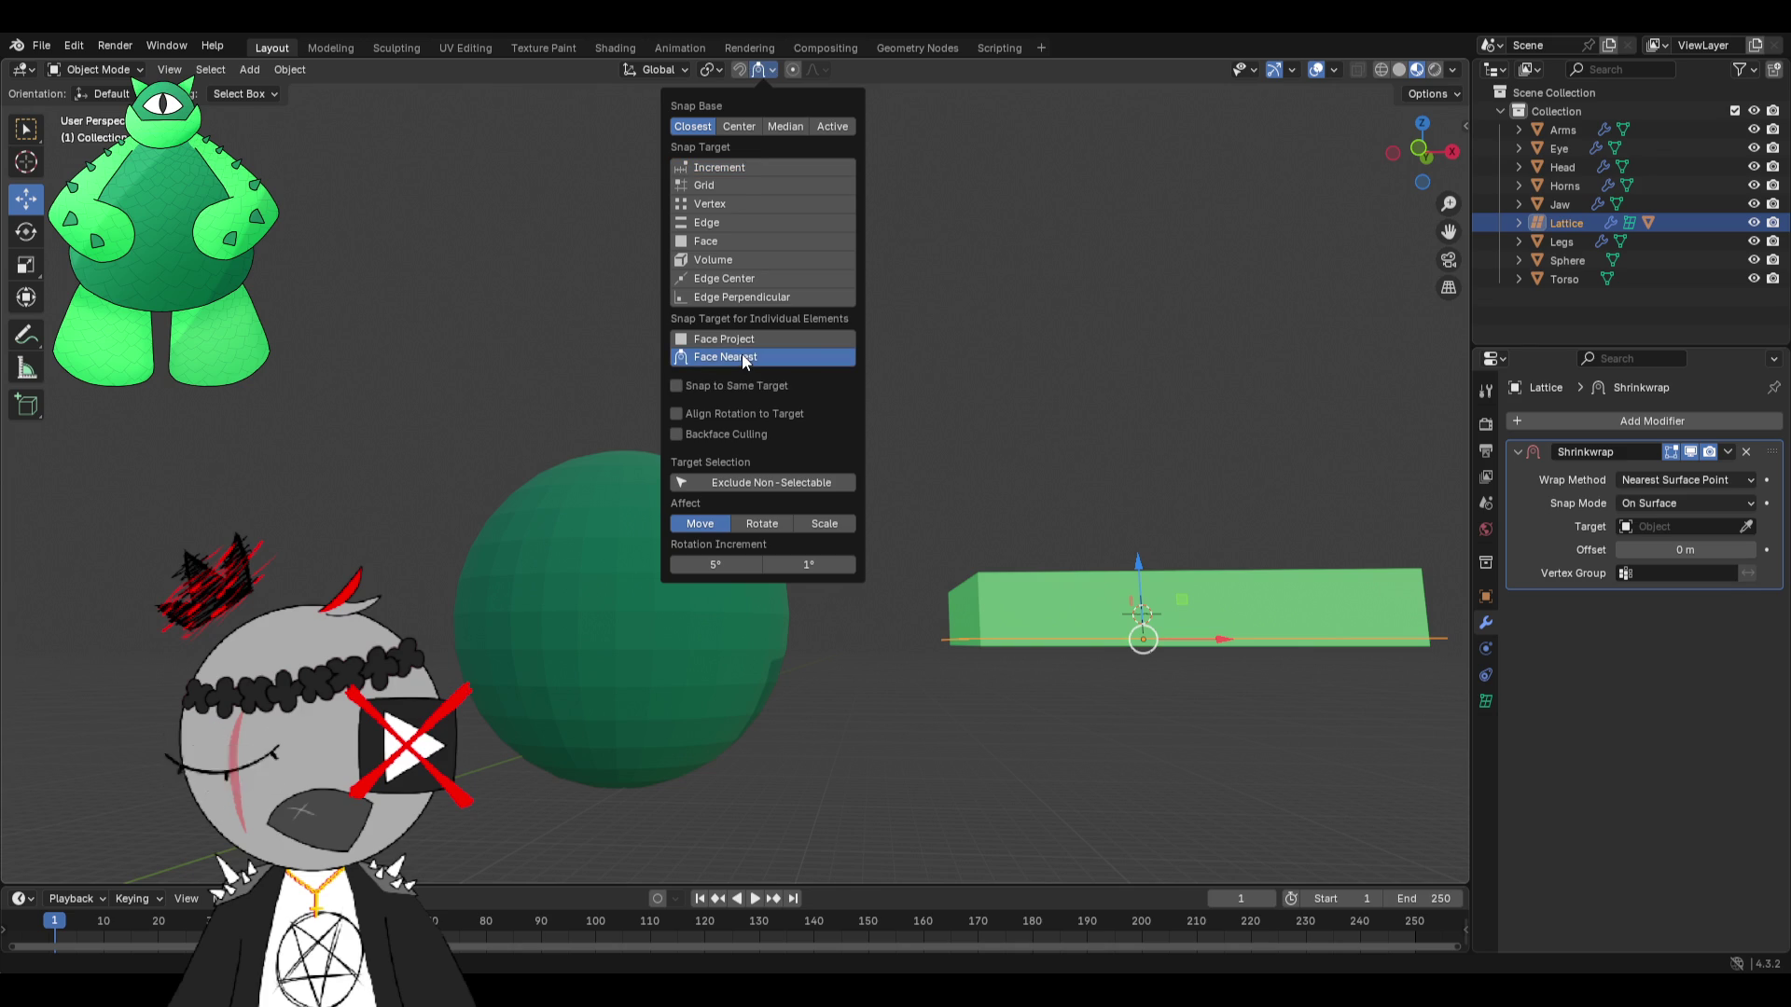
{"action": "left_click", "coordinate": [892, 271]}
{"action": "left_click", "coordinate": [769, 70]}
{"action": "left_click", "coordinate": [737, 168]}
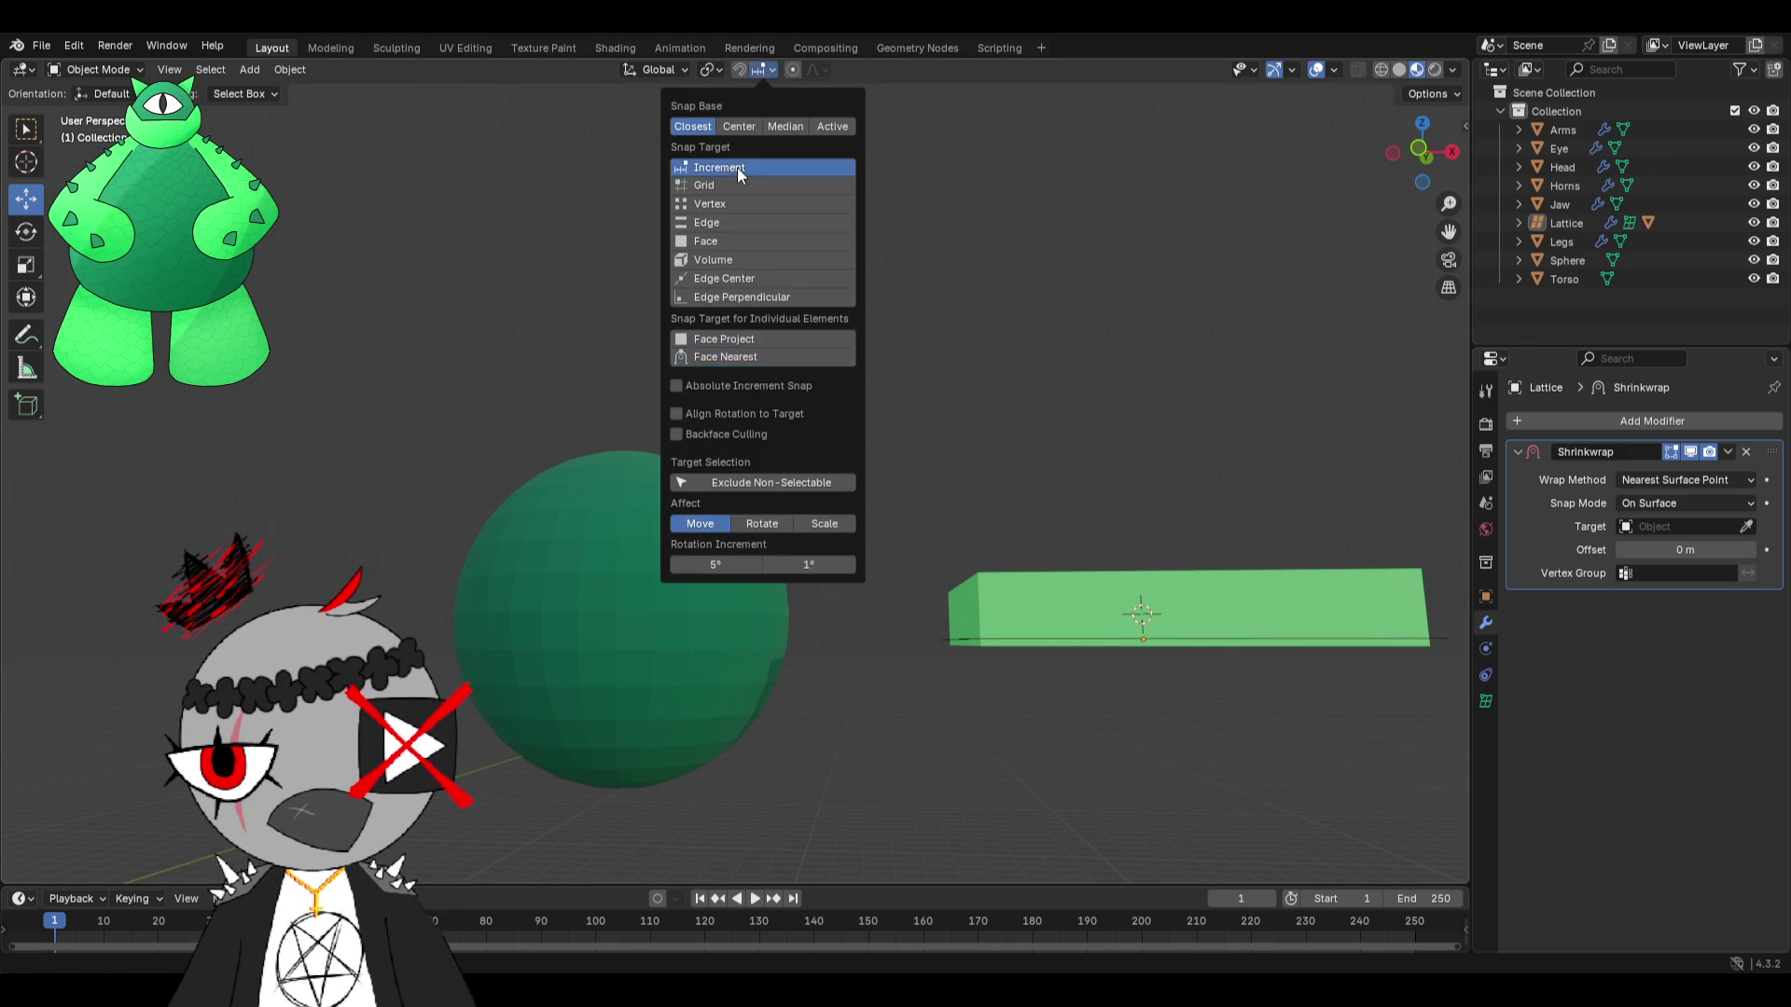
{"action": "left_click", "coordinate": [1144, 638]}
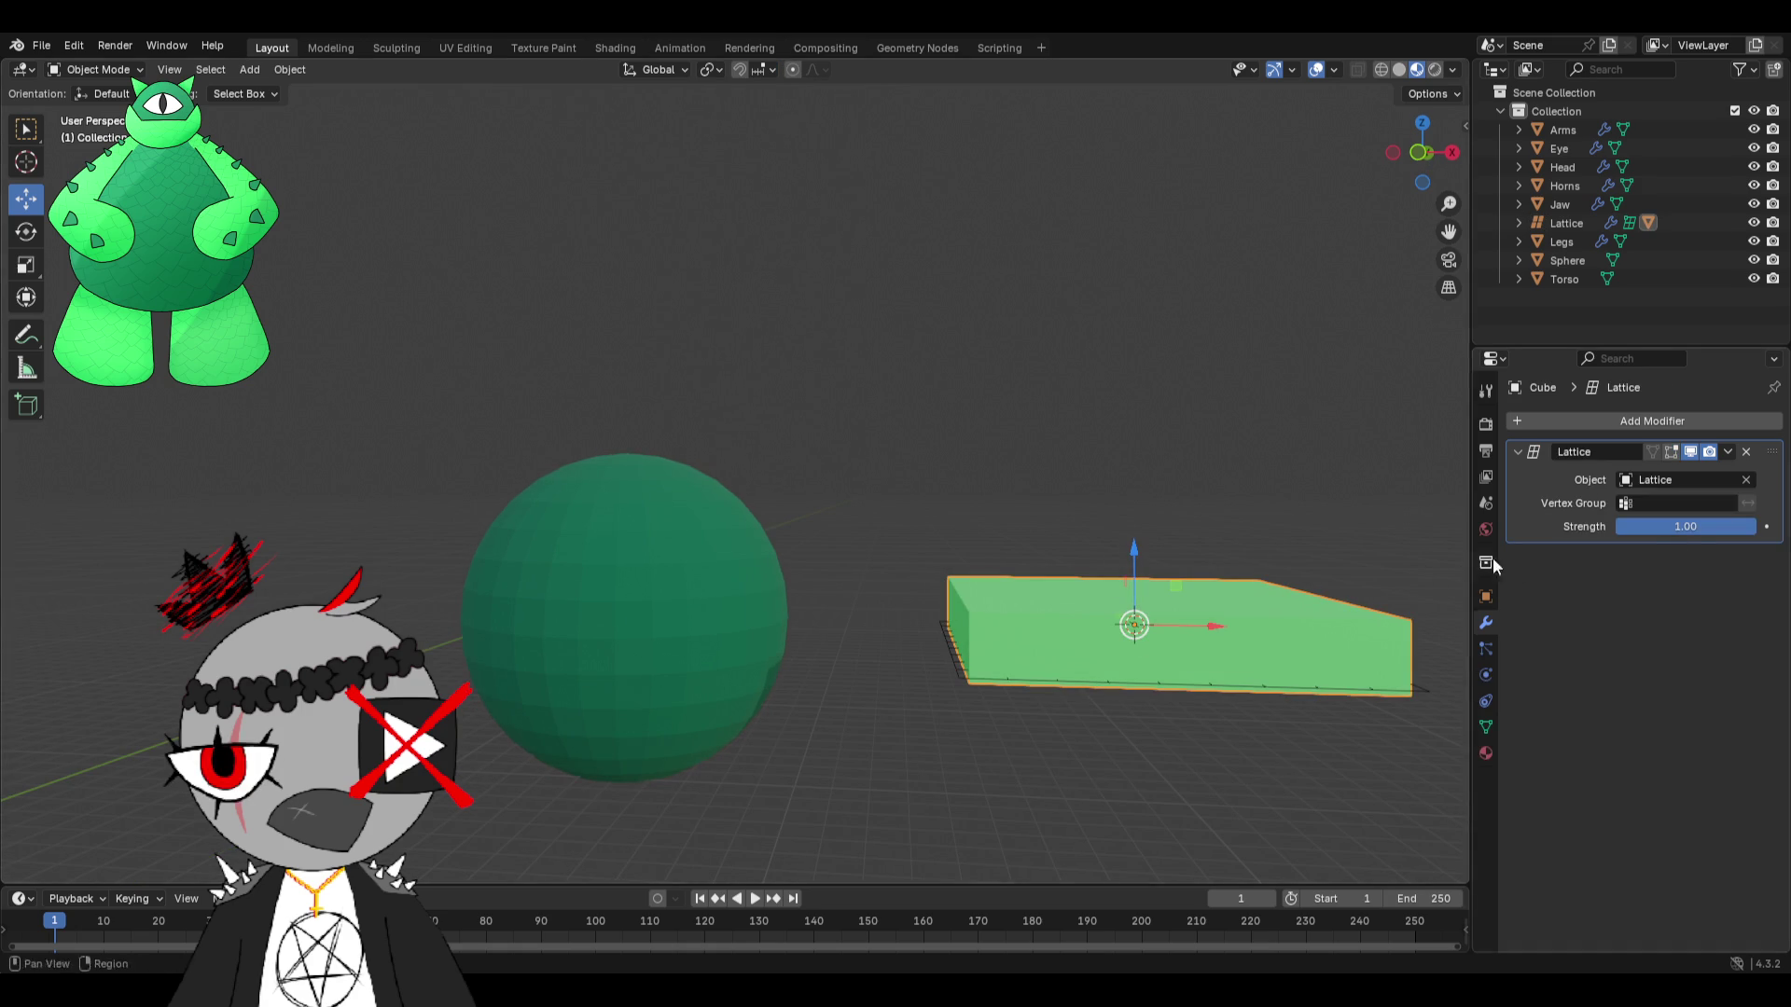
{"action": "left_click", "coordinate": [1273, 690]}
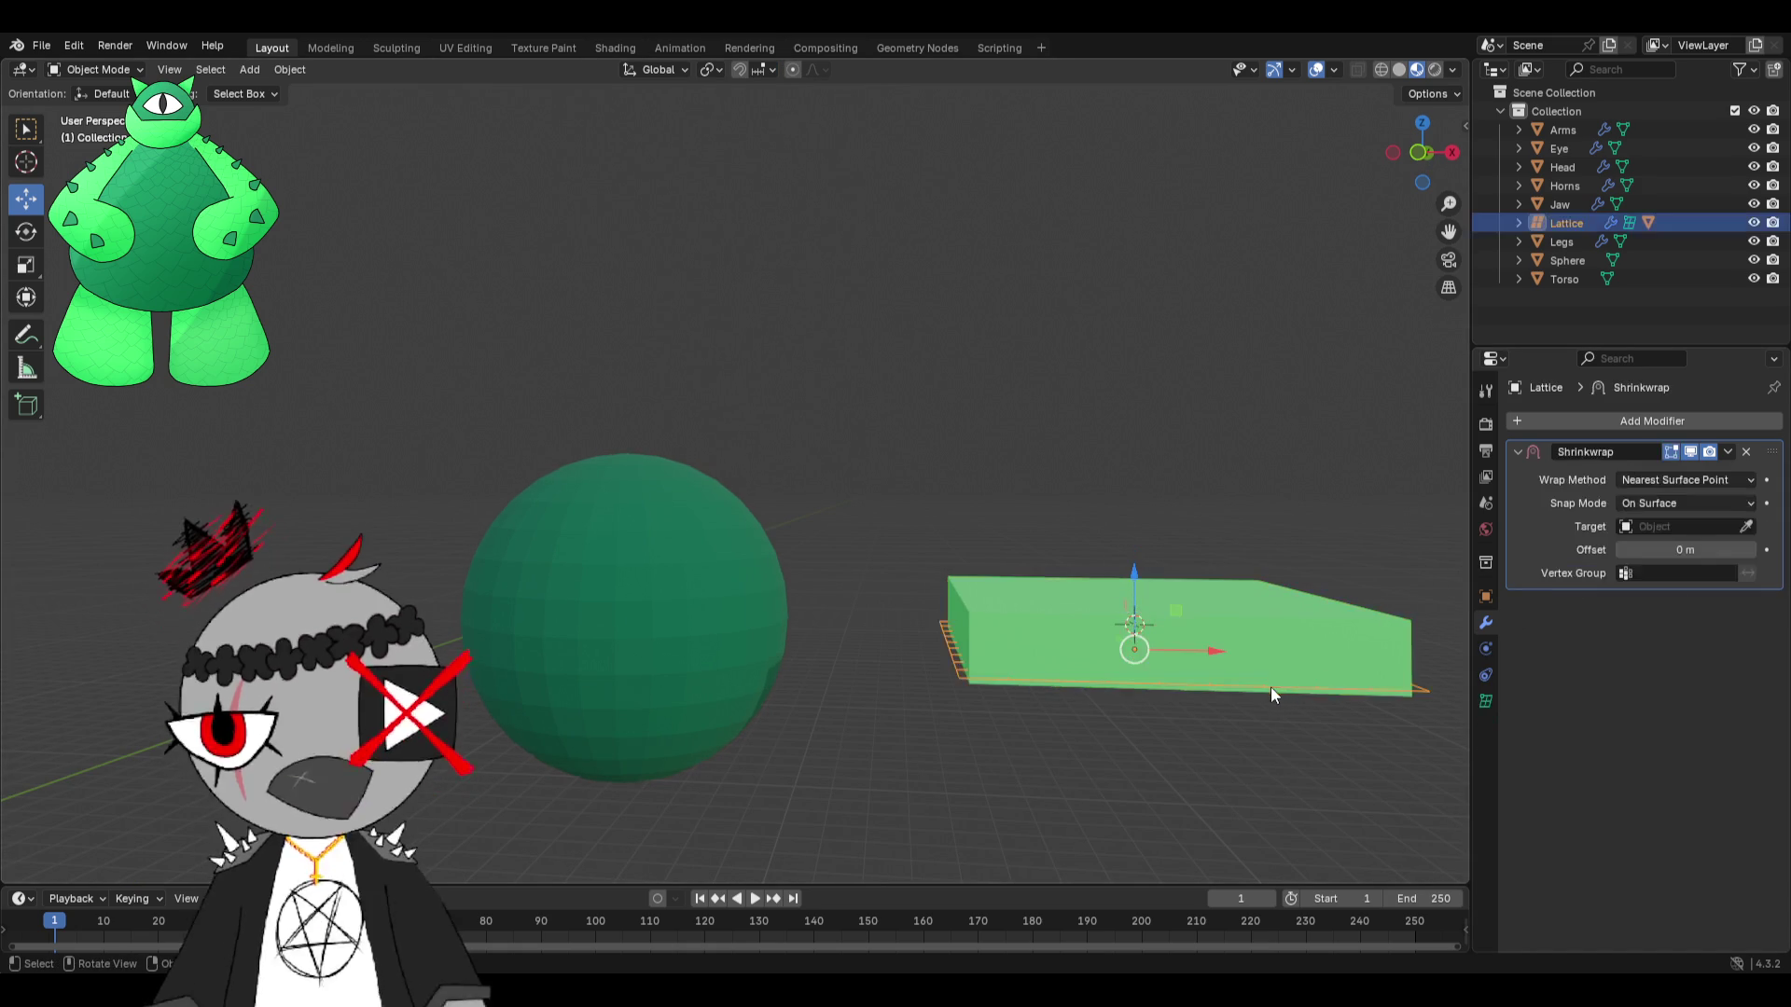
{"action": "left_click", "coordinate": [611, 537]}
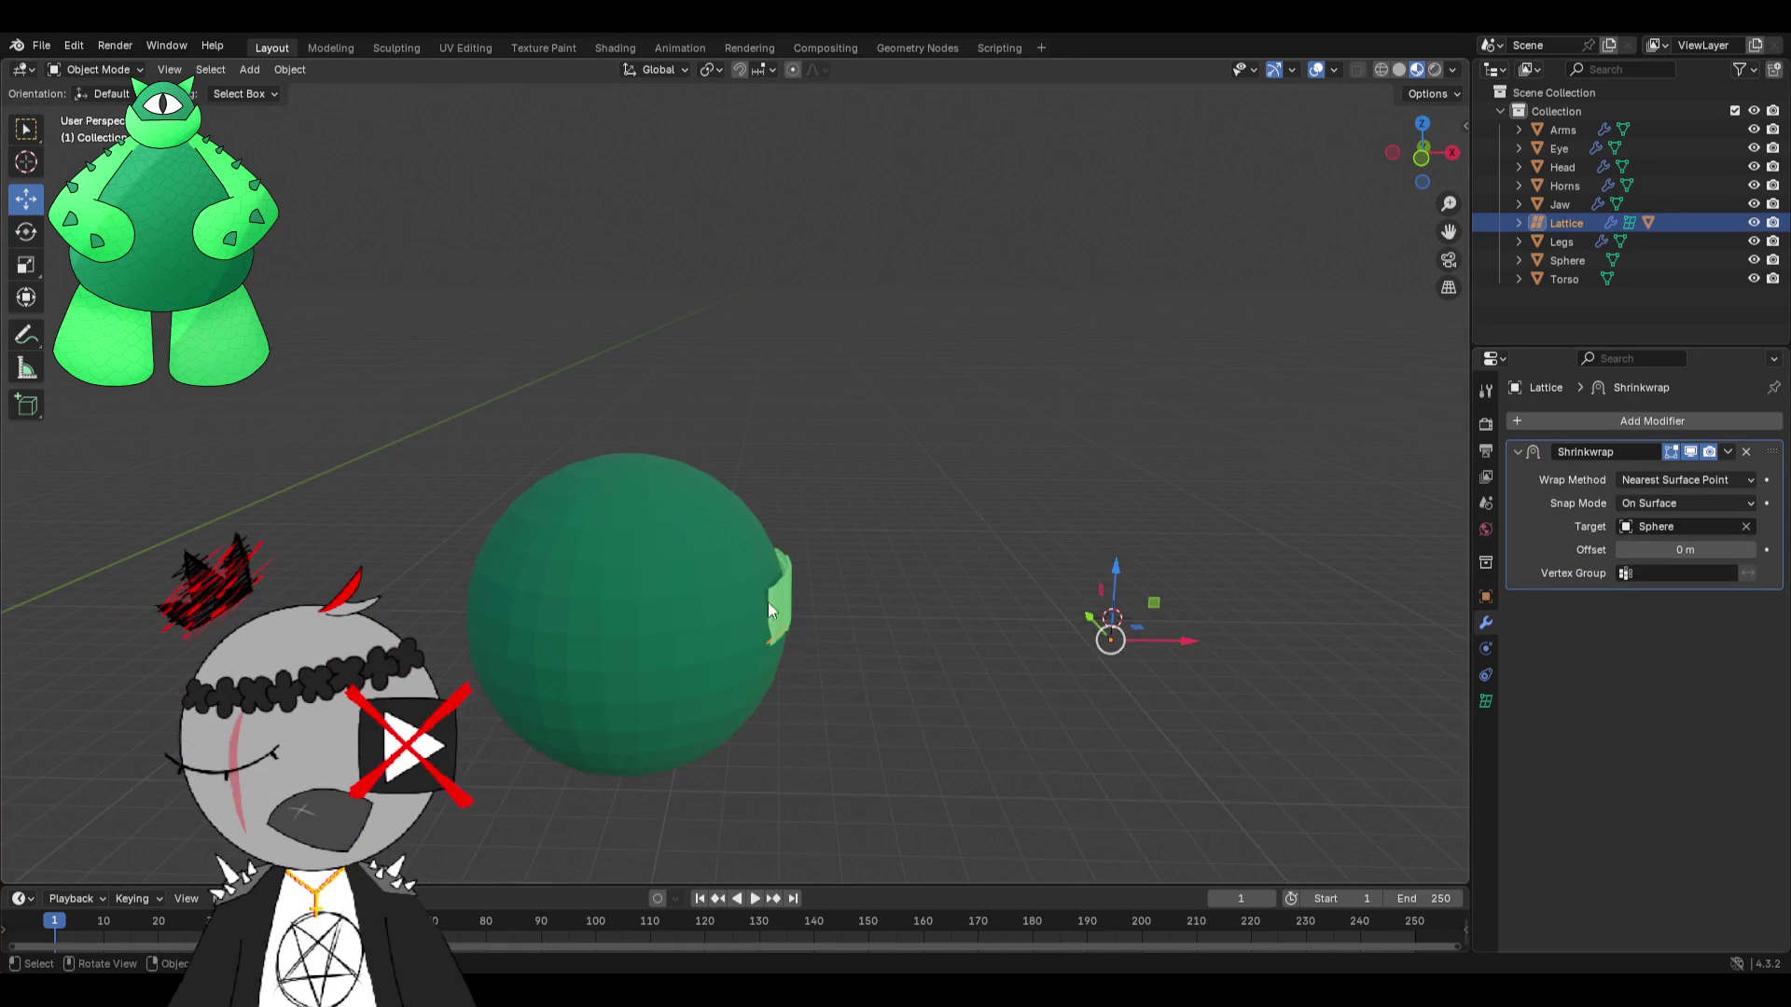
{"action": "key", "text": "g"}
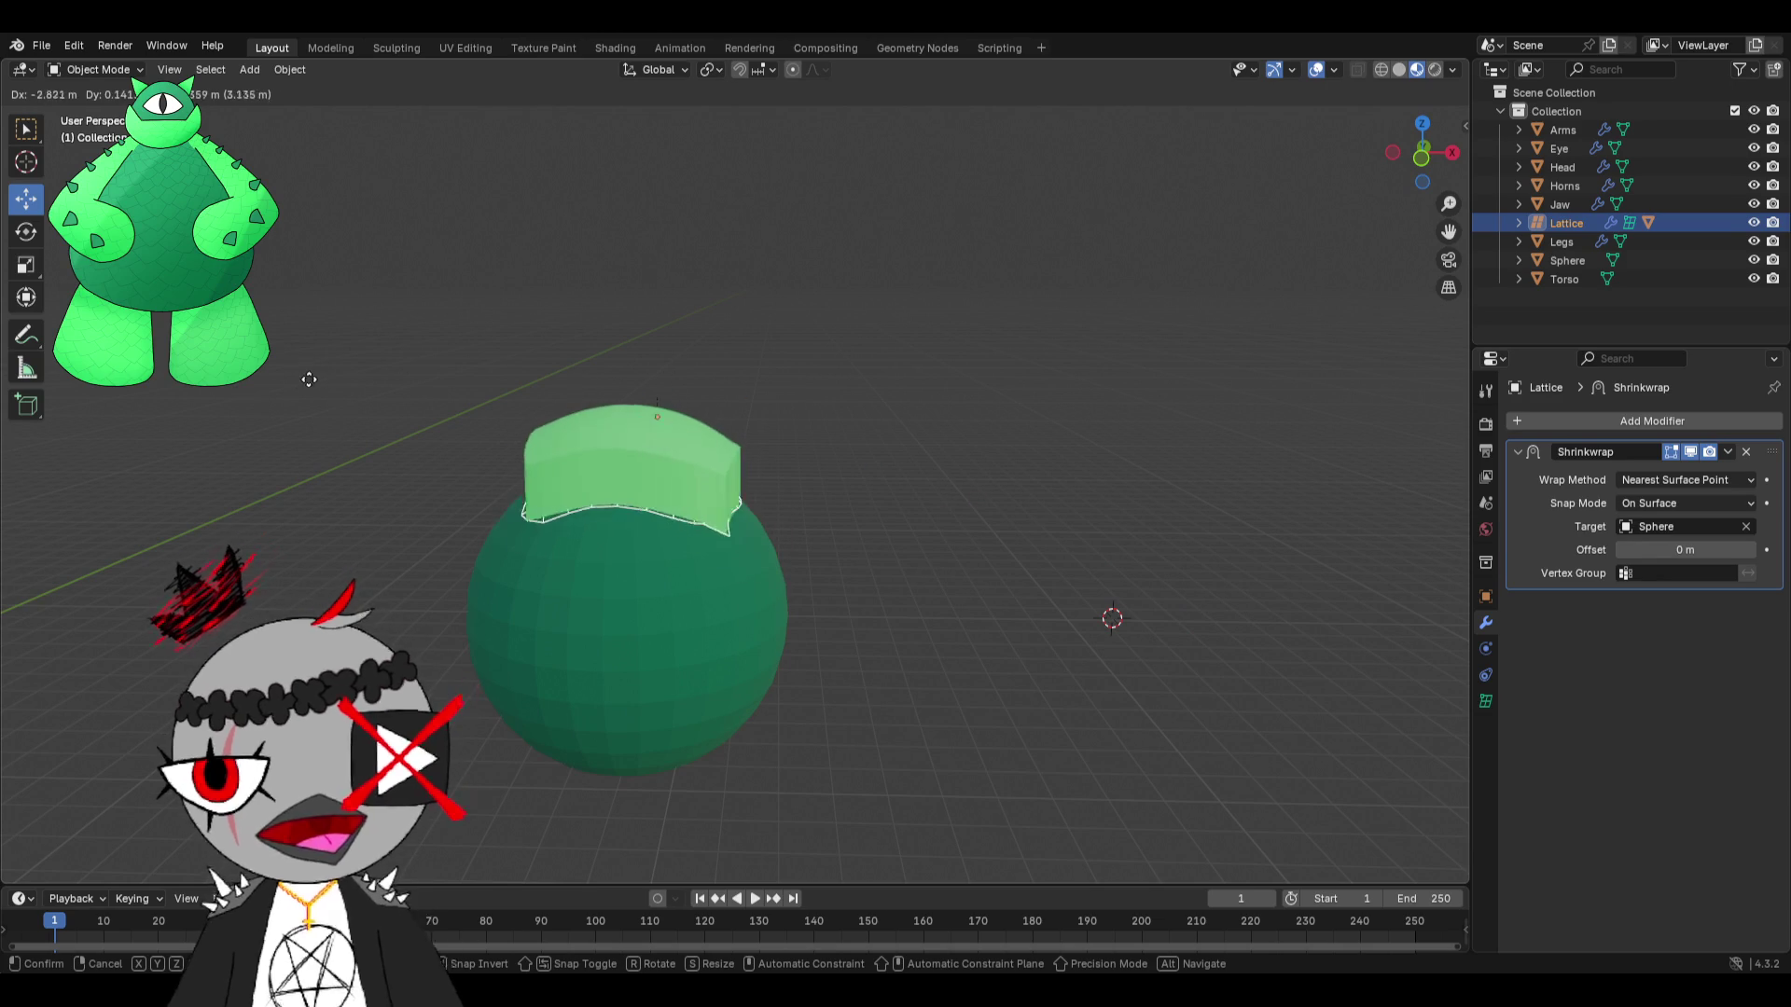
{"action": "left_click", "coordinate": [297, 380]}
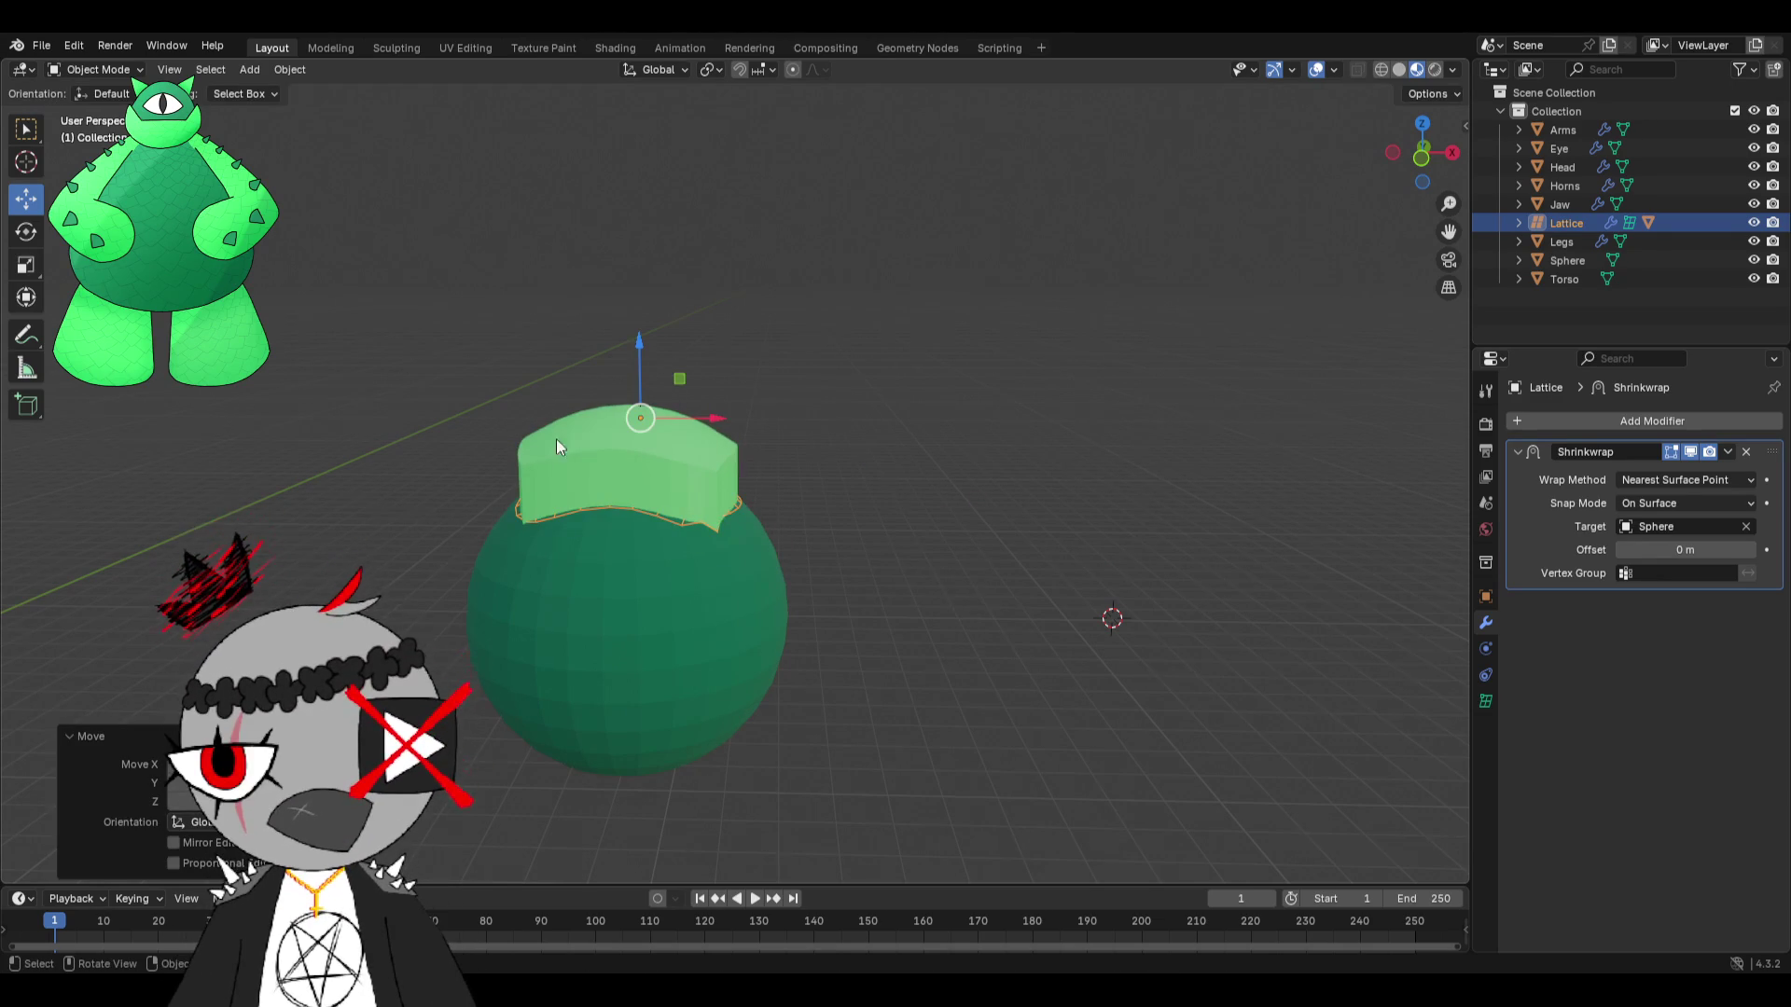
{"action": "scroll", "coordinate": [623, 450], "scroll_direction": "up", "scroll_amount": 4}
{"action": "mouse_move", "coordinate": [678, 441]}
{"action": "middle_mouse_down"}
{"action": "mouse_move", "coordinate": [597, 440]}
{"action": "mouse_move", "coordinate": [708, 444]}
{"action": "mouse_move", "coordinate": [789, 478]}
{"action": "mouse_move", "coordinate": [763, 475]}
{"action": "middle_mouse_up"}
{"action": "key", "text": "ctrl+z"}
{"action": "mouse_move", "coordinate": [1027, 567]}
{"action": "middle_mouse_down"}
{"action": "mouse_move", "coordinate": [1072, 520]}
{"action": "mouse_move", "coordinate": [743, 512]}
{"action": "middle_mouse_up"}
{"action": "key", "text": "g"}
{"action": "key", "text": "z"}
{"action": "key", "text": "Escape"}
{"action": "middle_click_drag", "start_coordinate": [966, 567], "coordinate": [987, 588]}
{"action": "scroll", "coordinate": [987, 597], "scroll_direction": "down", "scroll_amount": 3}
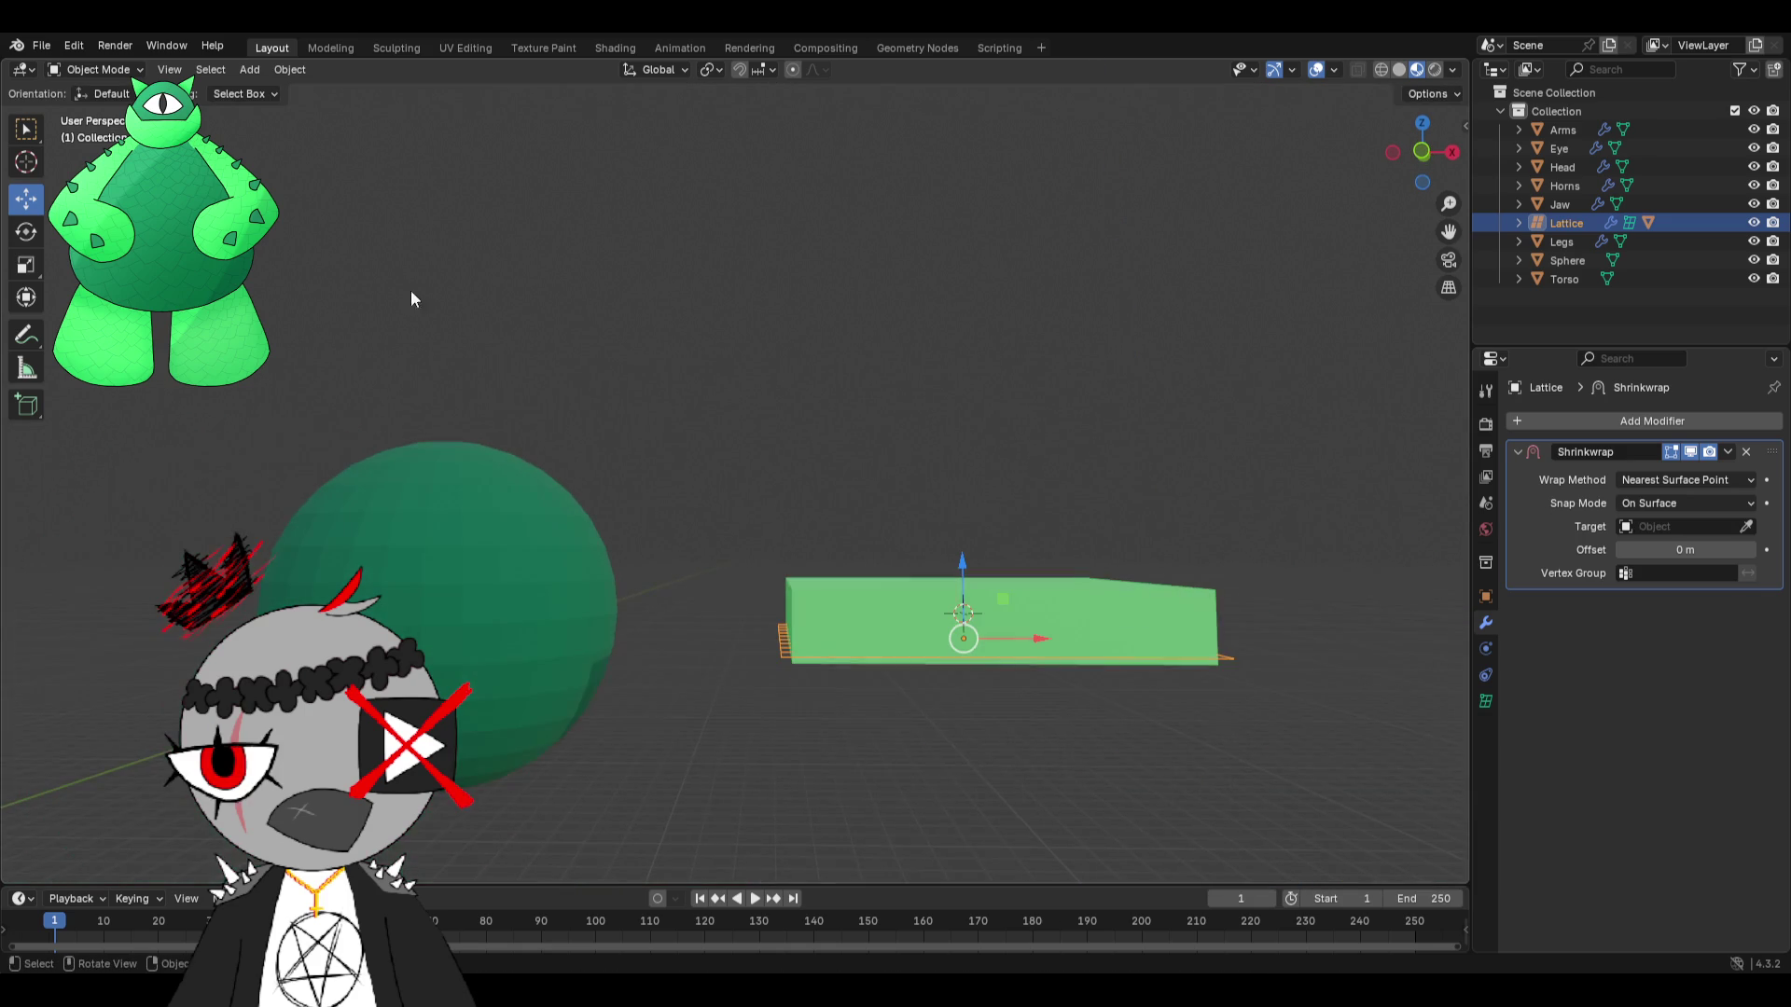
{"action": "key", "text": "Tab"}
{"action": "left_click", "coordinate": [92, 69]}
{"action": "left_click", "coordinate": [82, 82]}
{"action": "left_click", "coordinate": [882, 581]}
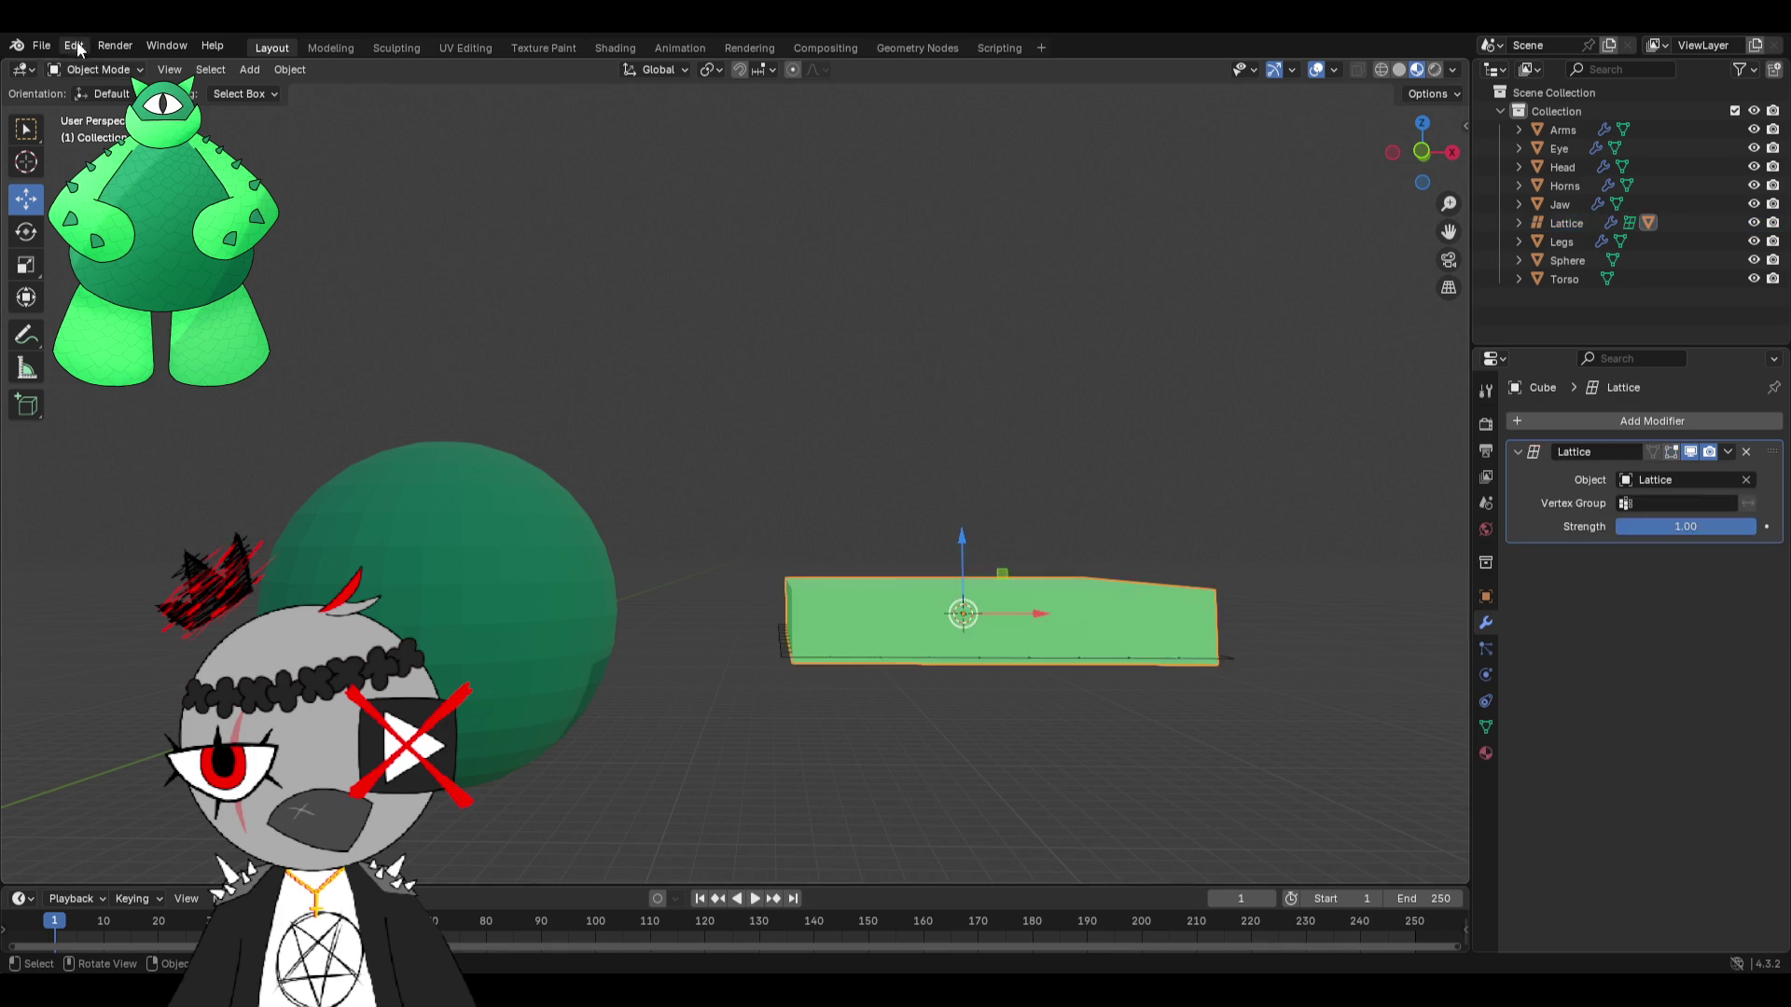
{"action": "key", "text": "Tab"}
{"action": "left_click", "coordinate": [25, 264]}
{"action": "mouse_move", "coordinate": [660, 338]}
{"action": "middle_mouse_down"}
{"action": "mouse_move", "coordinate": [652, 316]}
{"action": "mouse_move", "coordinate": [739, 411]}
{"action": "mouse_move", "coordinate": [815, 388]}
{"action": "mouse_move", "coordinate": [619, 324]}
{"action": "mouse_move", "coordinate": [699, 345]}
{"action": "middle_mouse_up"}
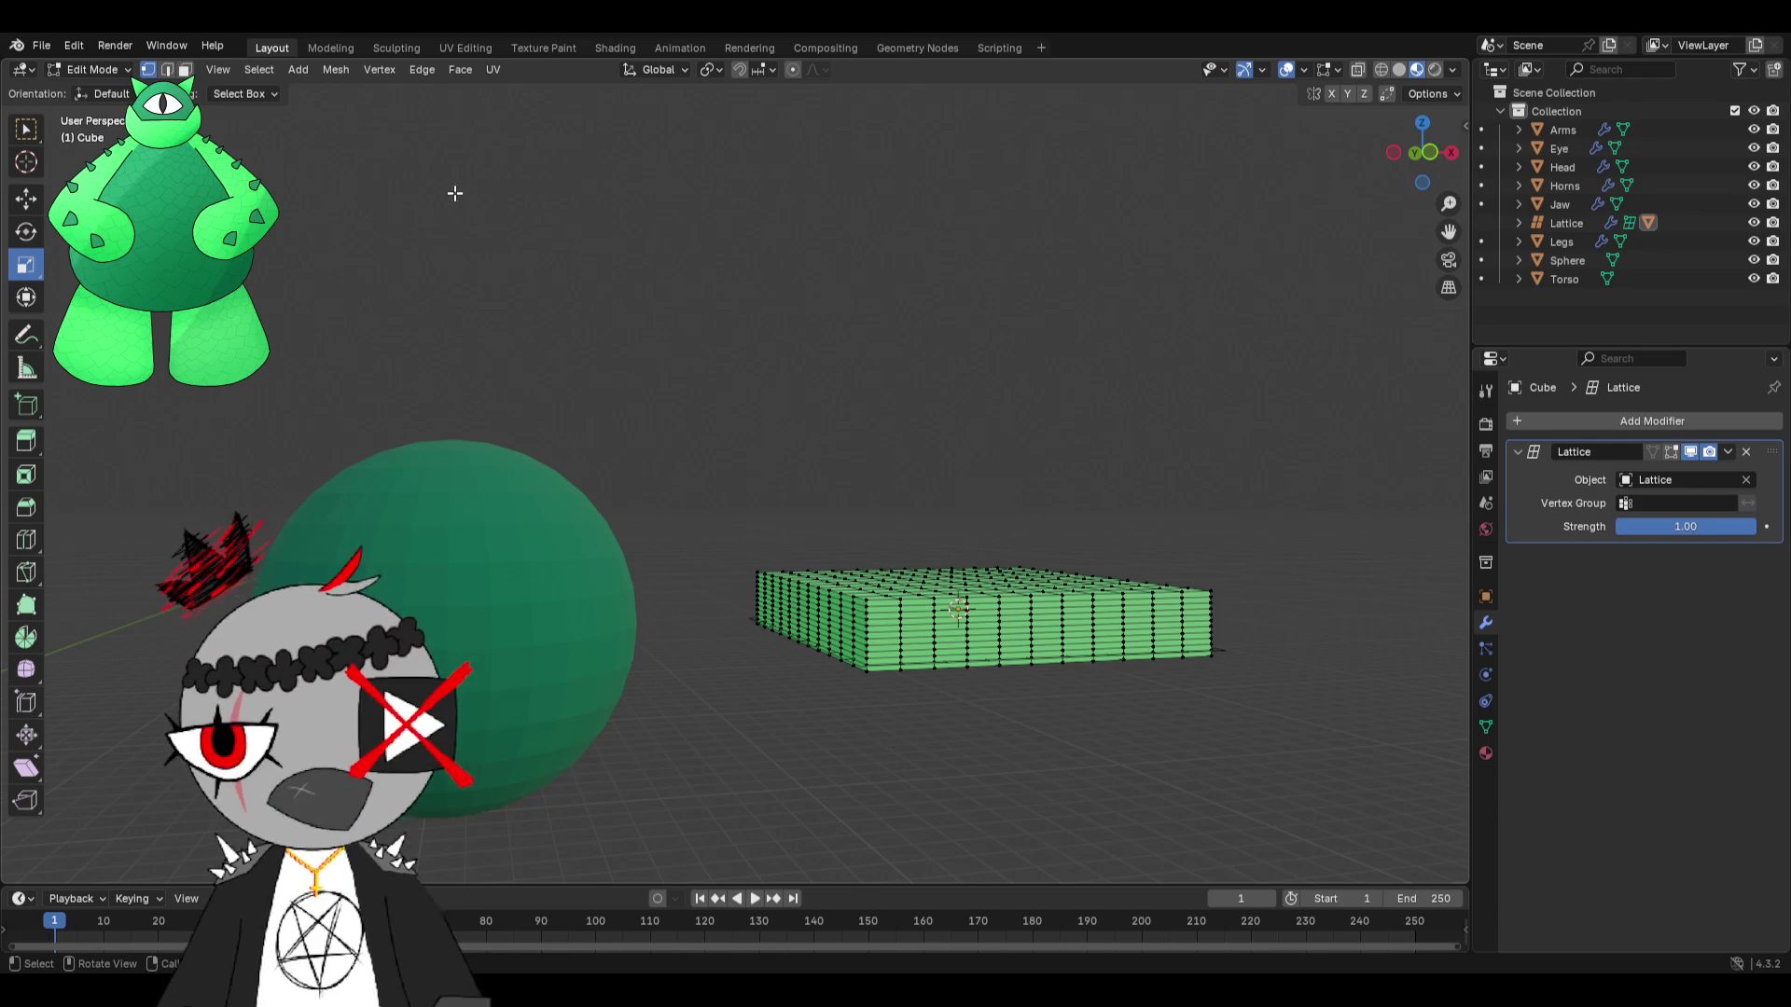
{"action": "left_click", "coordinate": [111, 93]}
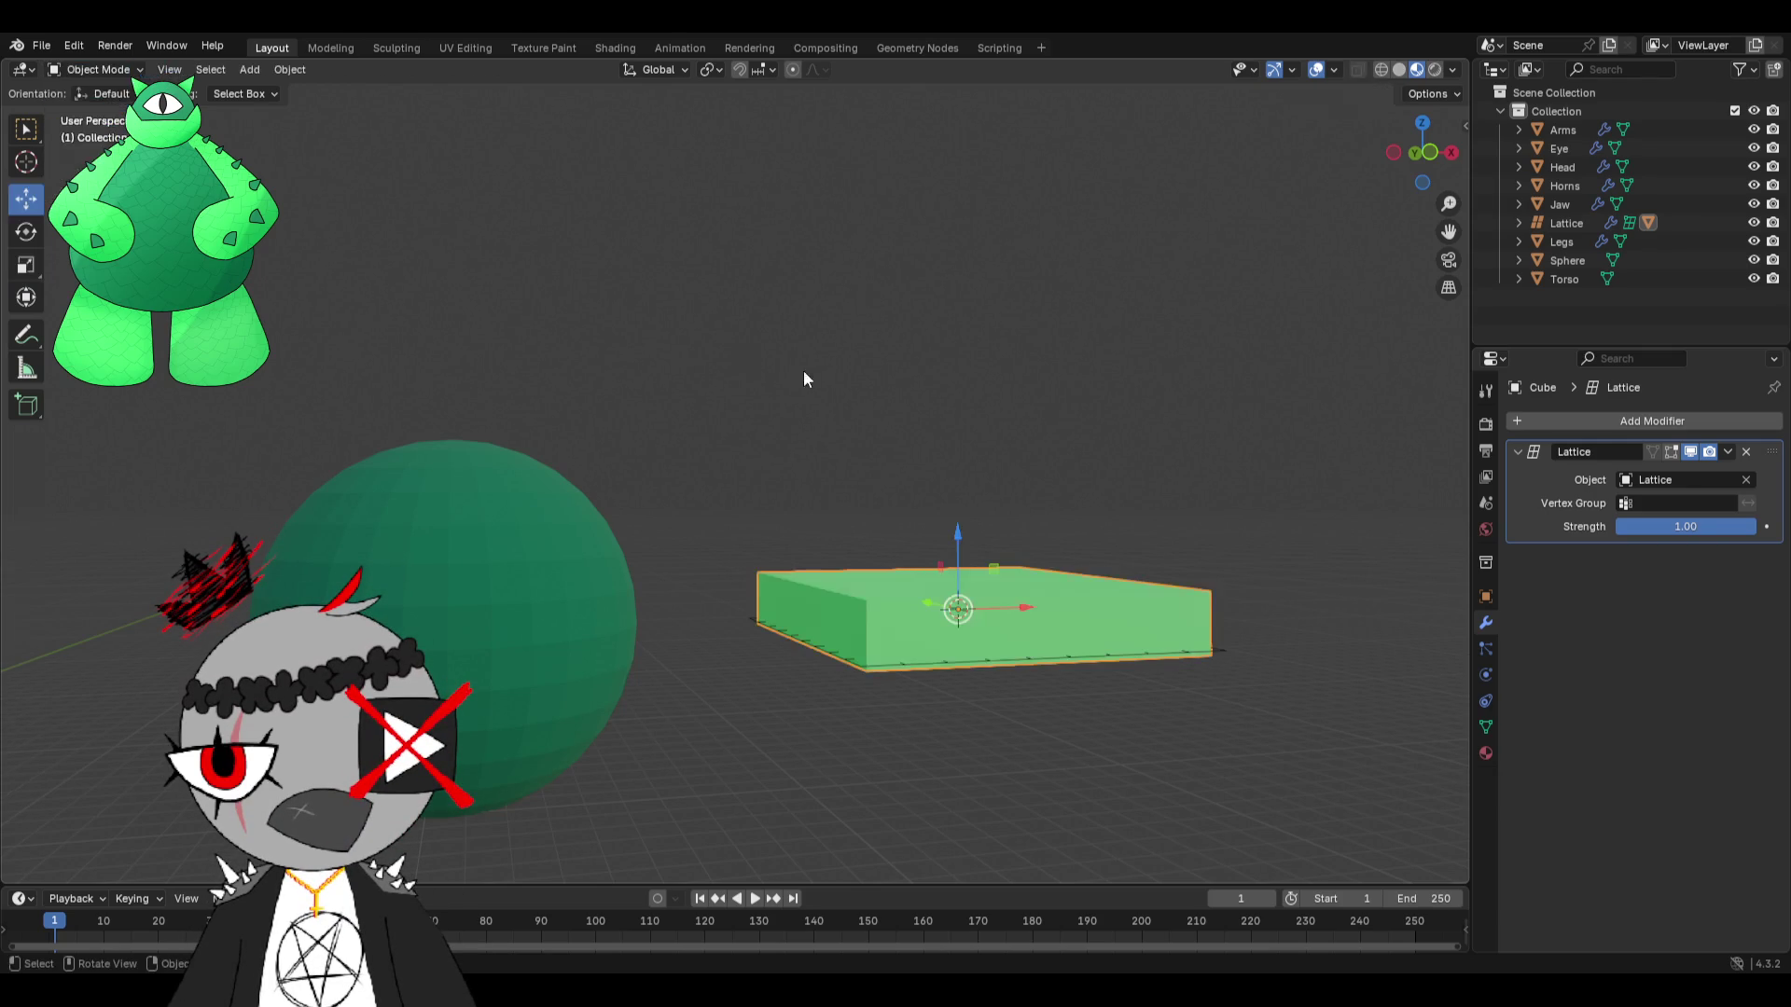
Retarget the Lattice's Shrinkwrap to the Sphere; snap to Face Nearest with Same Target and Align Rotation.
{"action": "left_click", "coordinate": [817, 652]}
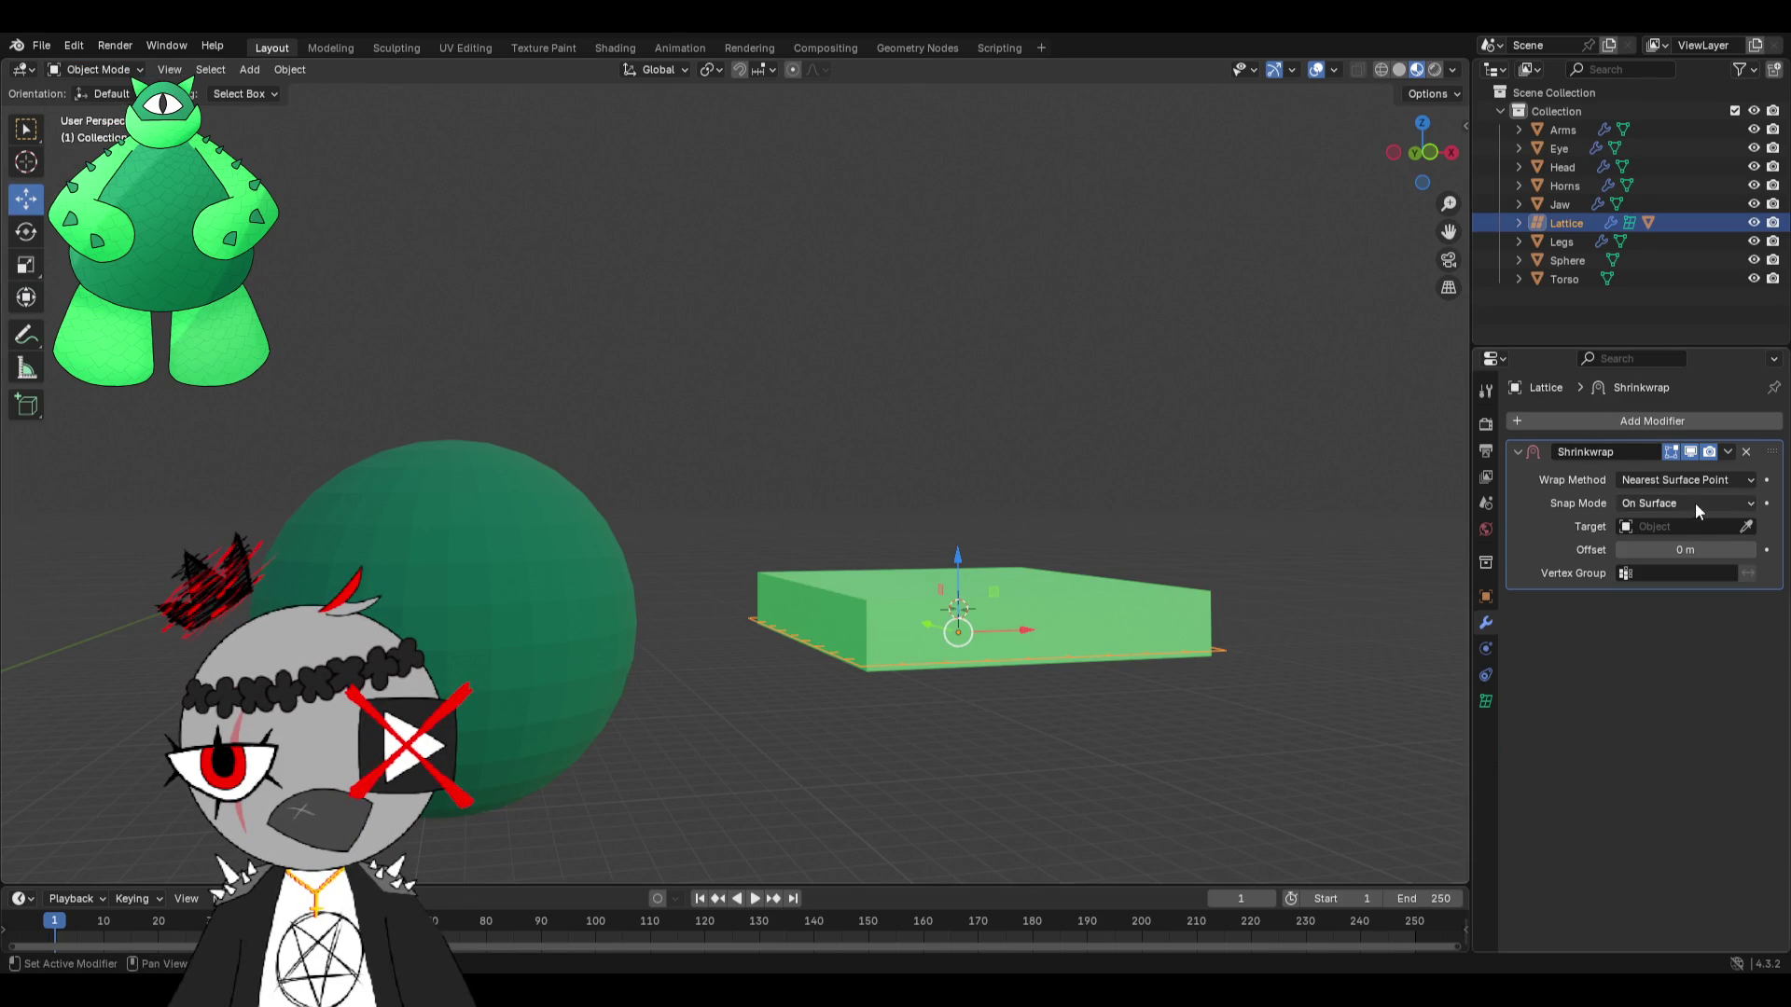
{"action": "left_click", "coordinate": [589, 544]}
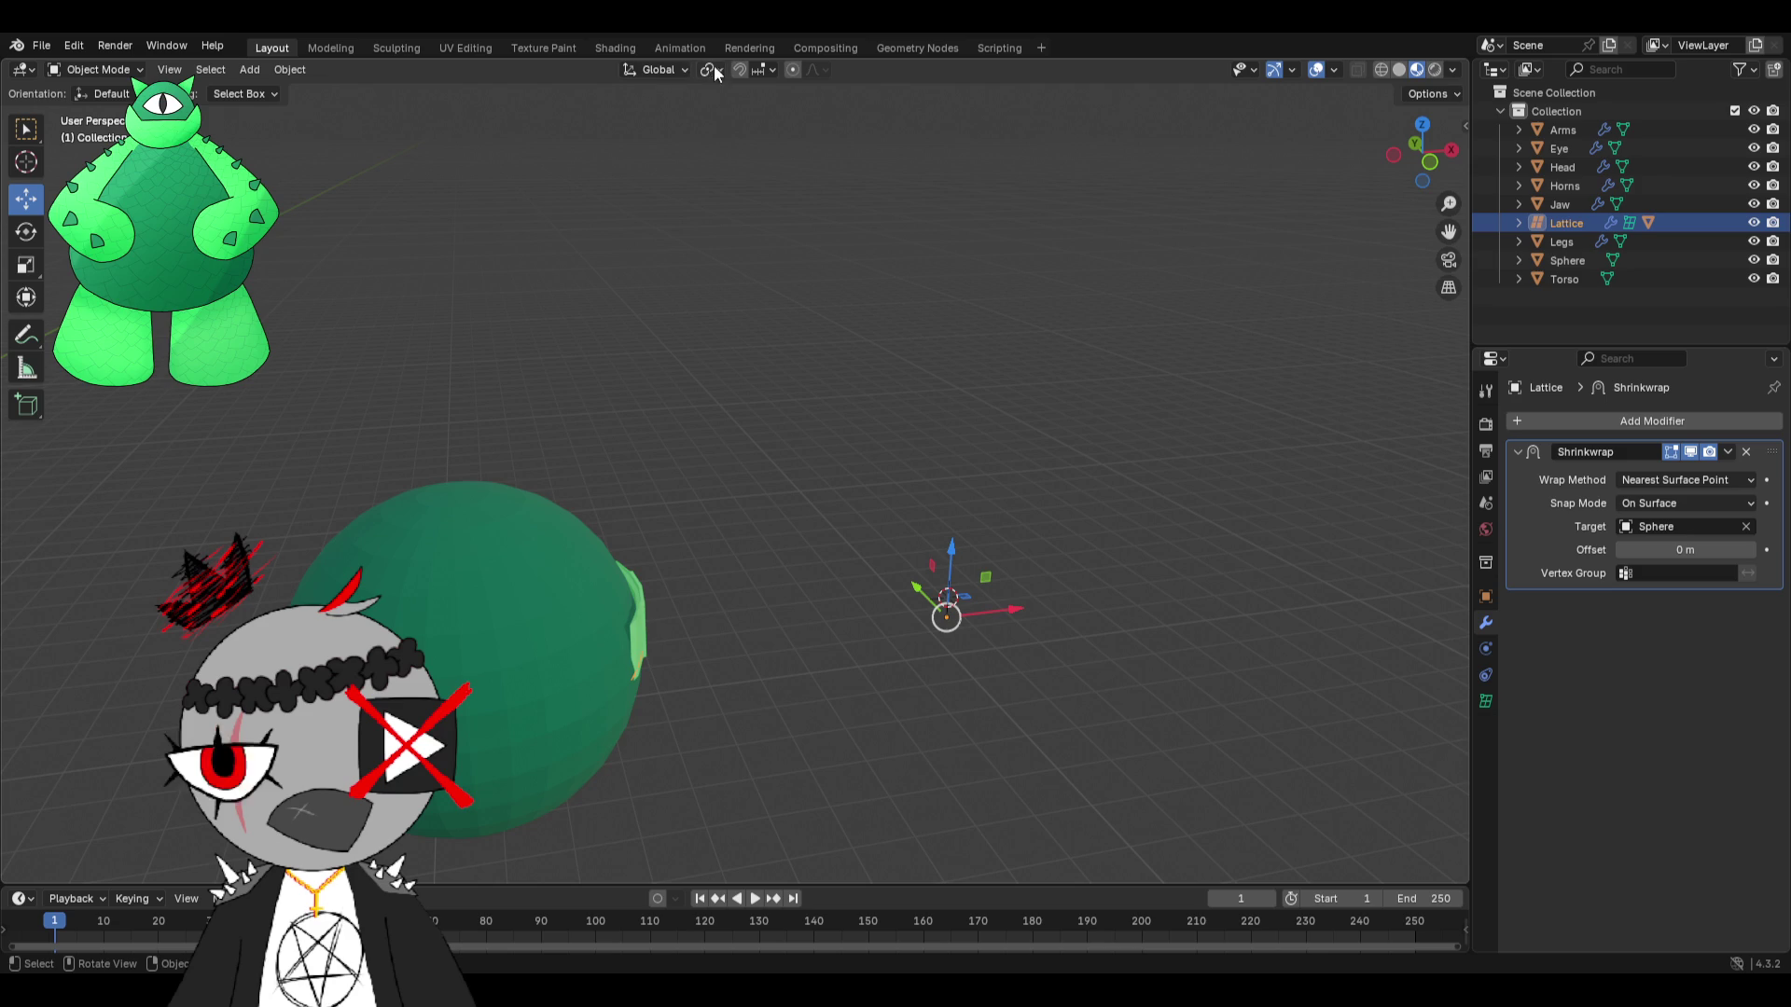
{"action": "left_click", "coordinate": [776, 67]}
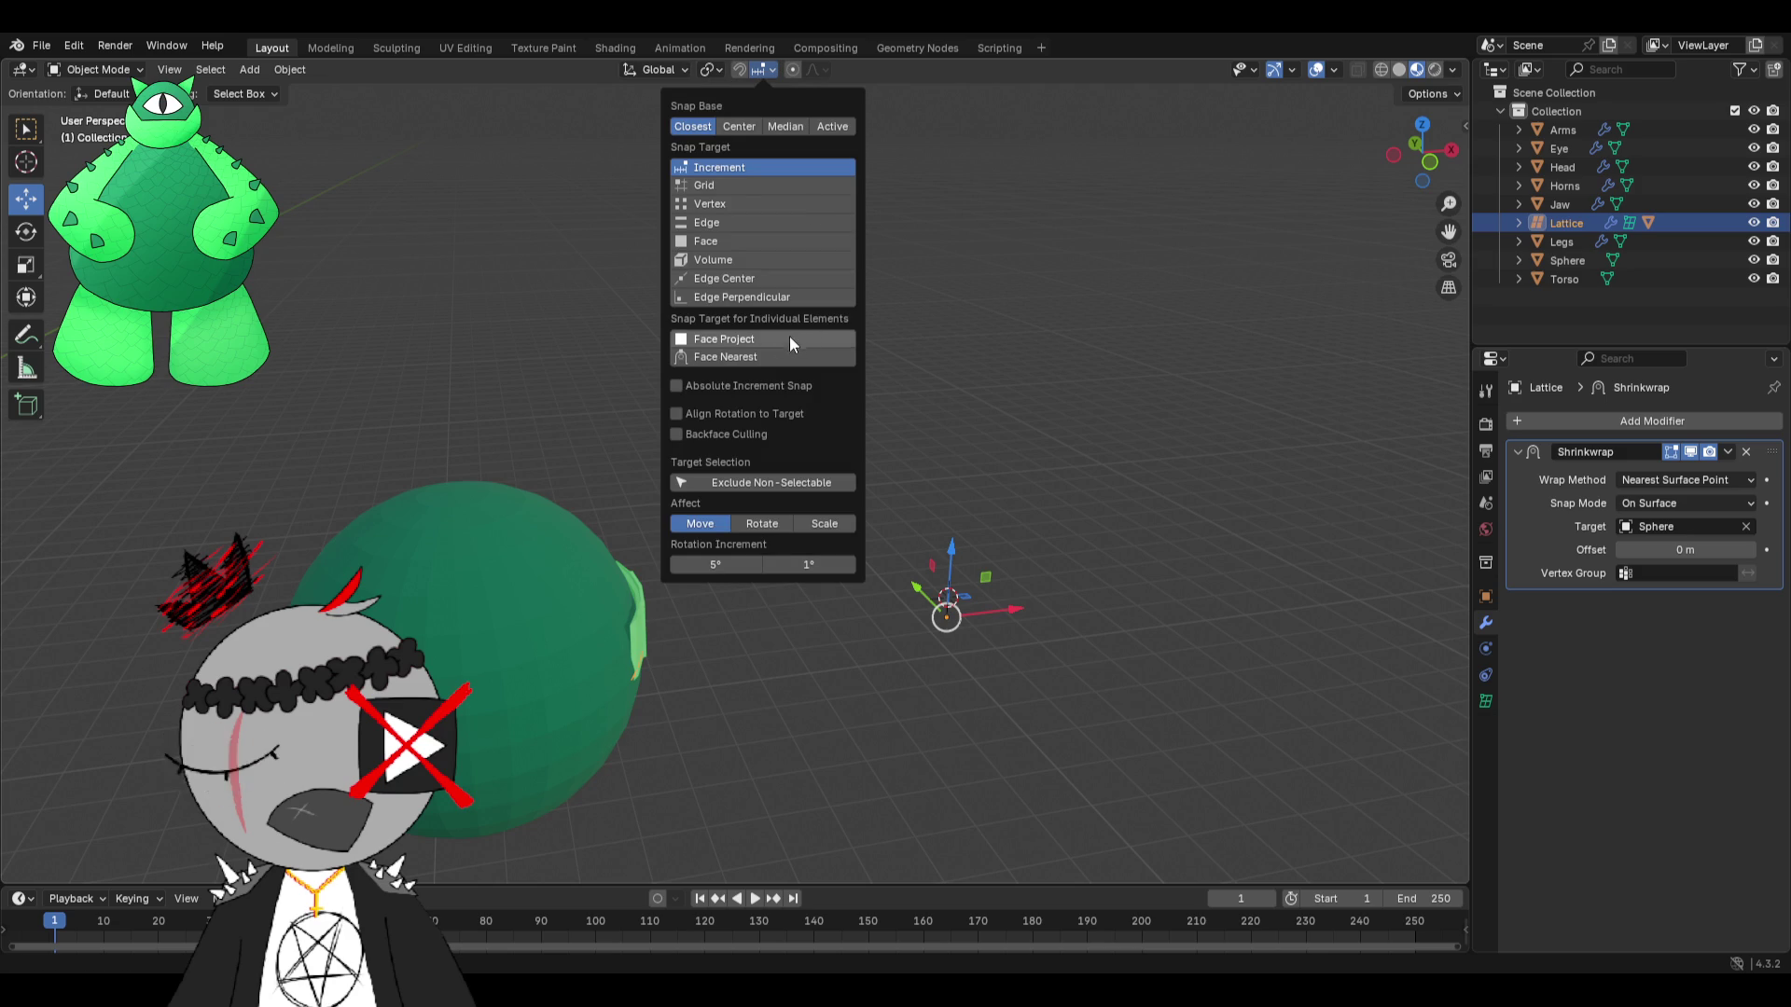
{"action": "left_click", "coordinate": [741, 355]}
{"action": "left_click", "coordinate": [681, 385]}
{"action": "left_click", "coordinate": [677, 414]}
Move the lattice onto the sphere's top, then slide it to the sphere's right side.
{"action": "key", "text": "g"}
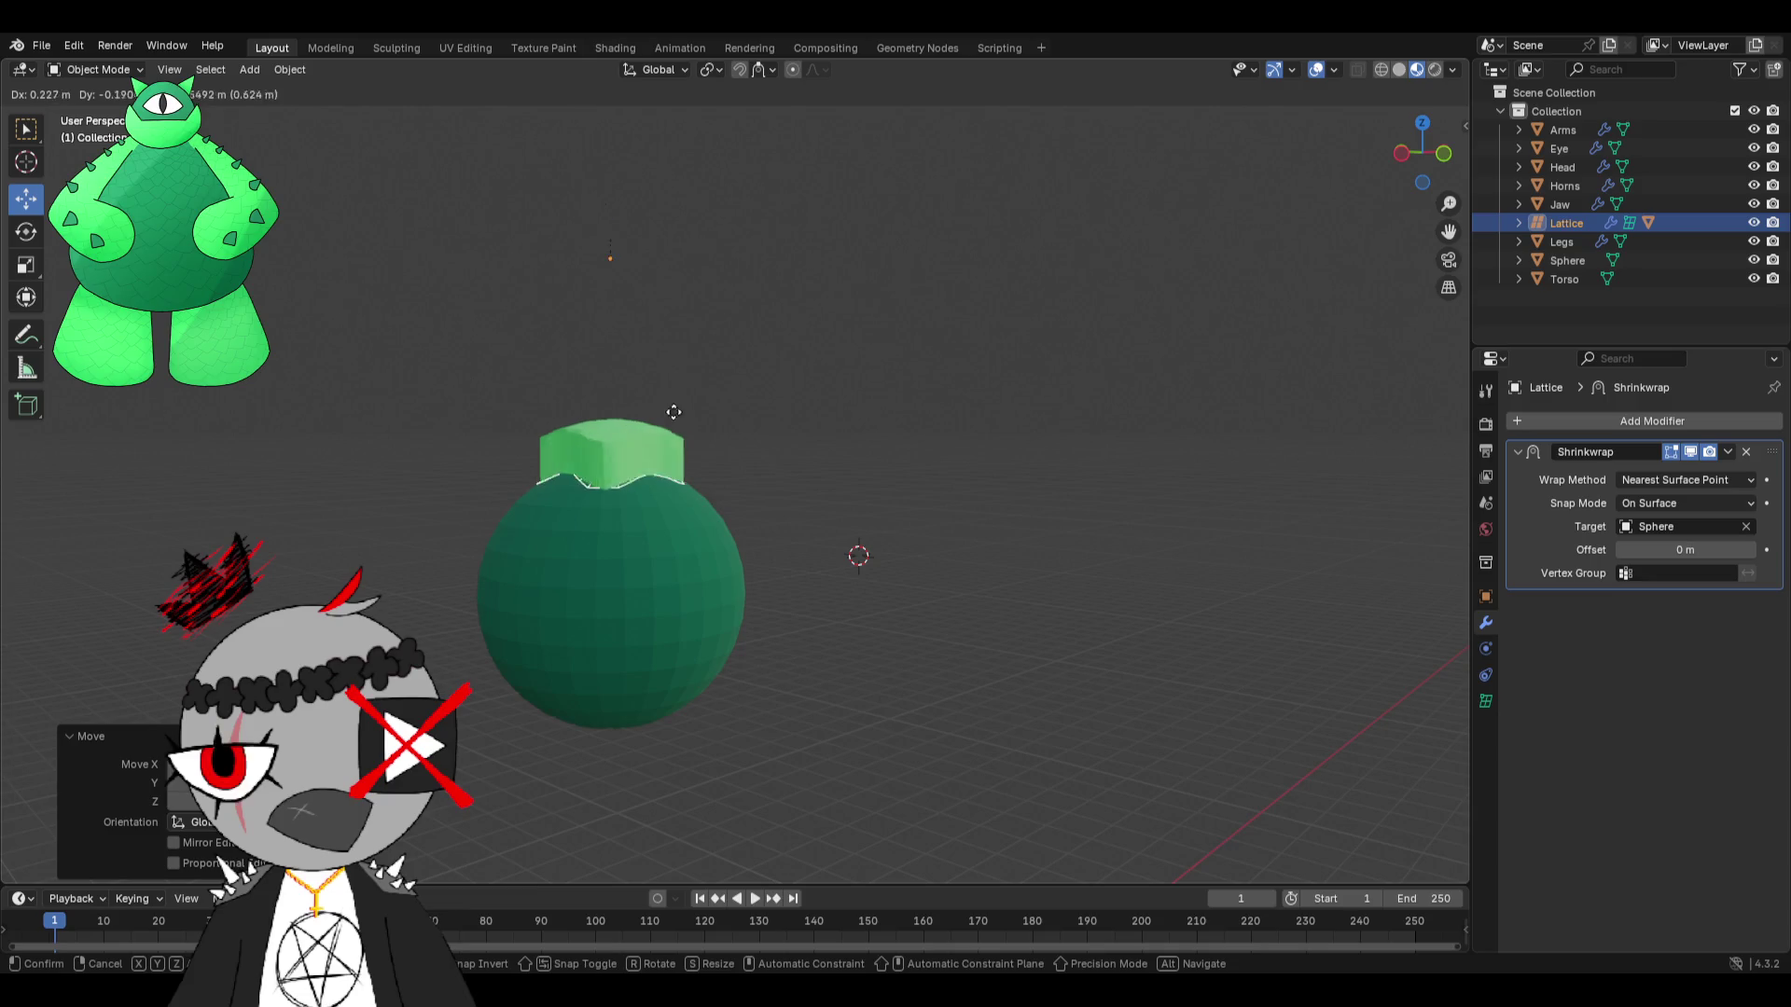
{"action": "left_click", "coordinate": [703, 343]}
{"action": "middle_click_drag", "start_coordinate": [702, 343], "coordinate": [633, 446]}
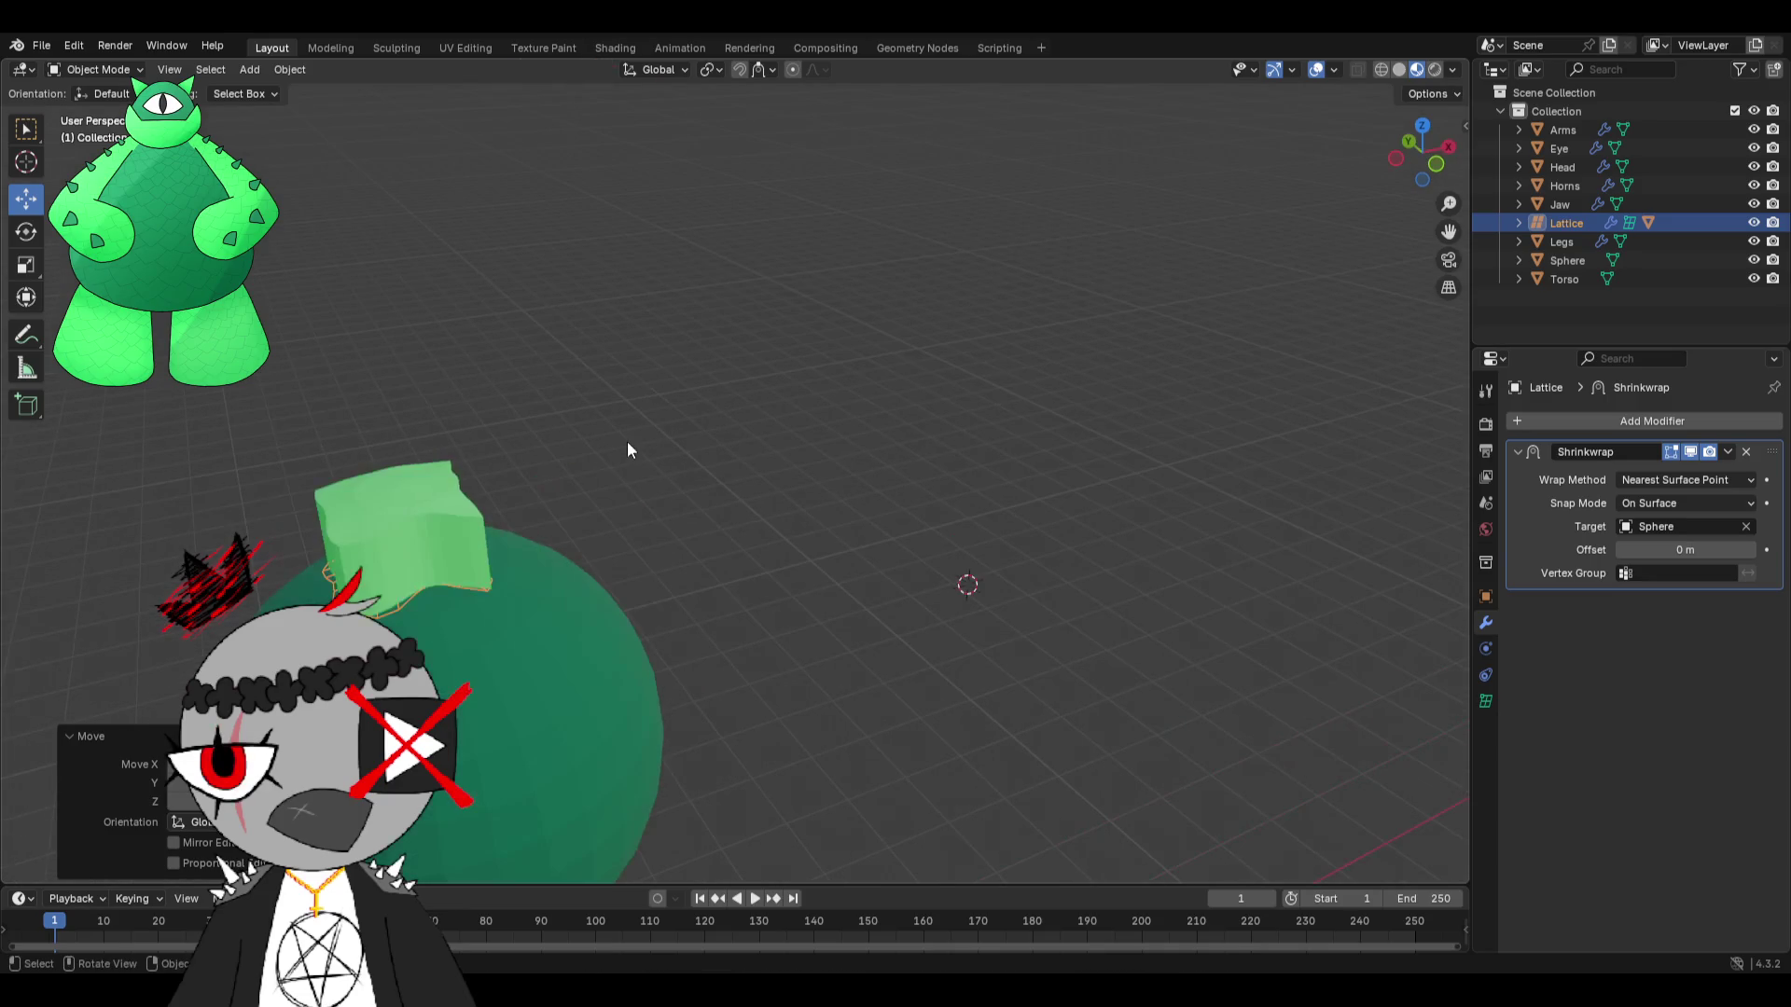
{"action": "key", "text": "g"}
{"action": "middle_click_drag", "start_coordinate": [946, 850], "coordinate": [511, 503], "text": "alt"}
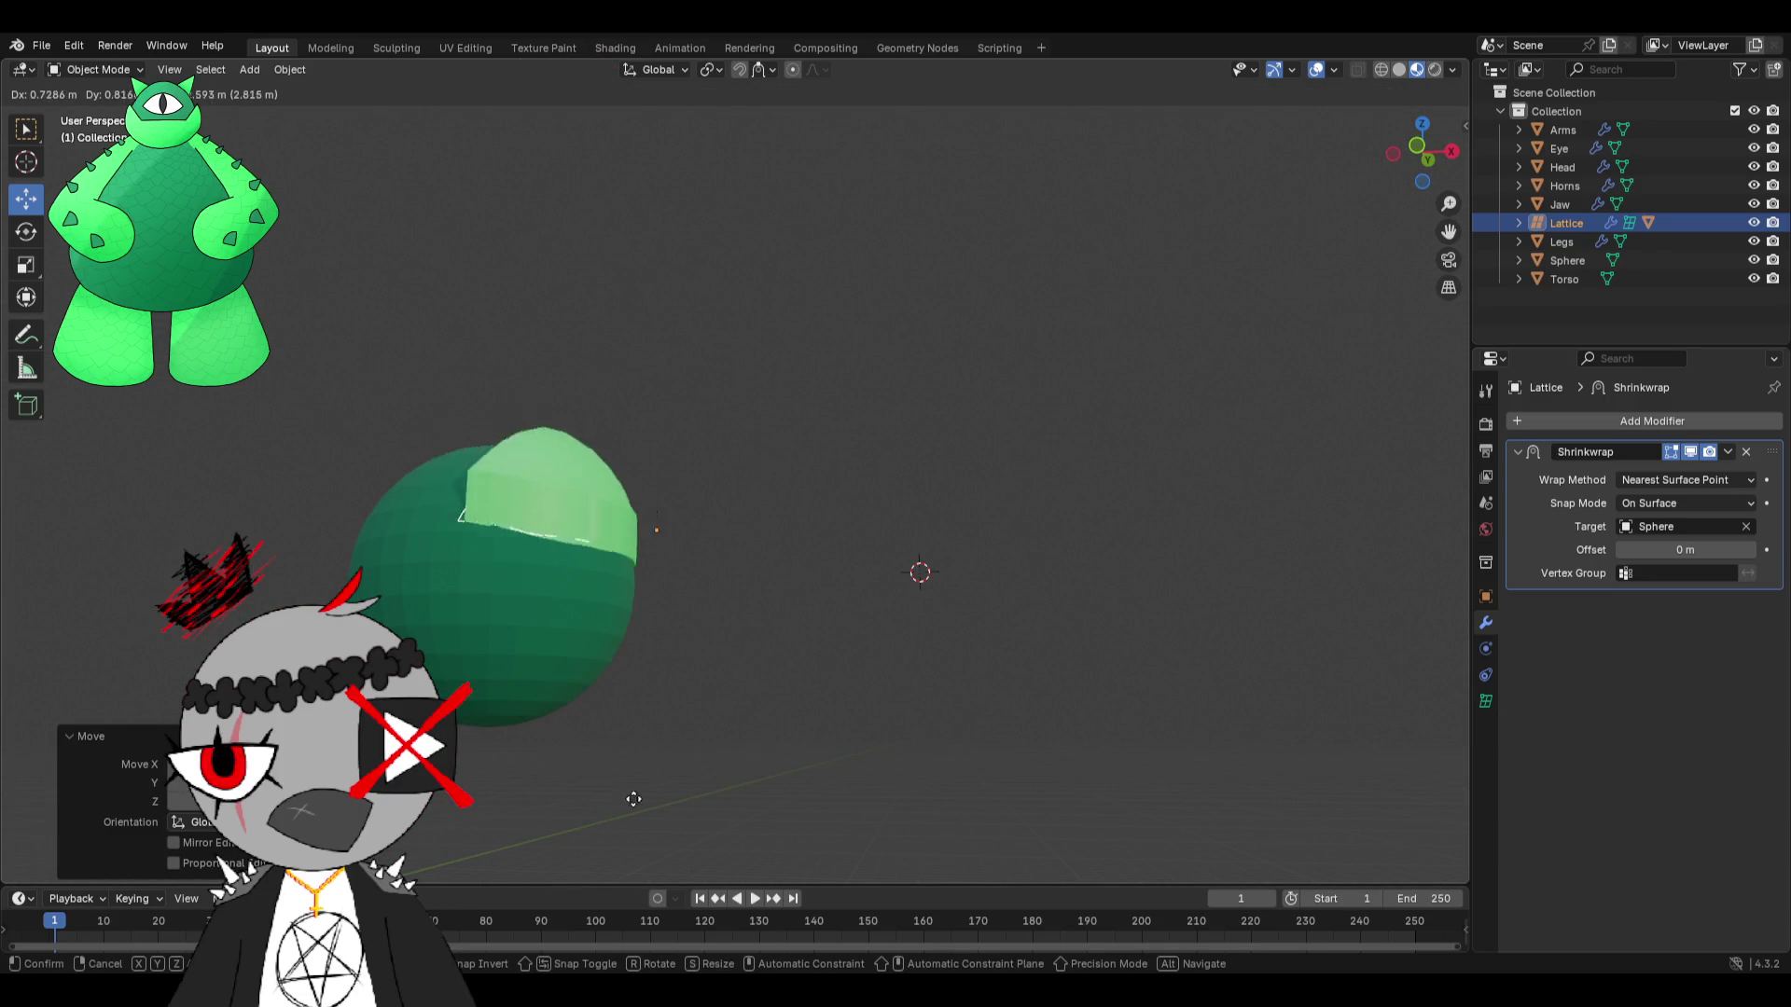
{"action": "left_click", "coordinate": [696, 561]}
Slide the lattice to new spots around the sphere from a different viewing angle.
{"action": "key", "text": "g"}
{"action": "left_click", "coordinate": [1060, 653]}
{"action": "mouse_move", "coordinate": [1060, 653]}
{"action": "middle_mouse_down"}
{"action": "mouse_move", "coordinate": [867, 653]}
{"action": "mouse_move", "coordinate": [812, 634]}
{"action": "middle_mouse_up"}
{"action": "key", "text": "g"}
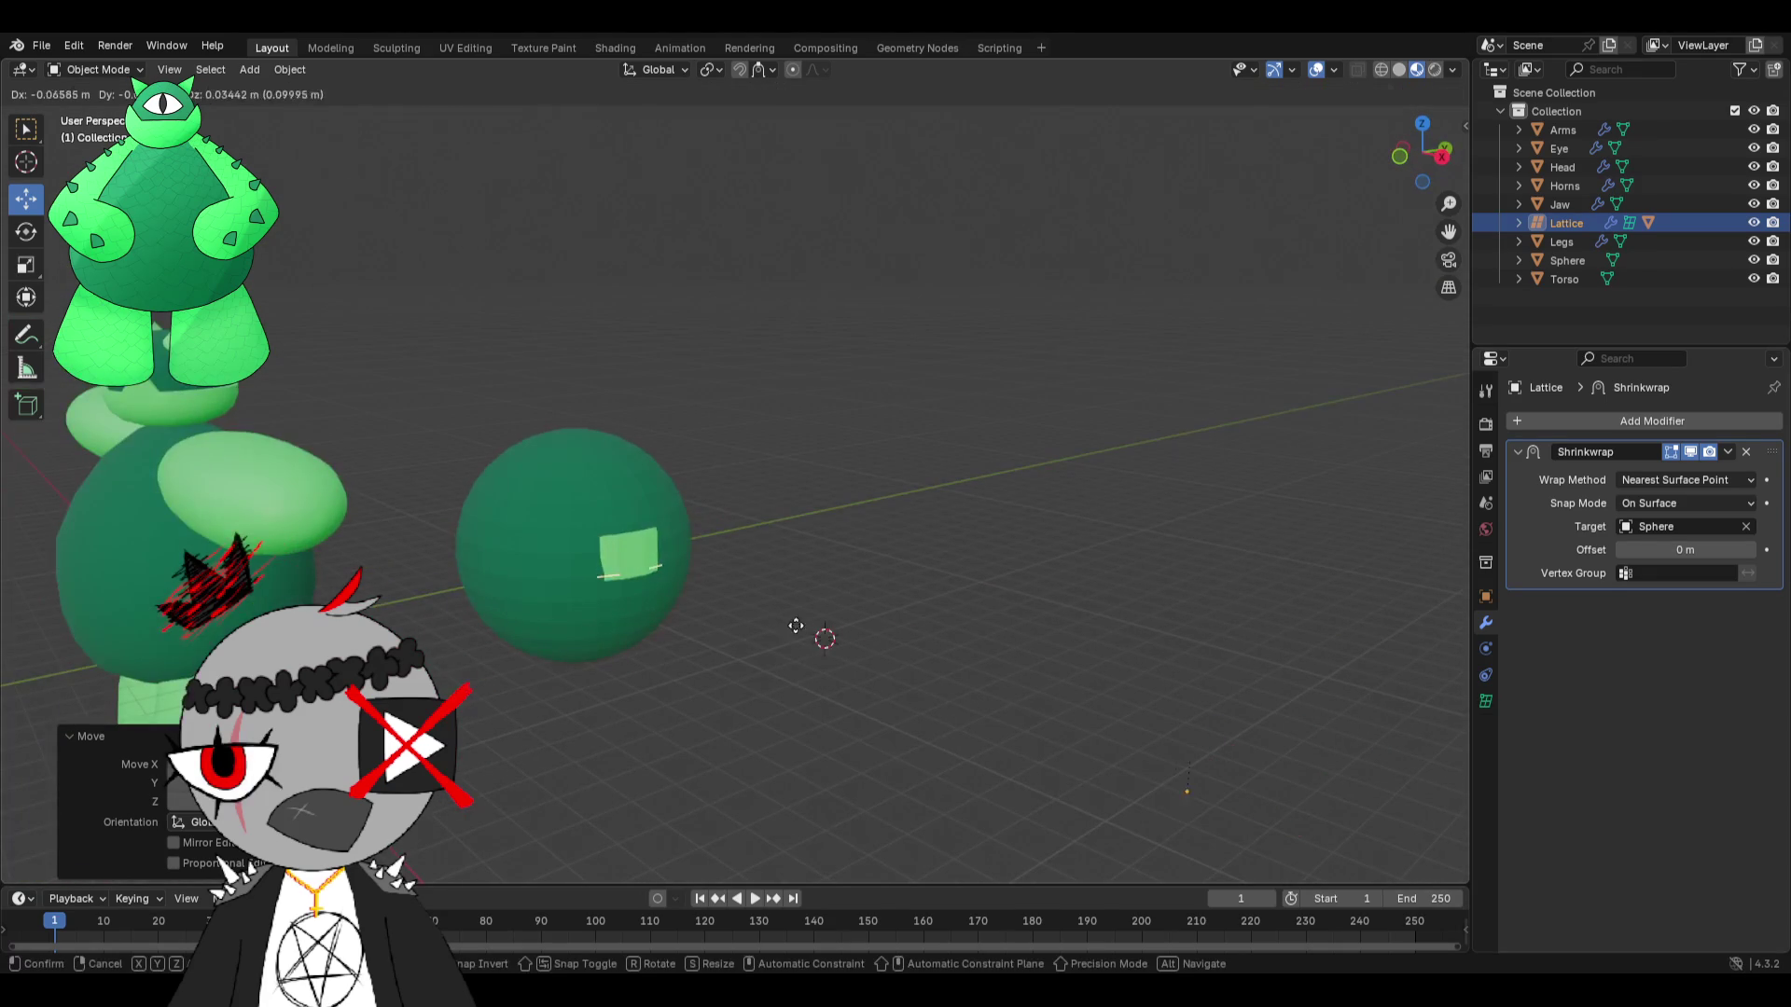
{"action": "left_click", "coordinate": [643, 615]}
{"action": "middle_click_drag", "start_coordinate": [758, 541], "coordinate": [860, 555]}
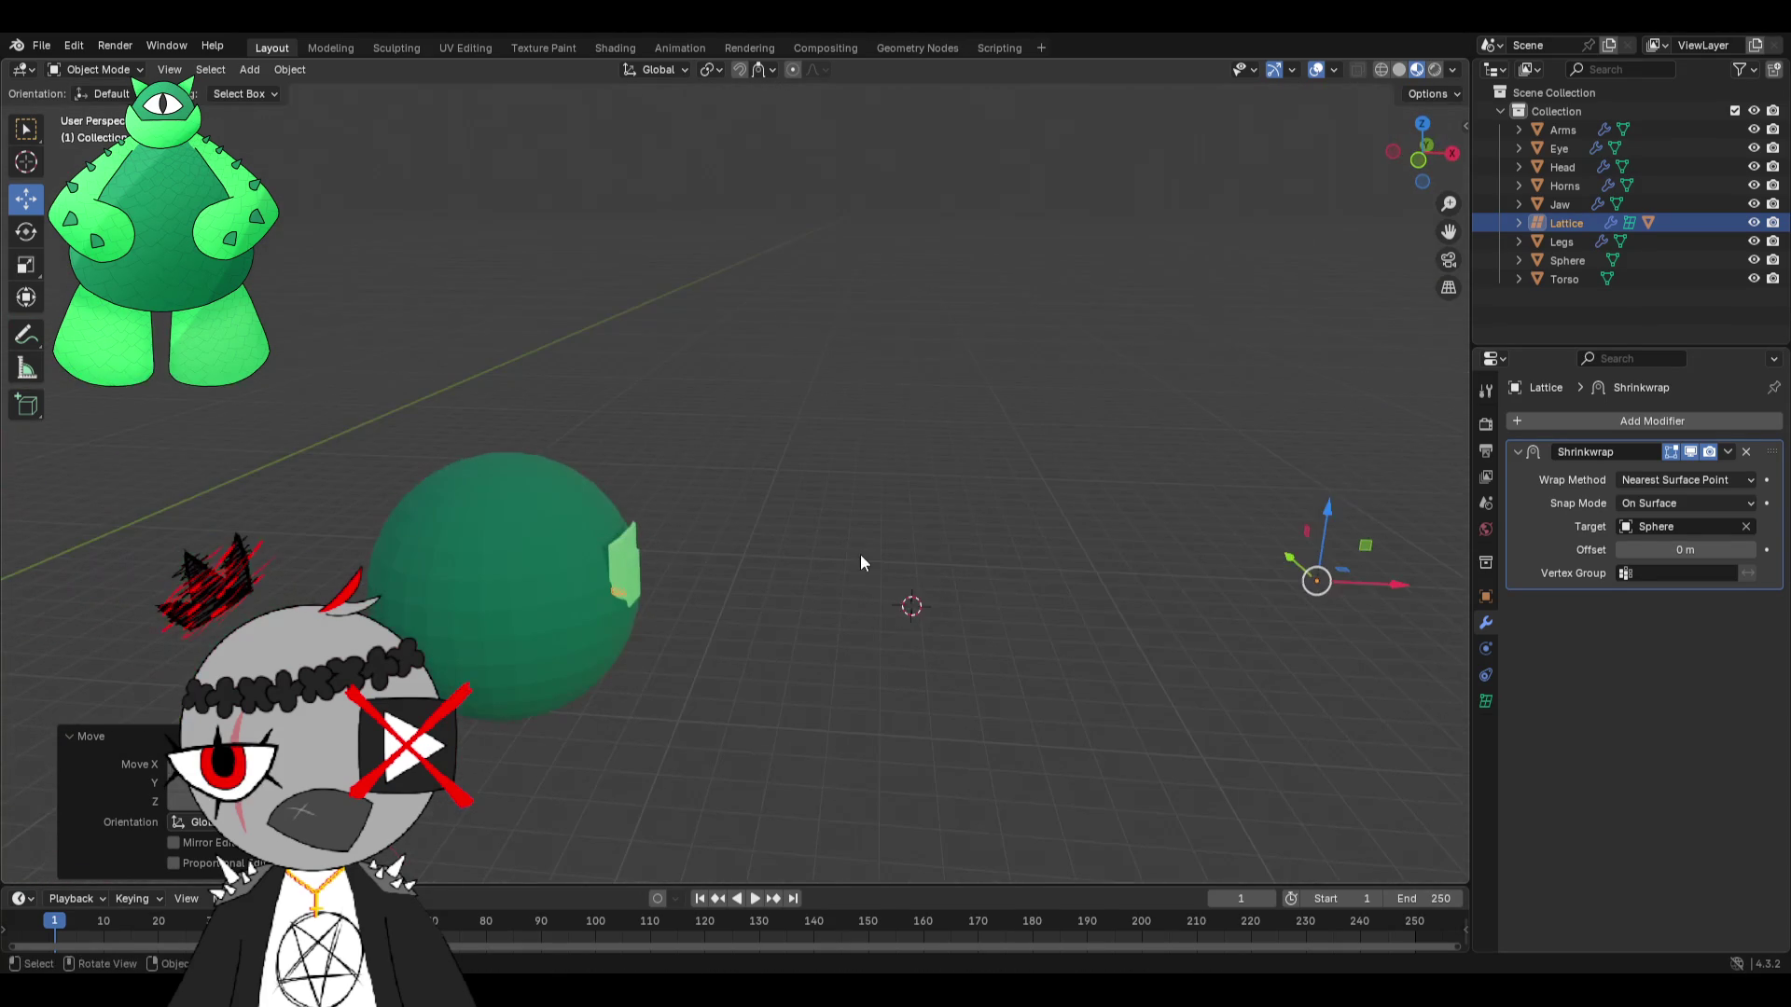
Rotate the wrapped lattice about 70 degrees, then delete the lattice and the Cube.
{"action": "left_click", "coordinate": [30, 240]}
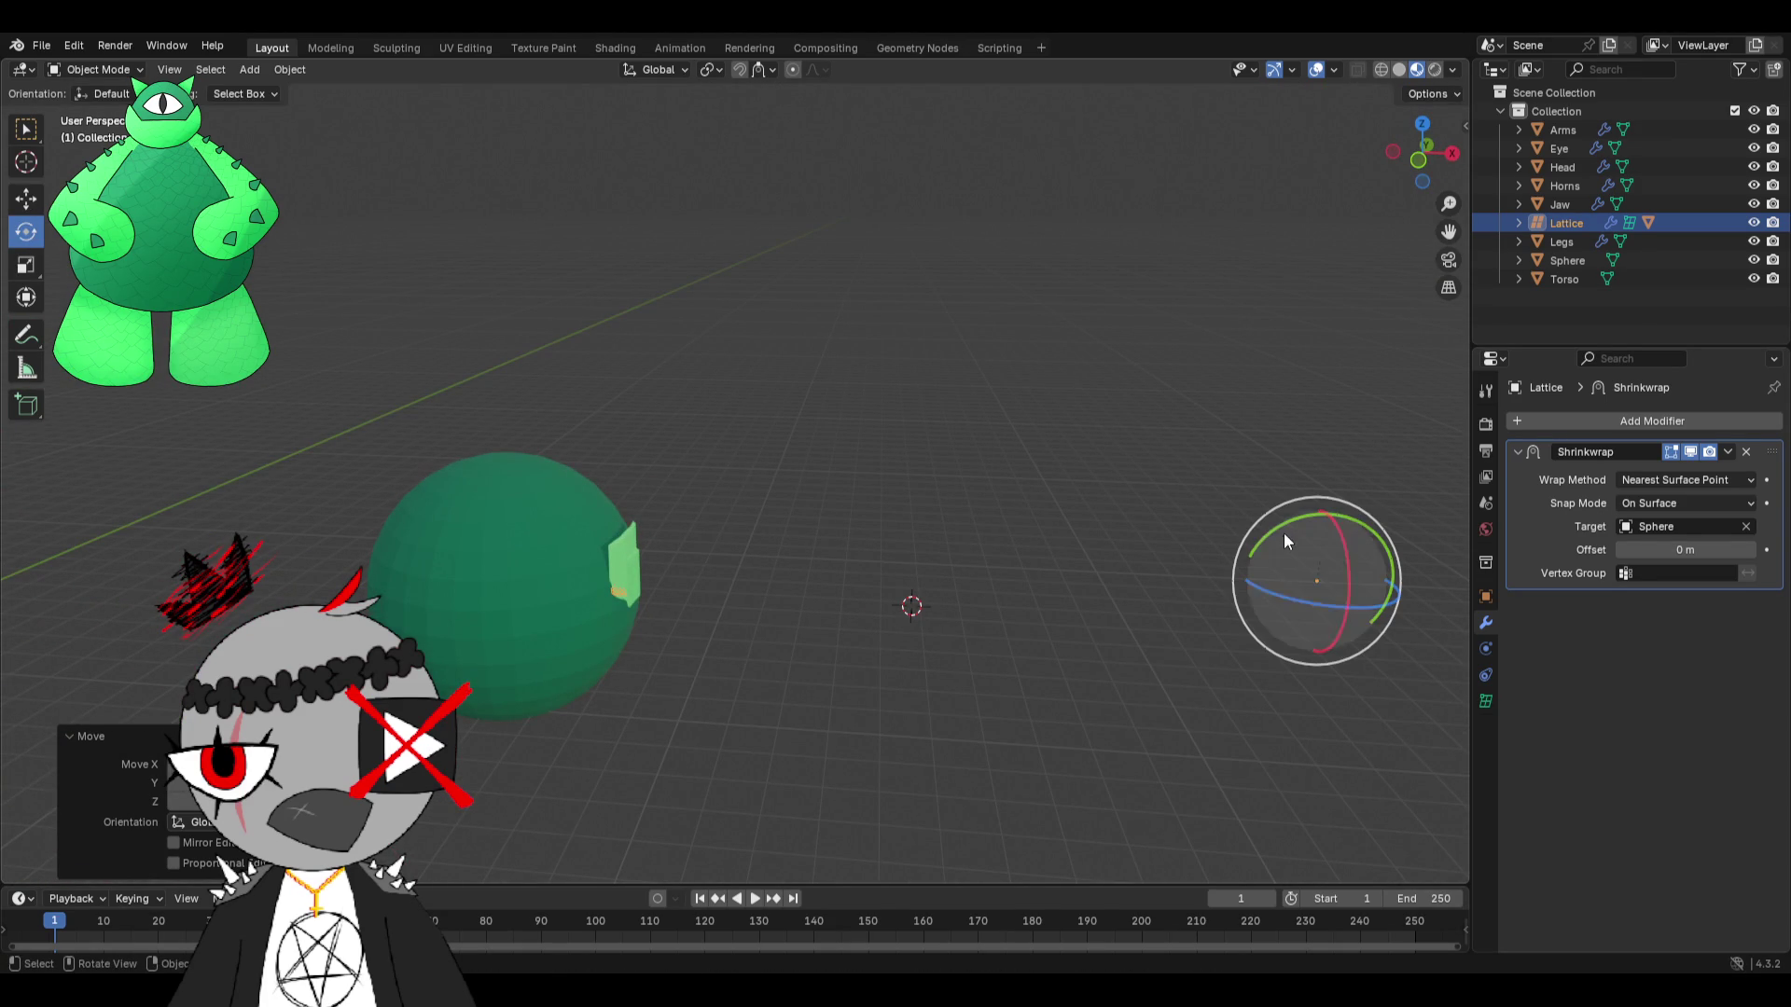
{"action": "mouse_move", "coordinate": [1280, 524]}
{"action": "left_mouse_down"}
{"action": "mouse_move", "coordinate": [1194, 618]}
{"action": "mouse_move", "coordinate": [1212, 532]}
{"action": "mouse_move", "coordinate": [1204, 559]}
{"action": "left_mouse_up"}
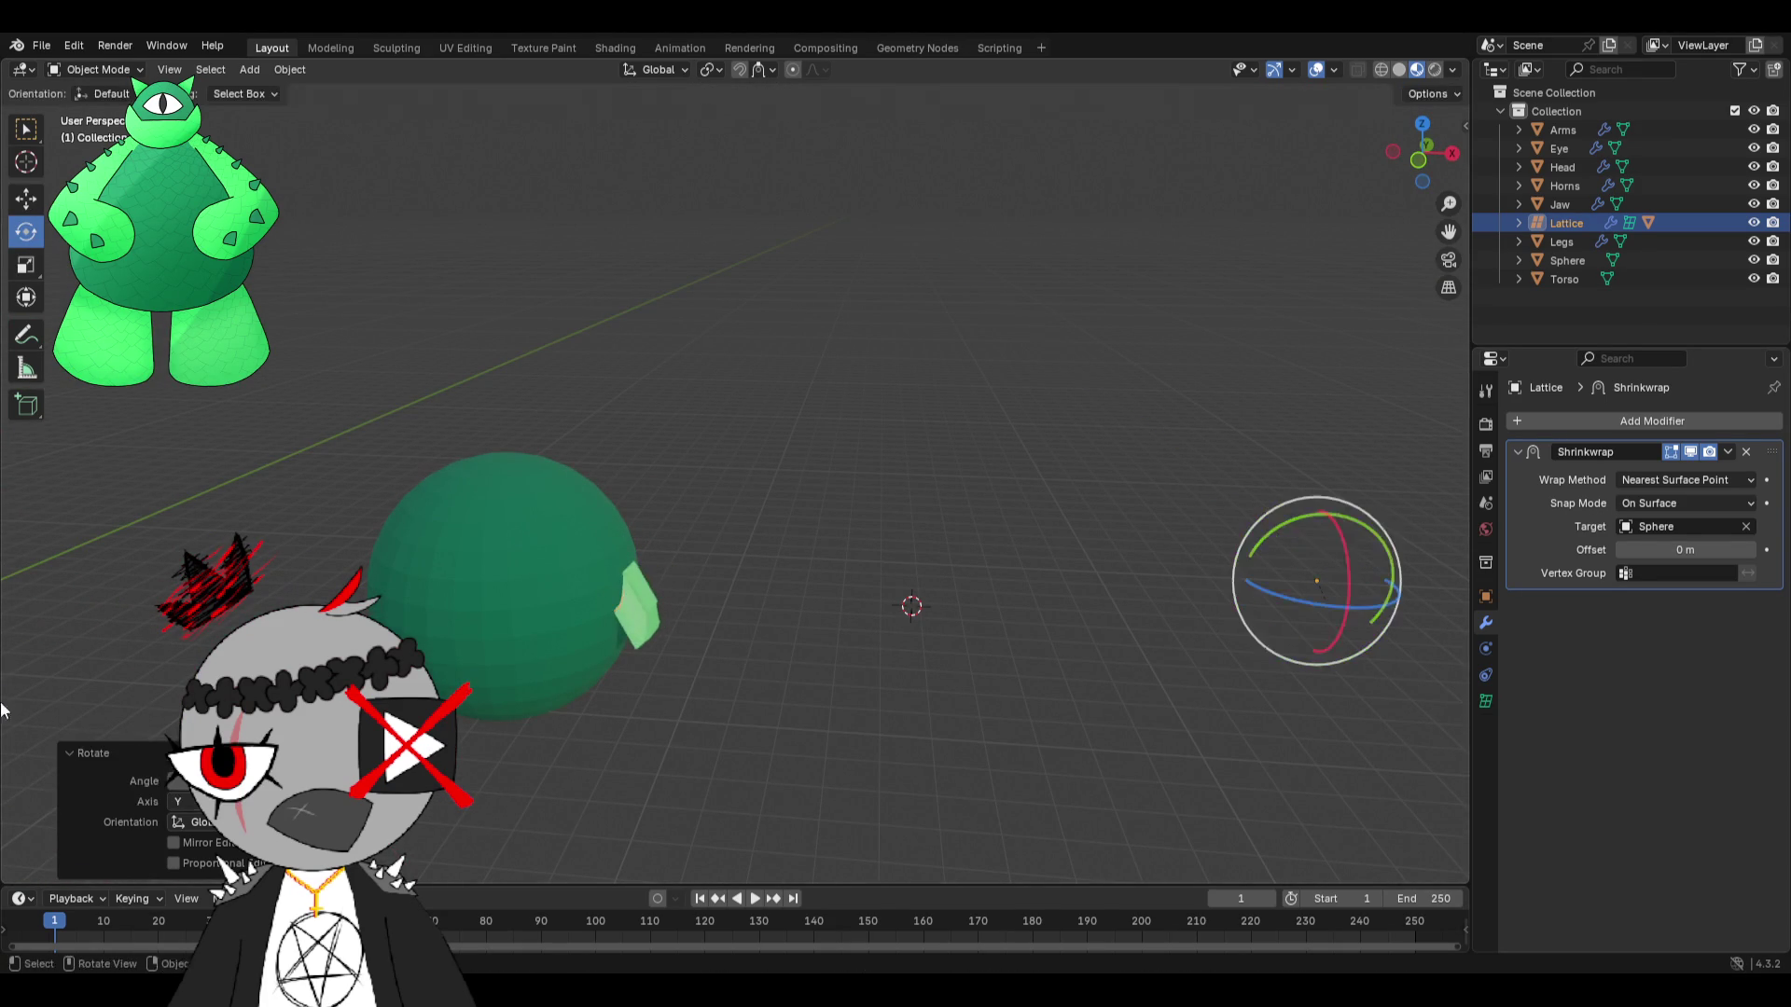
{"action": "key", "text": "x"}
{"action": "left_click", "coordinate": [1212, 575]}
{"action": "left_click", "coordinate": [814, 593]}
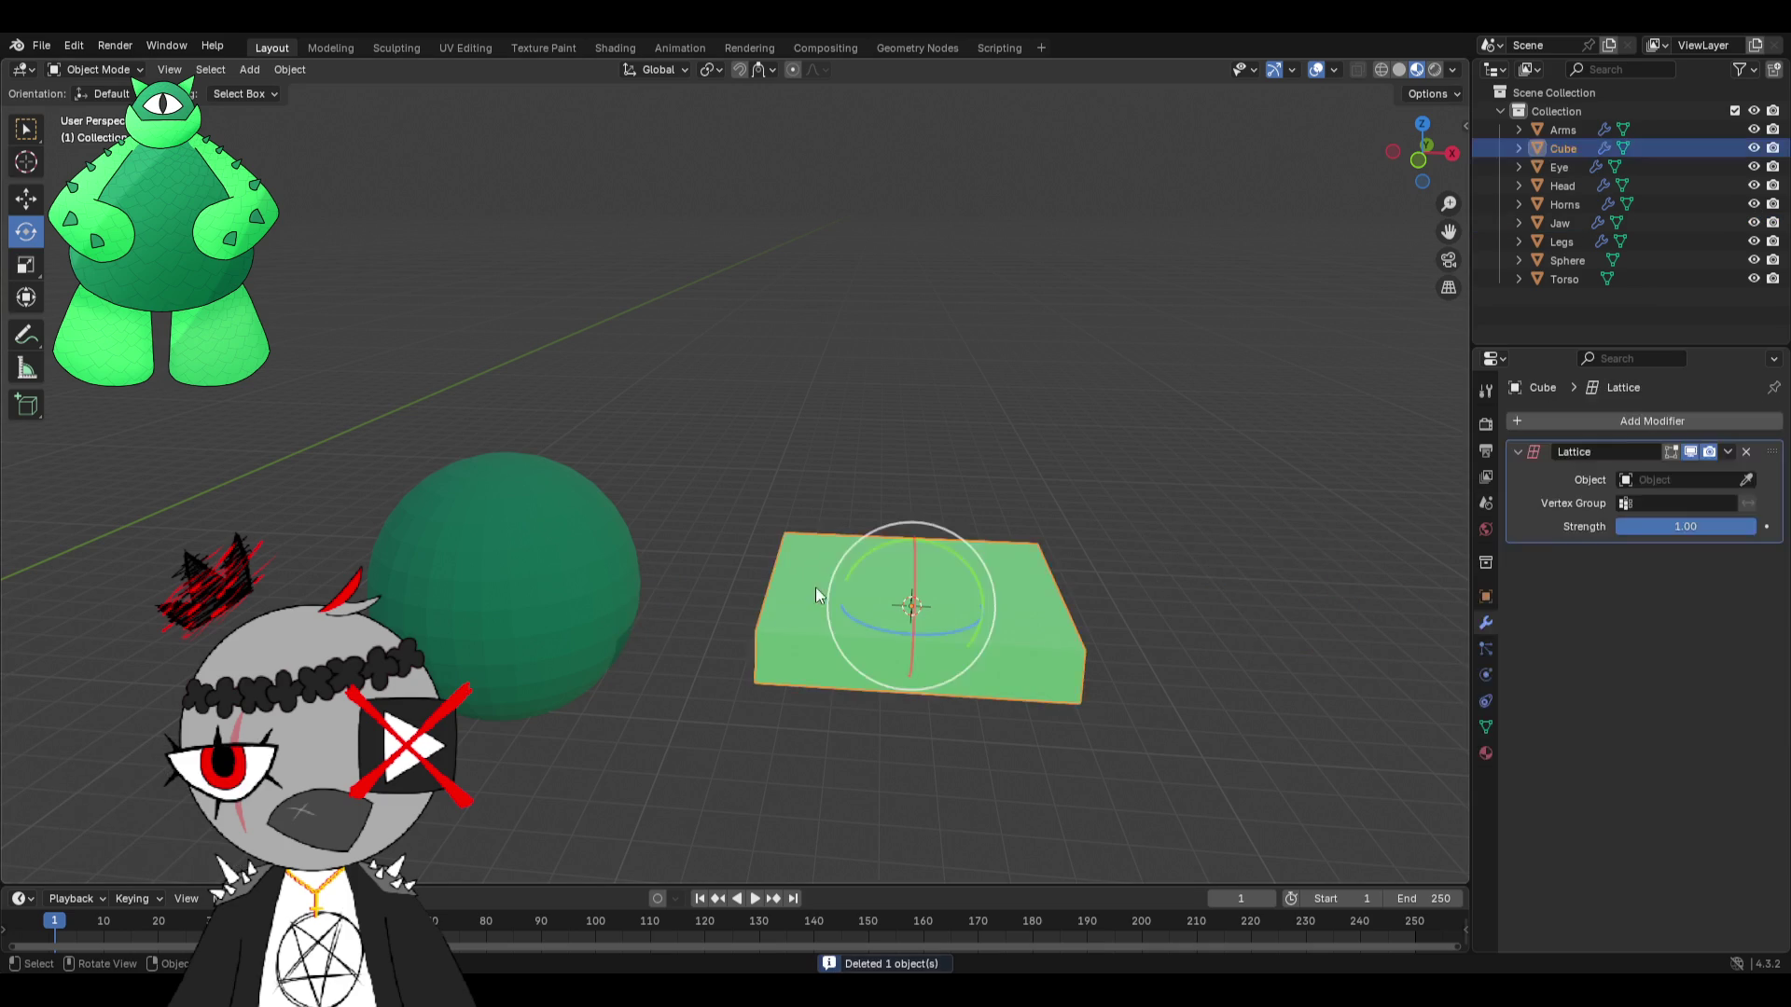
{"action": "key", "text": "x"}
{"action": "left_click", "coordinate": [848, 556]}
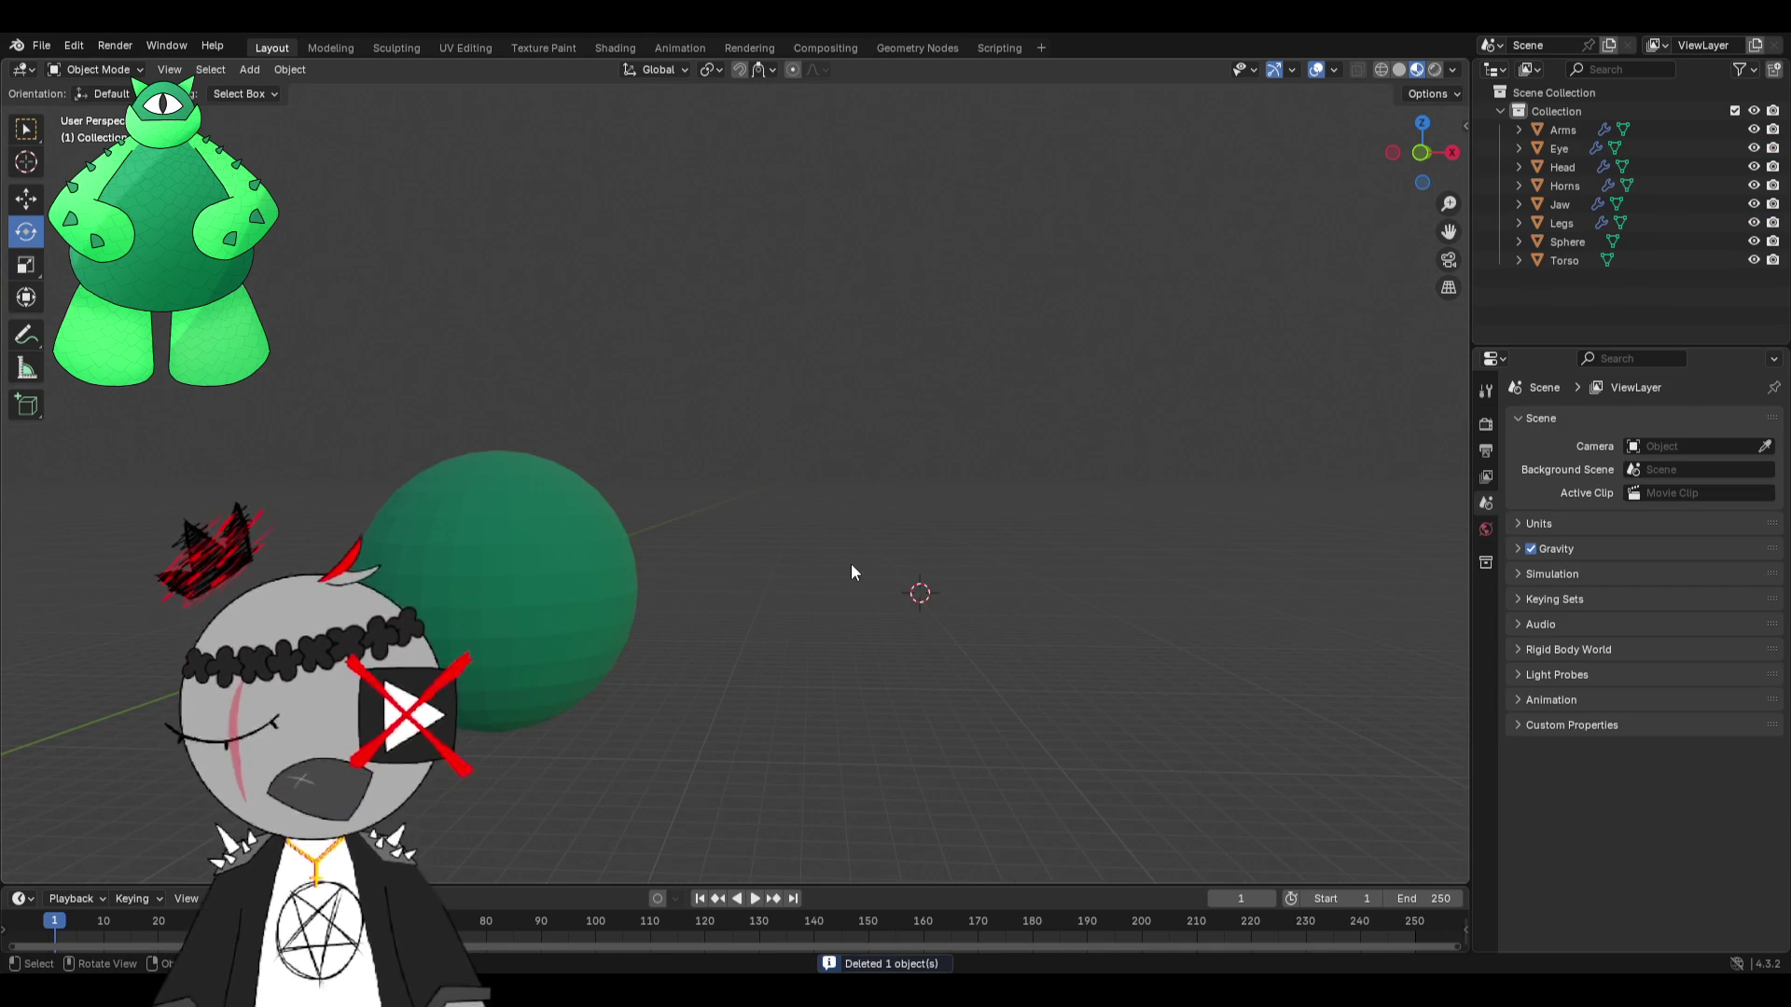
Add a new default Lattice object from the Add menu.
{"action": "scroll", "coordinate": [640, 541], "scroll_direction": "up", "scroll_amount": 1}
{"action": "left_click", "coordinate": [289, 69]}
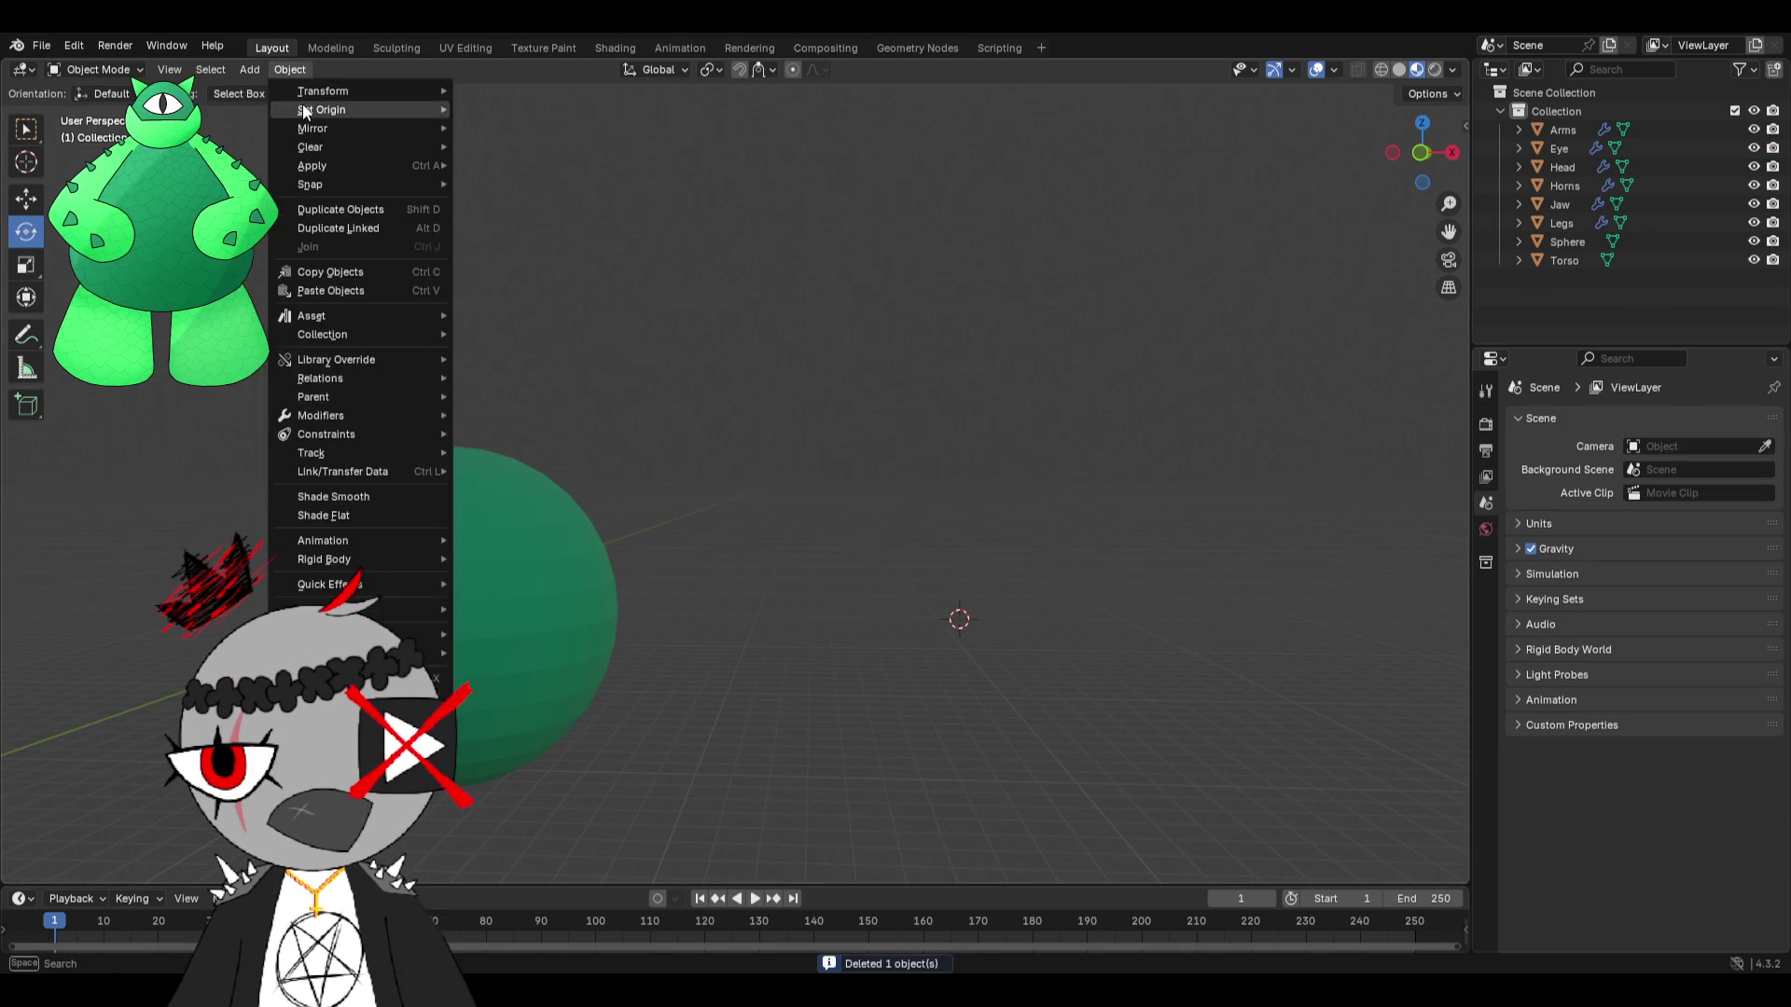
{"action": "left_click", "coordinate": [248, 69]}
{"action": "mouse_move", "coordinate": [354, 90]}
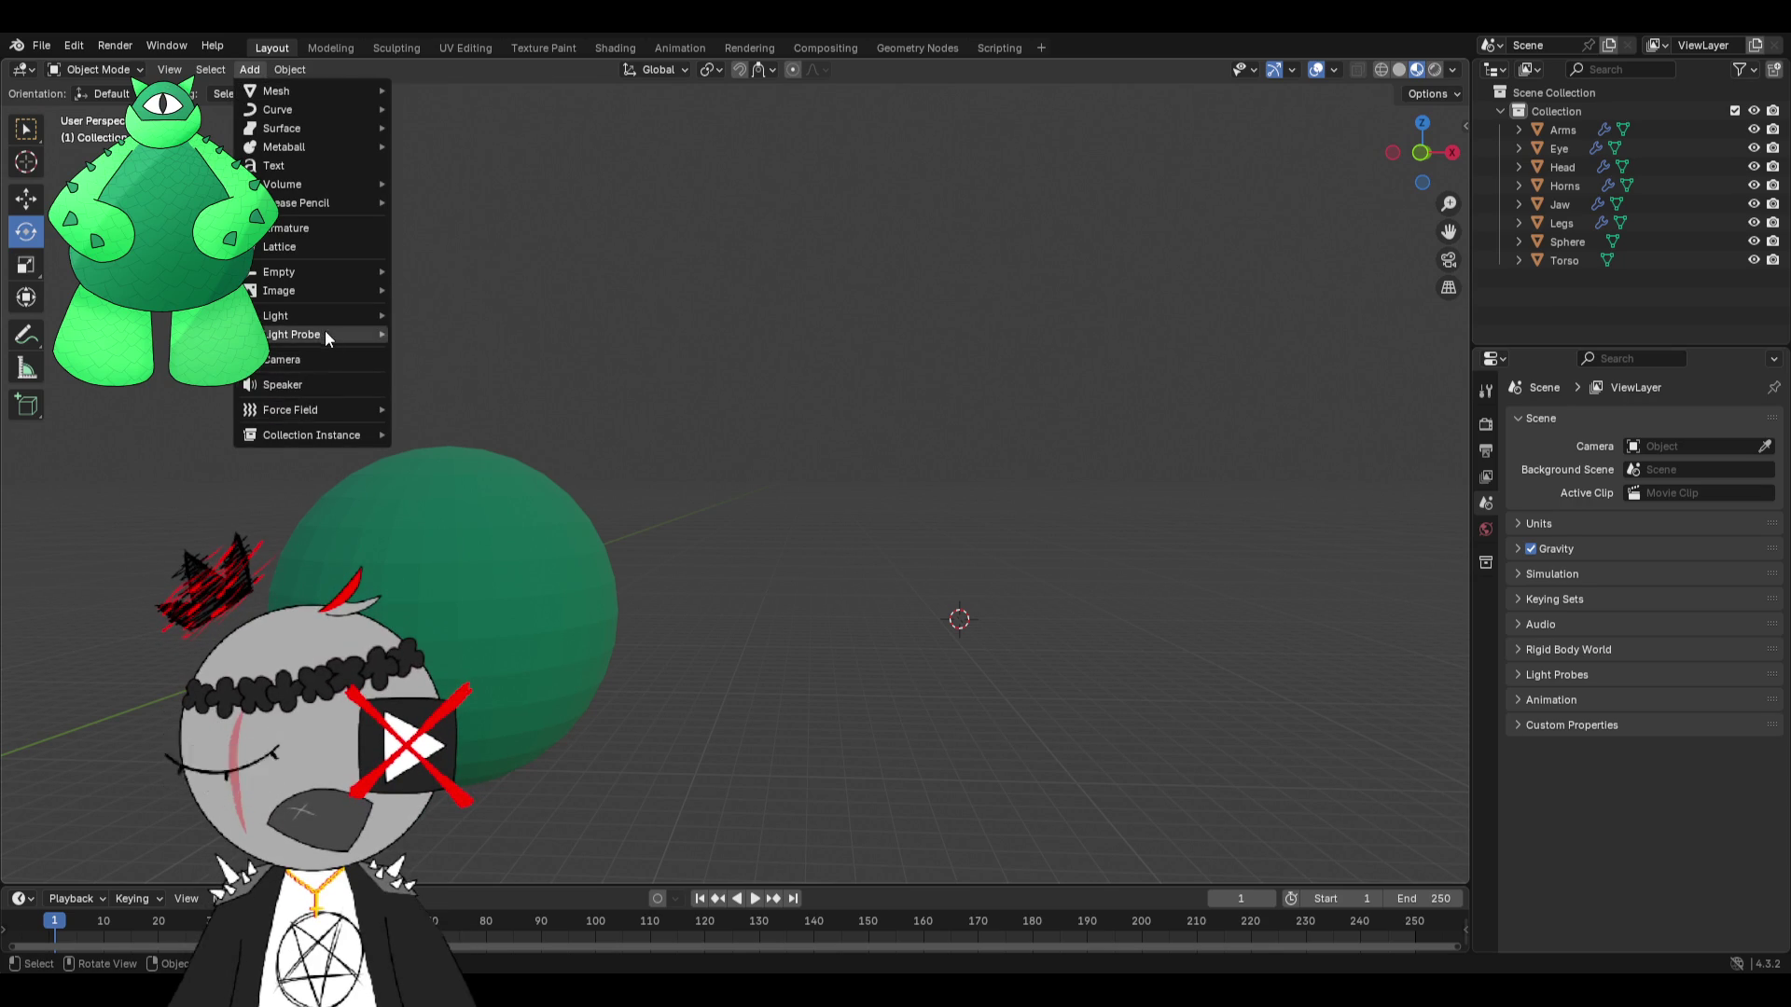
{"action": "mouse_move", "coordinate": [298, 342]}
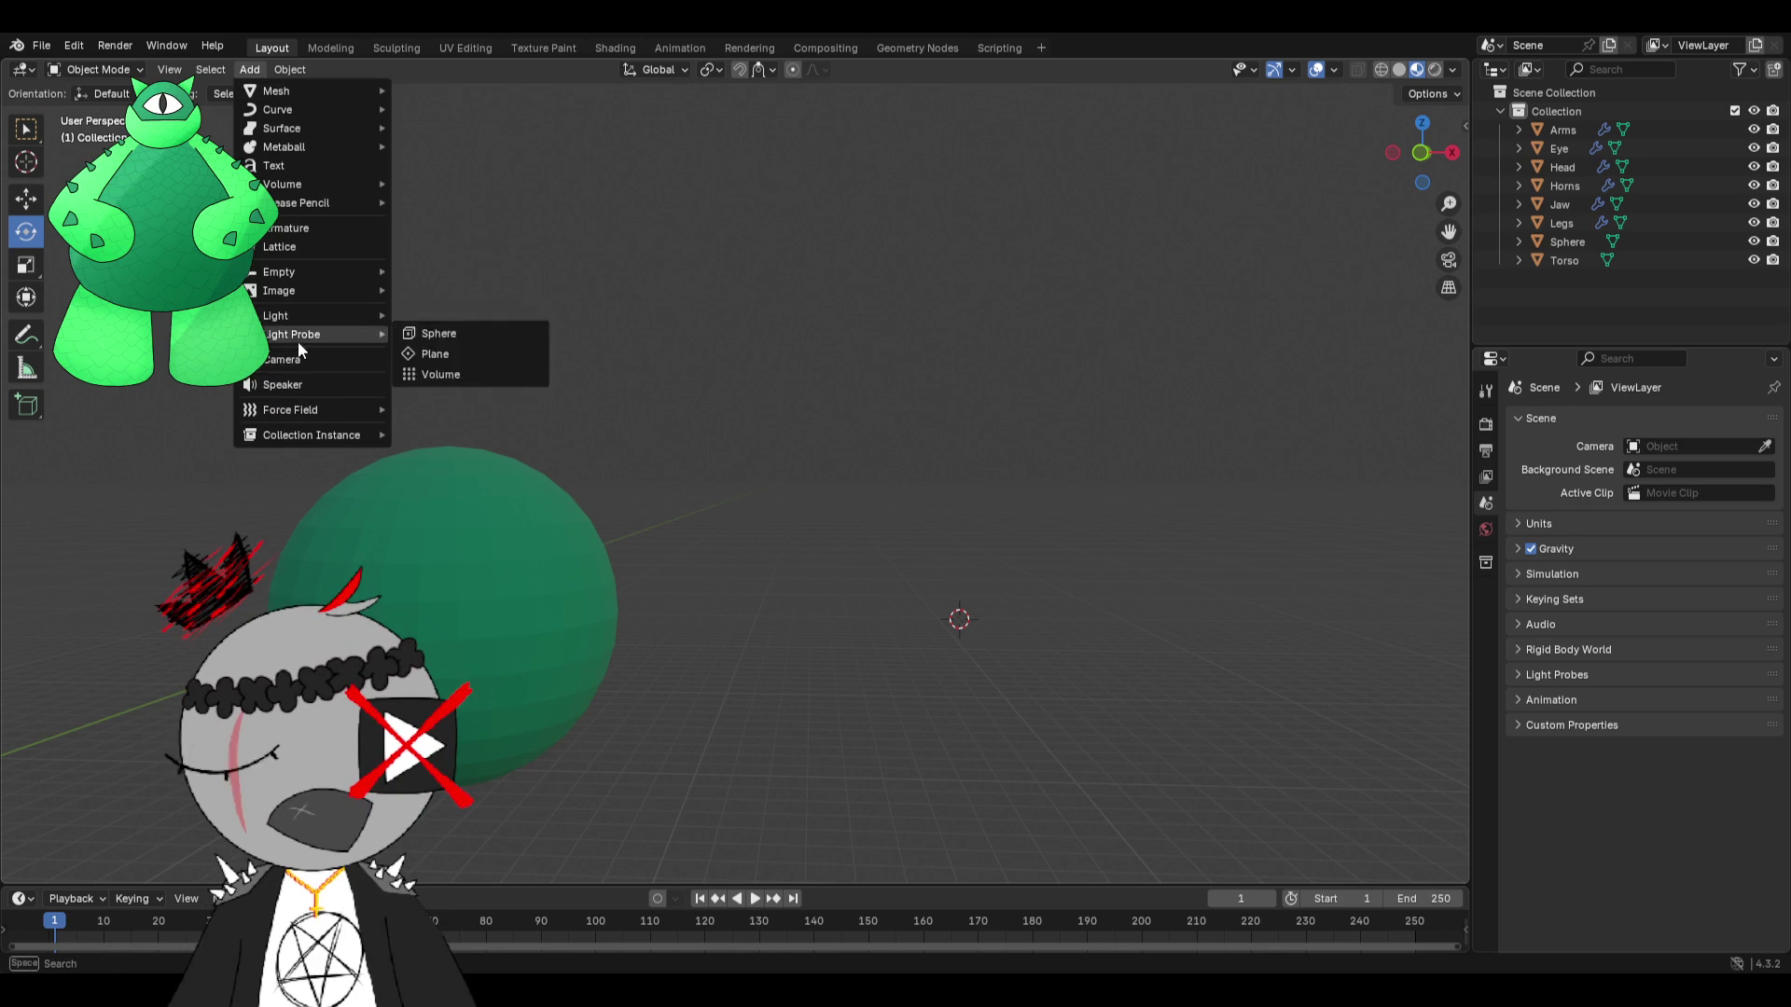
{"action": "left_click", "coordinate": [304, 248]}
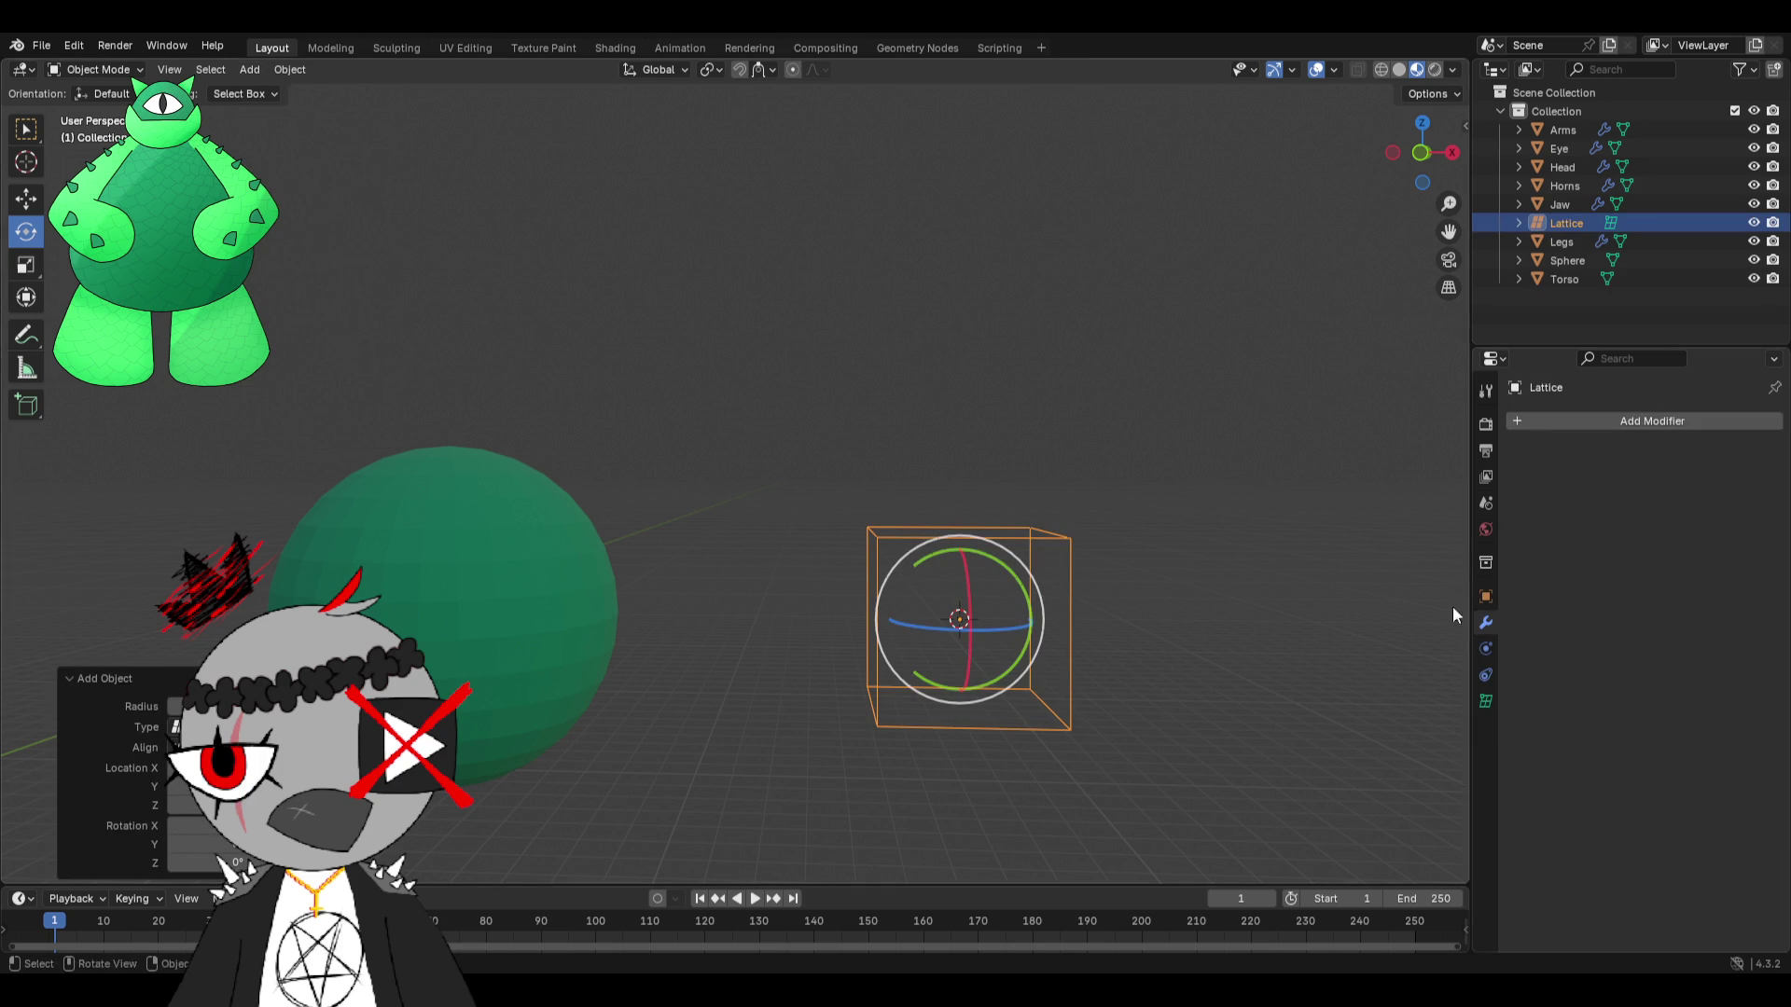
{"action": "left_click", "coordinate": [1486, 701]}
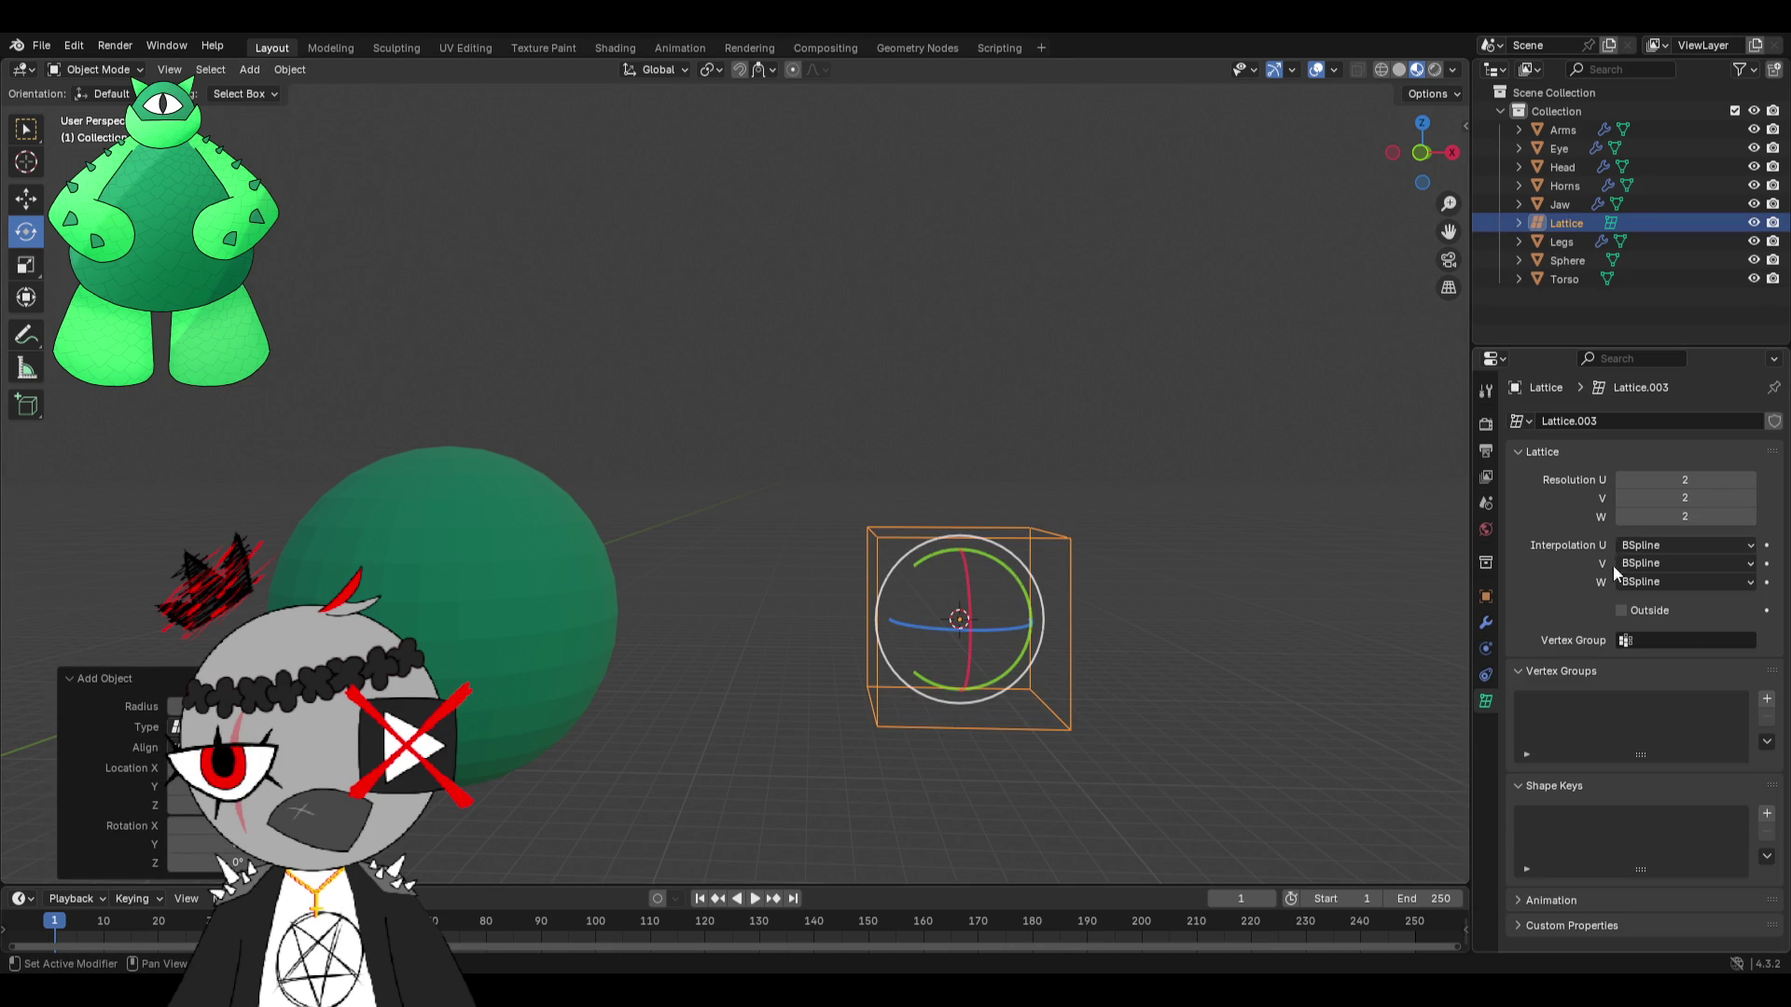
Set the lattice resolution to U 10, V 10 and W 1 for a flat grid.
{"action": "left_click", "coordinate": [1681, 519]}
{"action": "type", "text": "1"}
{"action": "key", "text": "Return"}
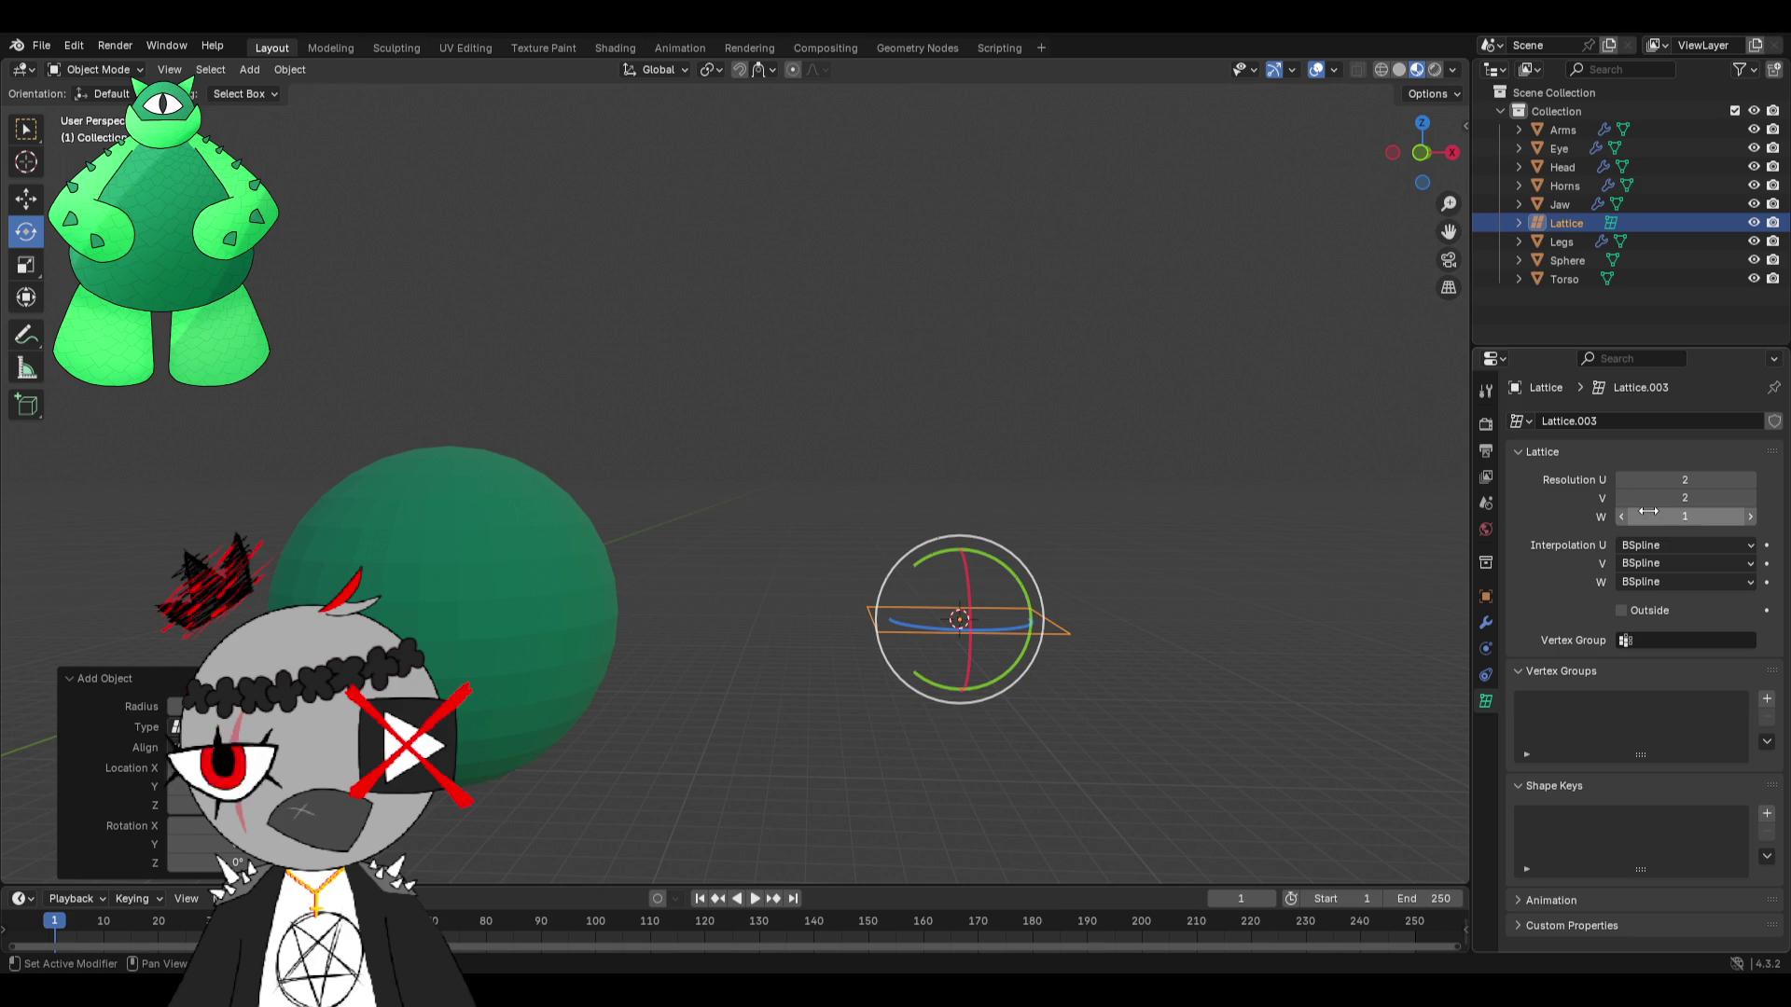
{"action": "left_click", "coordinate": [1668, 481]}
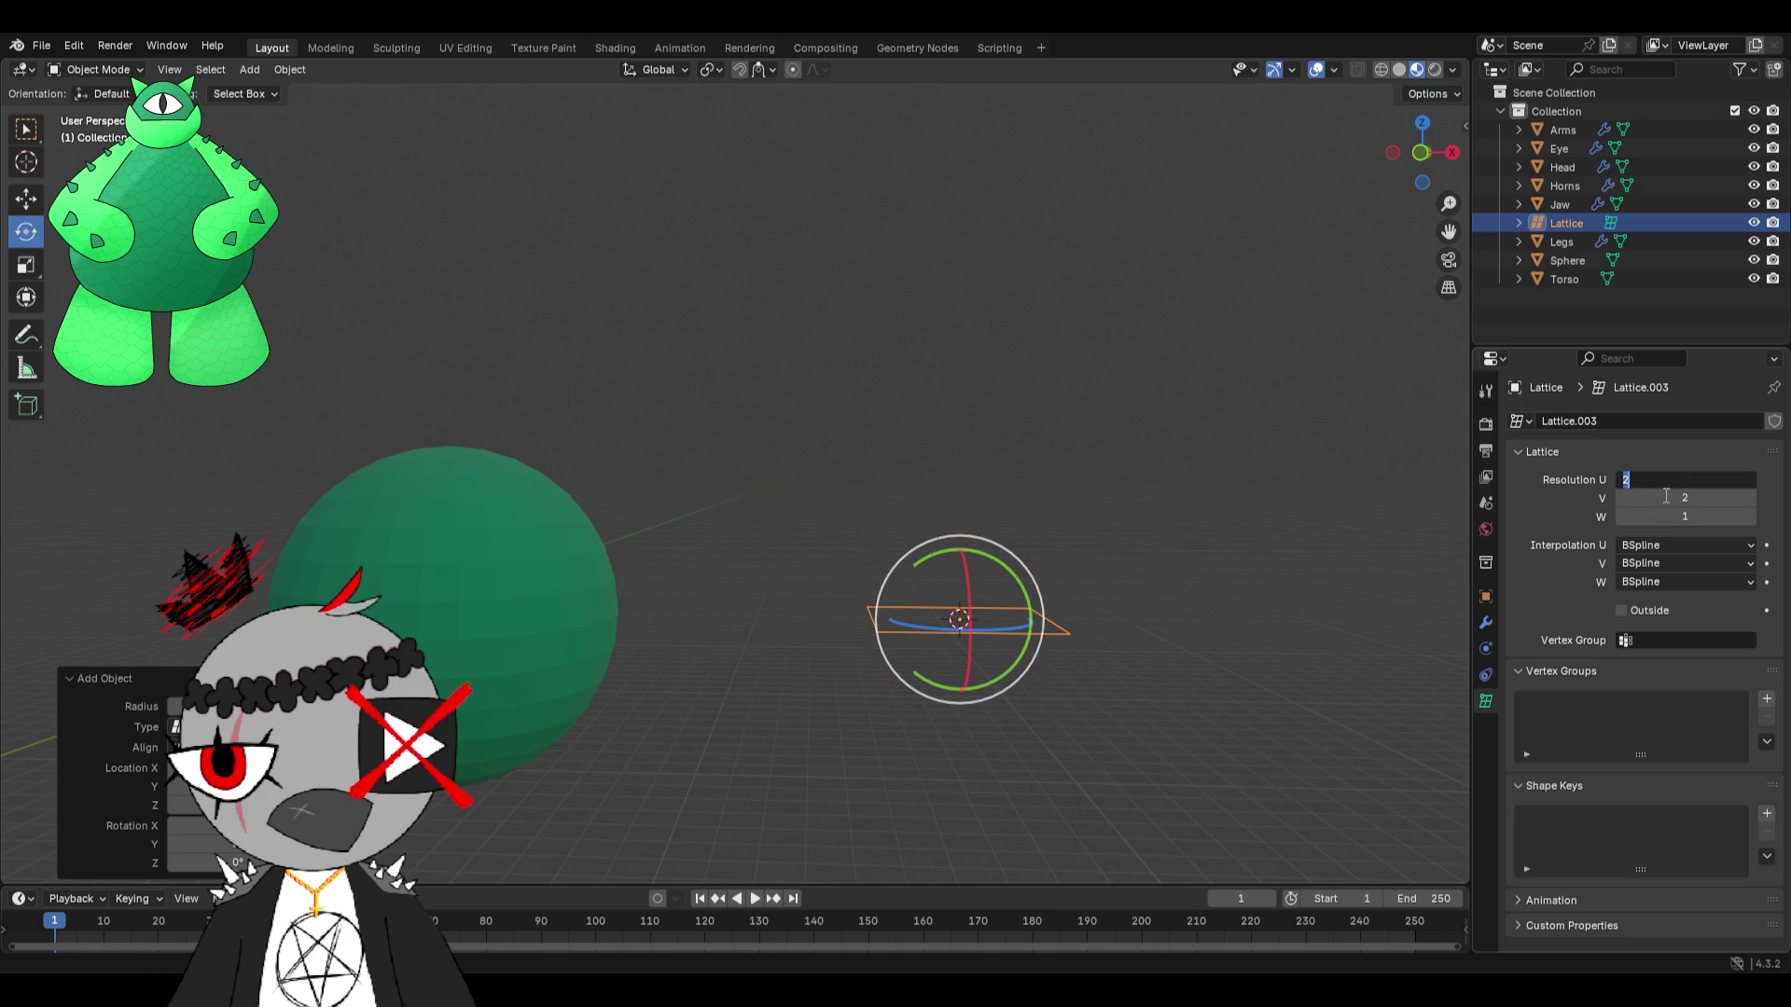
{"action": "type", "text": "10"}
{"action": "key", "text": "Return"}
{"action": "type", "text": "10"}
{"action": "key", "text": "Return"}
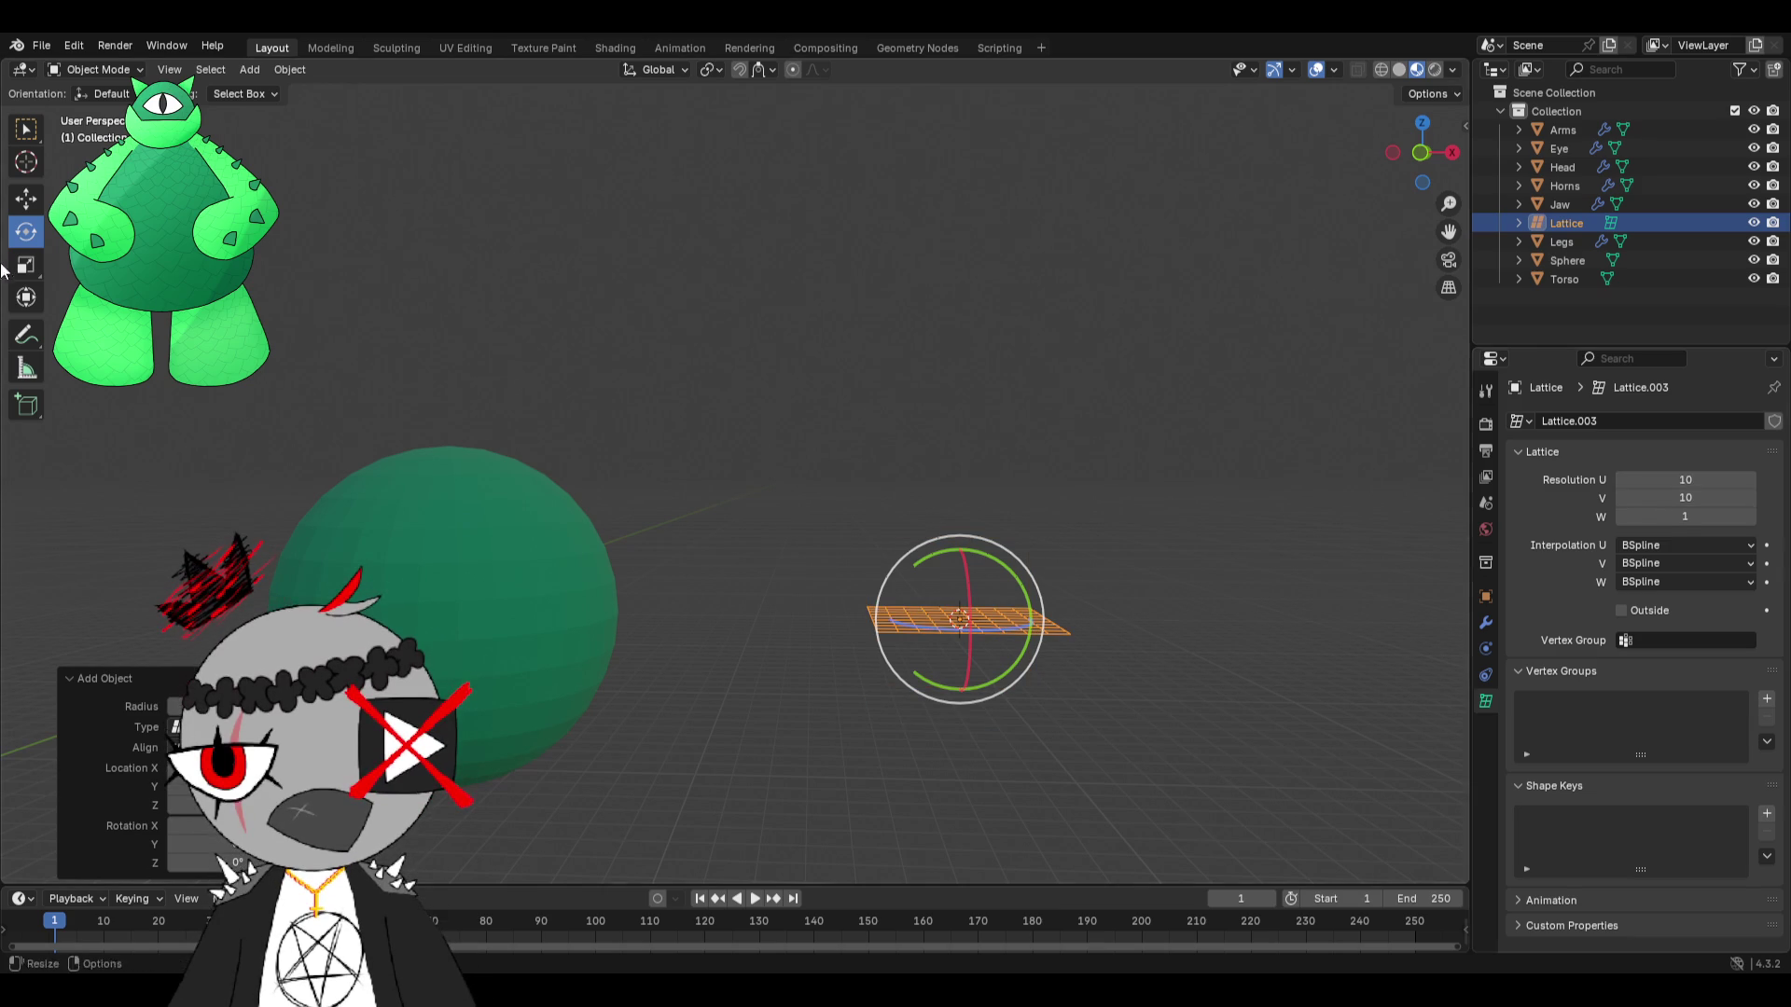
Drag the flat lattice with the Move tool onto the top of the sphere.
{"action": "left_click", "coordinate": [26, 198]}
{"action": "middle_click_drag", "start_coordinate": [868, 528], "coordinate": [1038, 523], "text": "shift"}
{"action": "mouse_move", "coordinate": [1085, 533]}
{"action": "left_mouse_down"}
{"action": "mouse_move", "coordinate": [1082, 279]}
{"action": "mouse_move", "coordinate": [1039, 396]}
{"action": "mouse_move", "coordinate": [1032, 212]}
{"action": "mouse_move", "coordinate": [996, 130]}
{"action": "left_mouse_up"}
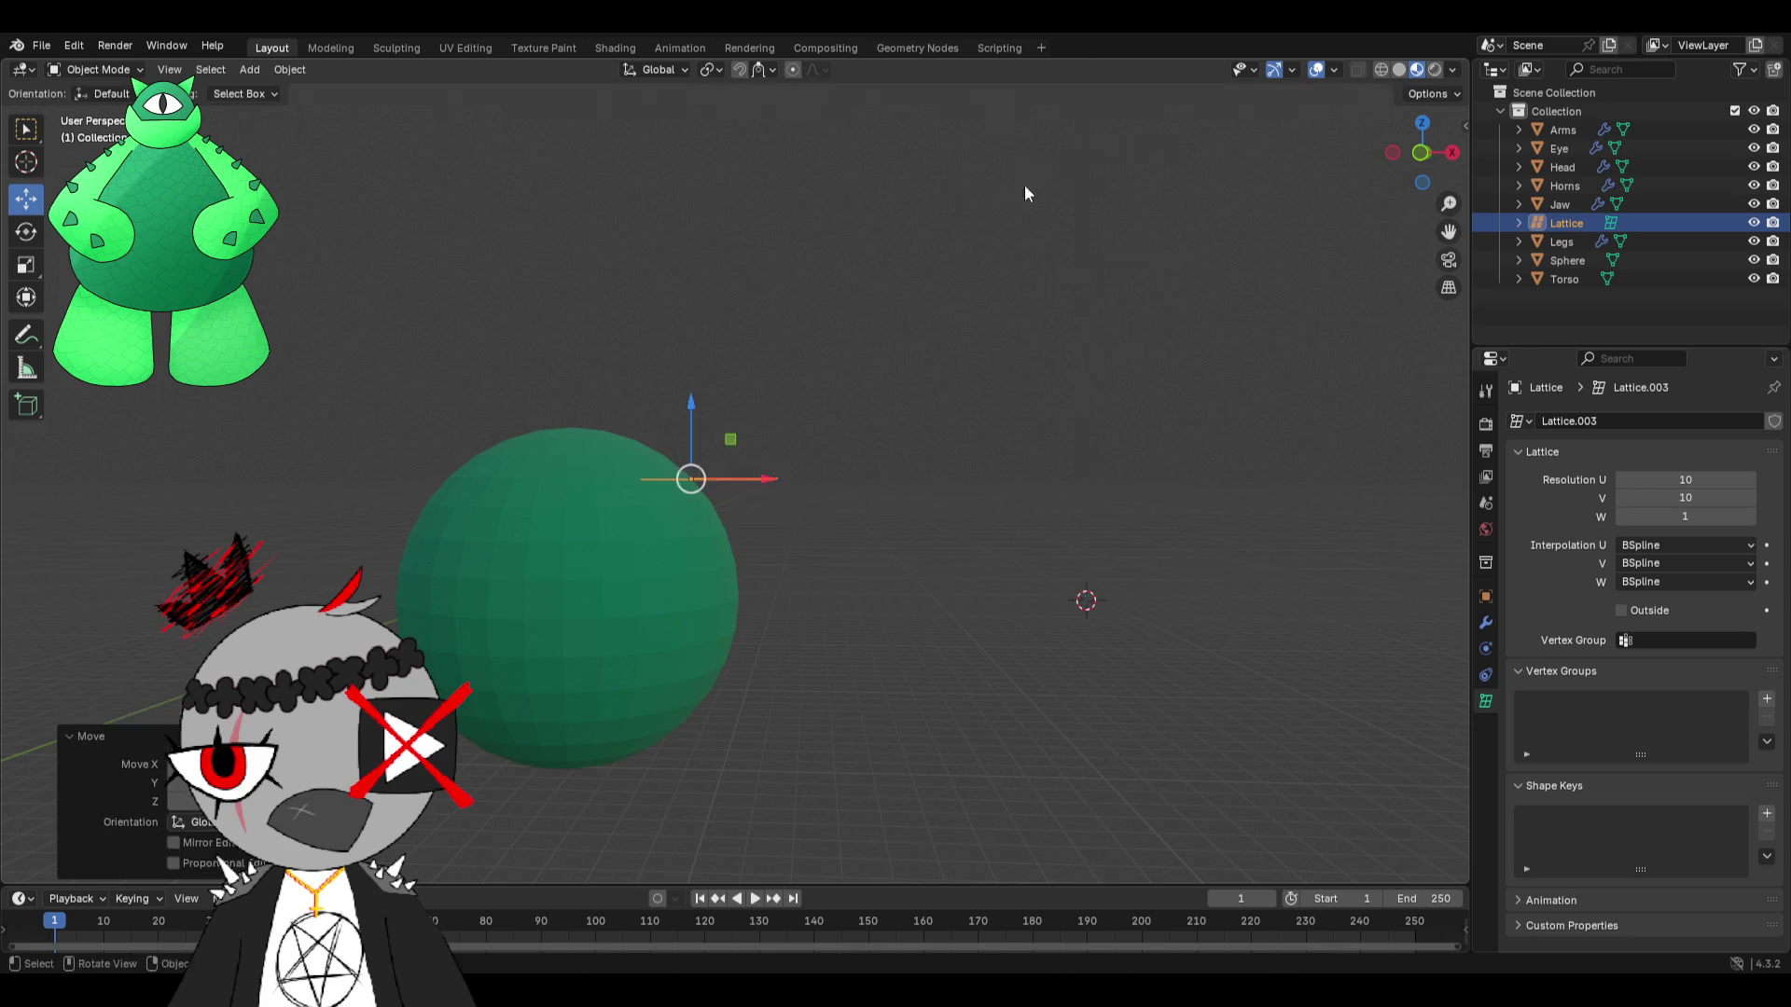
Undo the lattice move and cancel an attempt to raise it along Z.
{"action": "key", "text": "ctrl+z"}
{"action": "scroll", "coordinate": [1050, 456], "scroll_direction": "down", "scroll_amount": 2}
{"action": "left_click_drag", "start_coordinate": [976, 491], "coordinate": [986, 295]}
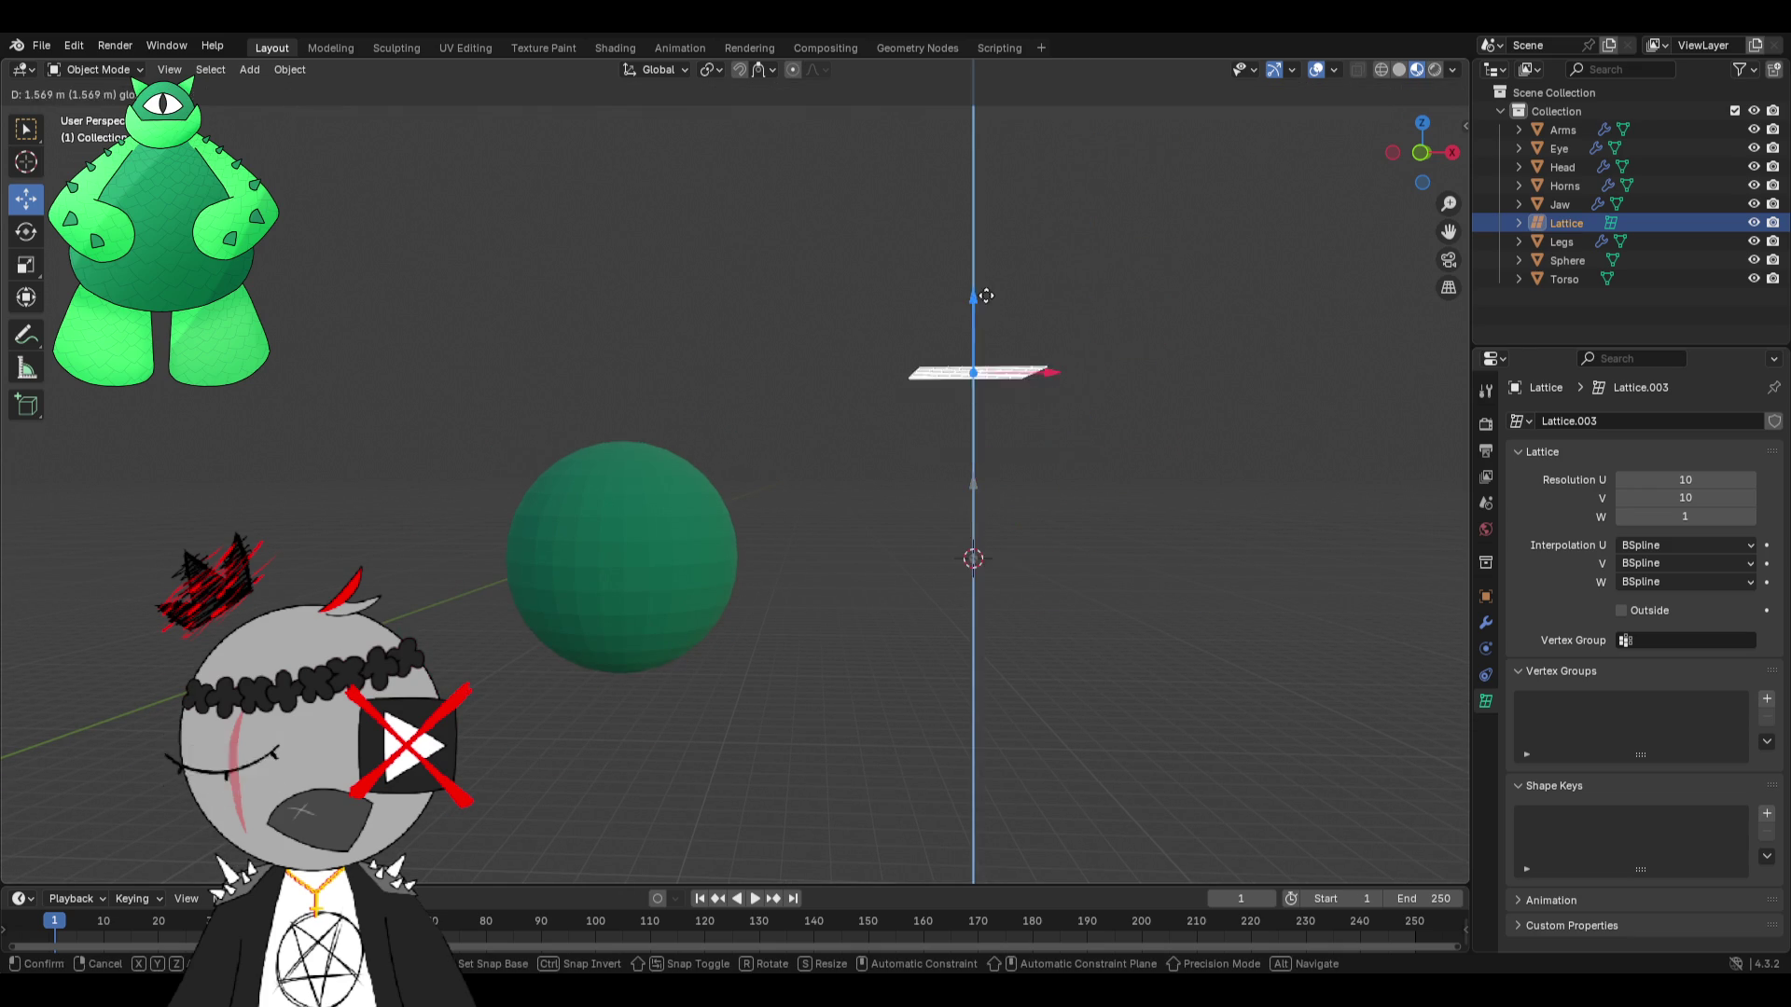
{"action": "right_click", "coordinate": [997, 218]}
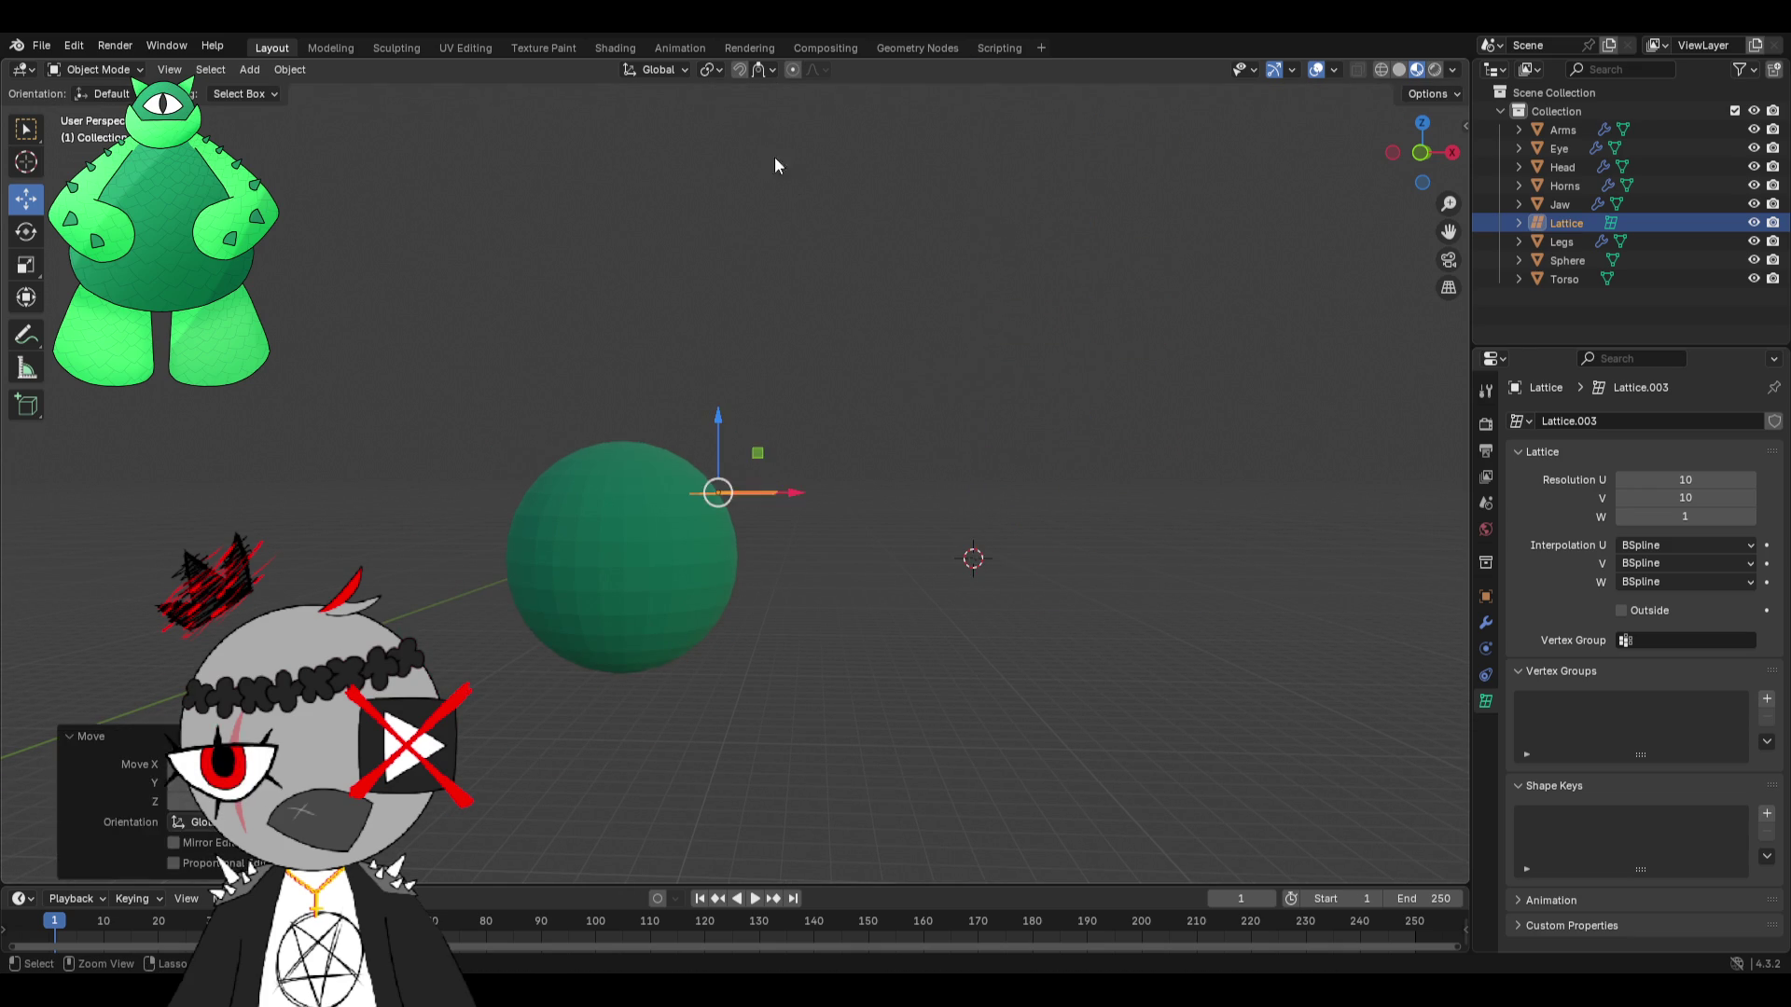
Raise the lattice and slide it sideways so it rests just above the sphere's top.
{"action": "left_click", "coordinate": [771, 70]}
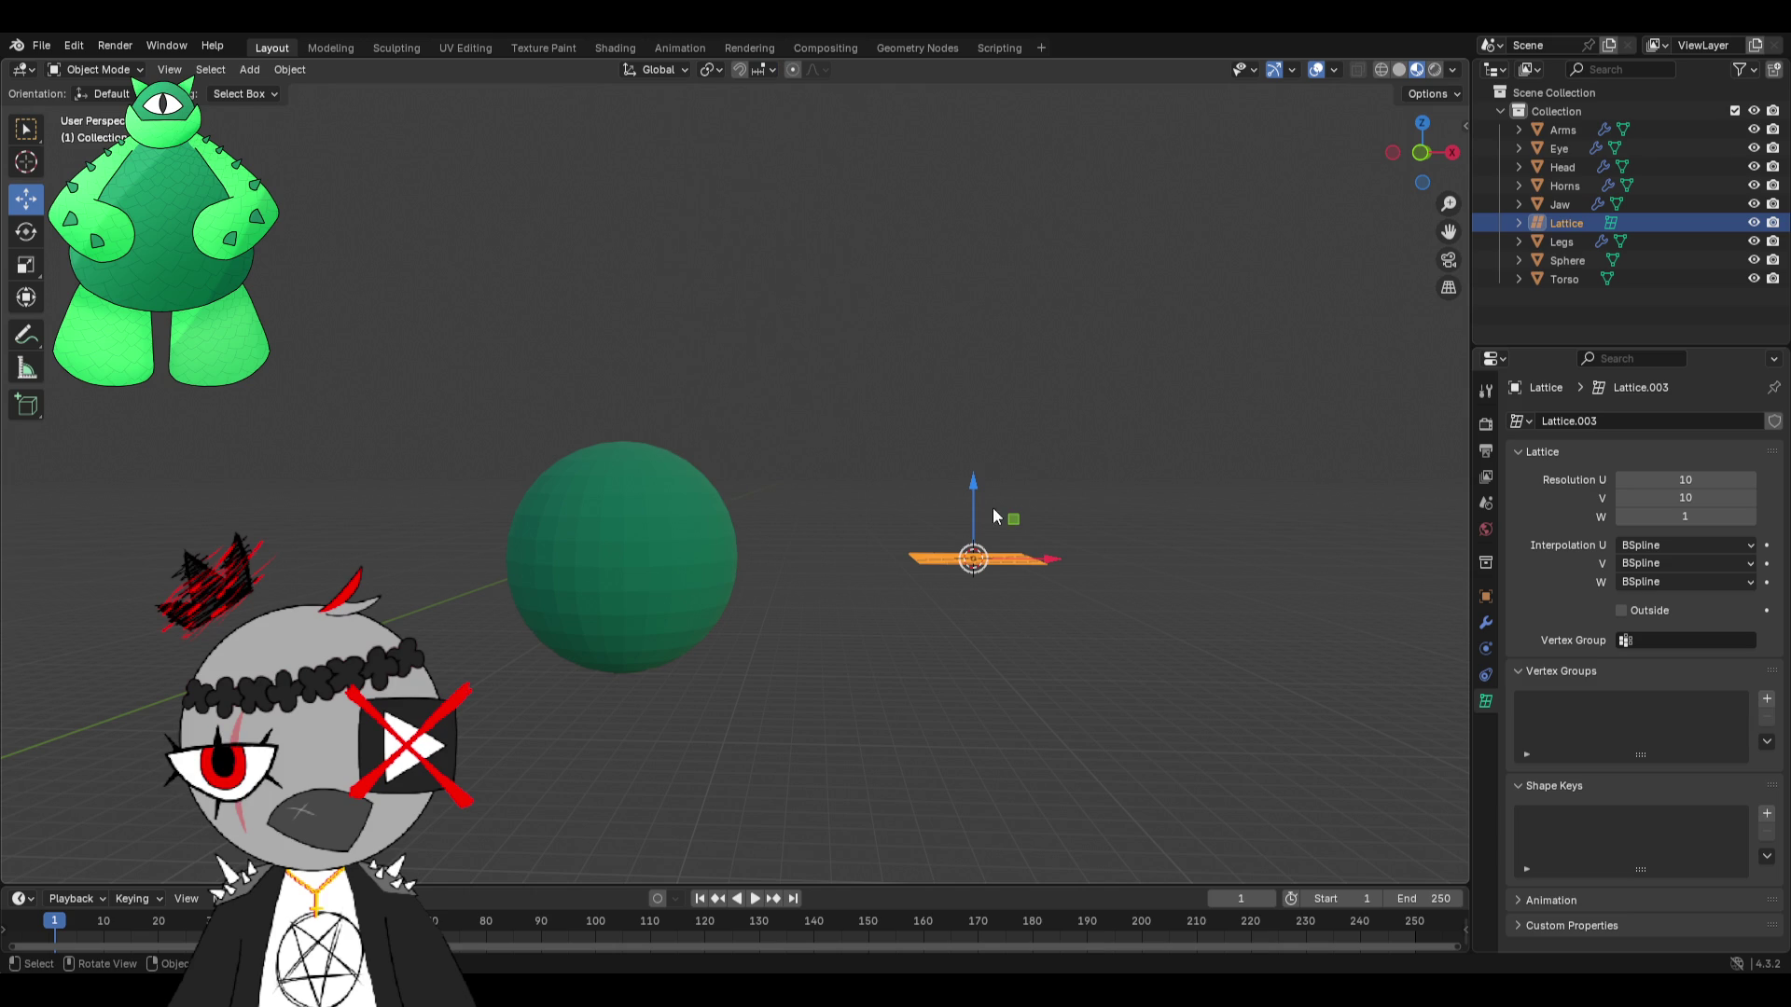
{"action": "left_click_drag", "start_coordinate": [975, 482], "coordinate": [977, 474]}
{"action": "mouse_move", "coordinate": [984, 324]}
{"action": "left_mouse_down"}
{"action": "mouse_move", "coordinate": [1047, 444]}
{"action": "mouse_move", "coordinate": [693, 477]}
{"action": "mouse_move", "coordinate": [700, 511]}
{"action": "left_mouse_up"}
{"action": "middle_click_drag", "start_coordinate": [699, 504], "coordinate": [993, 504], "text": "shift"}
{"action": "scroll", "coordinate": [993, 504], "scroll_direction": "up", "scroll_amount": 3}
{"action": "mouse_move", "coordinate": [954, 582]}
{"action": "middle_mouse_down", "text": "shift"}
{"action": "mouse_move", "coordinate": [854, 467]}
{"action": "mouse_move", "coordinate": [933, 401]}
{"action": "middle_mouse_up", "text": "shift"}
{"action": "middle_click_drag", "start_coordinate": [825, 298], "coordinate": [827, 400]}
{"action": "scroll", "coordinate": [828, 399], "scroll_direction": "up", "scroll_amount": 3}
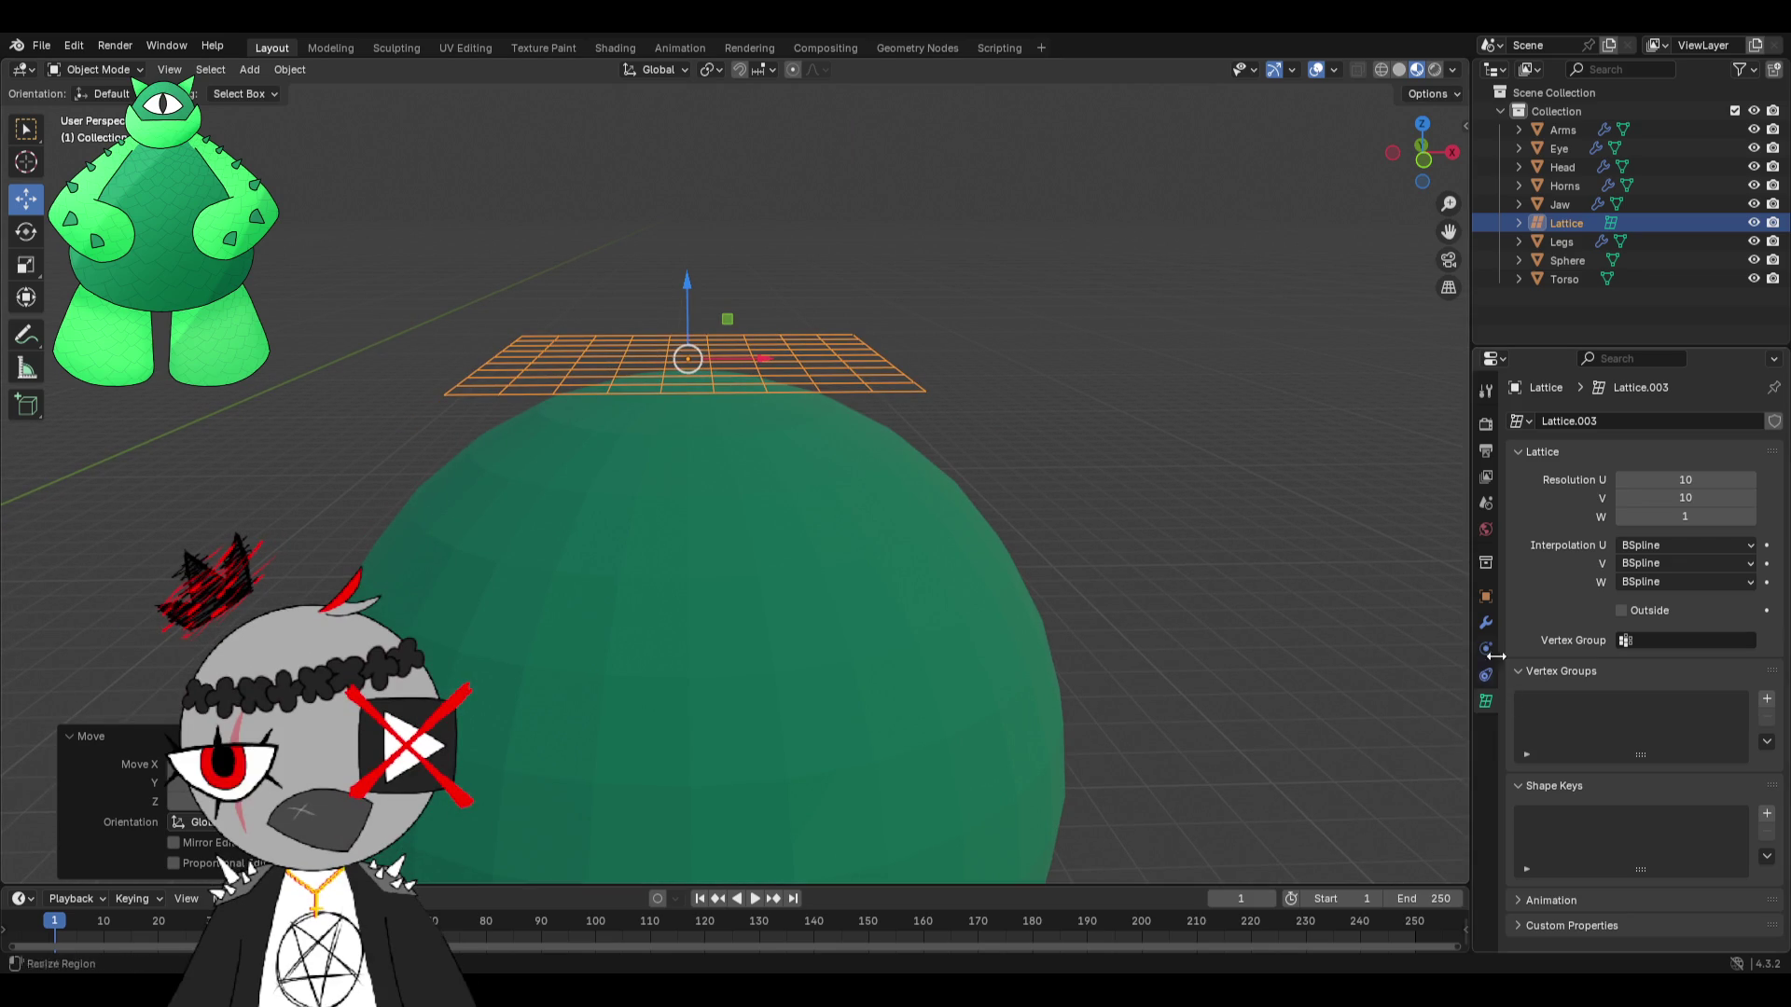
{"action": "left_click", "coordinate": [1487, 623]}
Add a Shrinkwrap modifier to the lattice with the Sphere as its target.
{"action": "key", "text": "shift+a"}
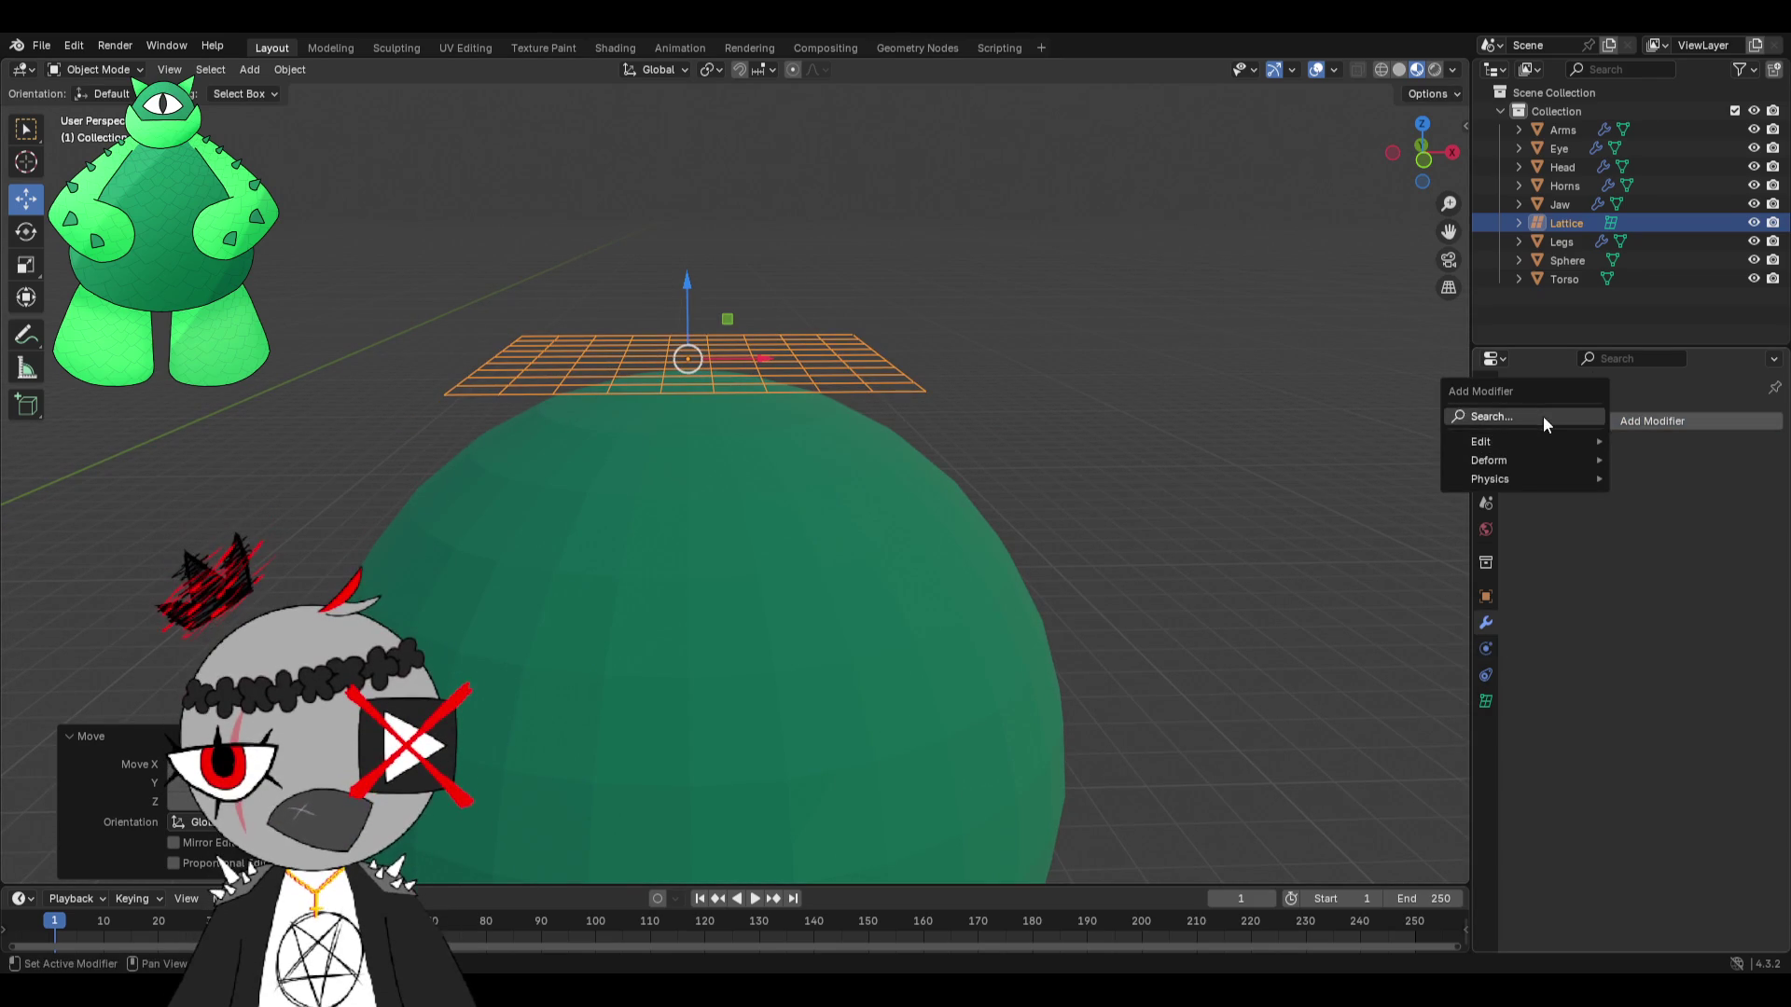
{"action": "left_click", "coordinate": [1541, 416]}
{"action": "left_click", "coordinate": [1464, 453]}
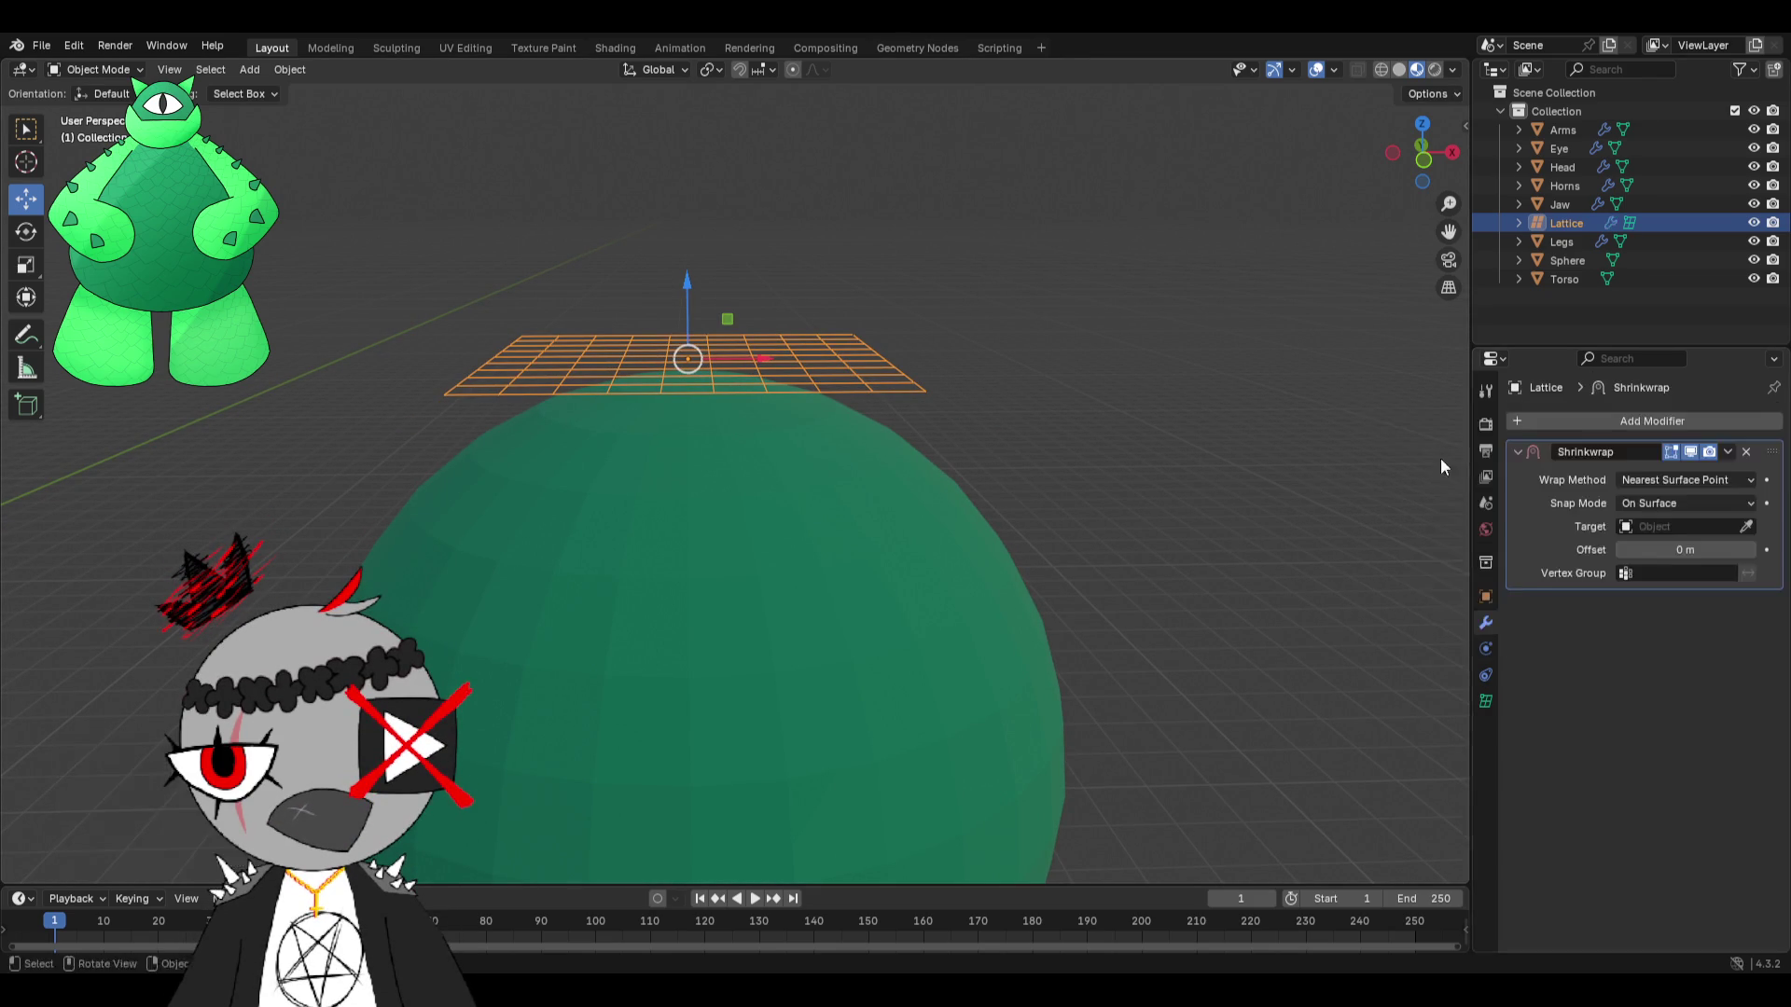
{"action": "left_click", "coordinate": [1745, 526]}
{"action": "left_click", "coordinate": [920, 503]}
{"action": "scroll", "coordinate": [914, 531], "scroll_direction": "down", "scroll_amount": 3}
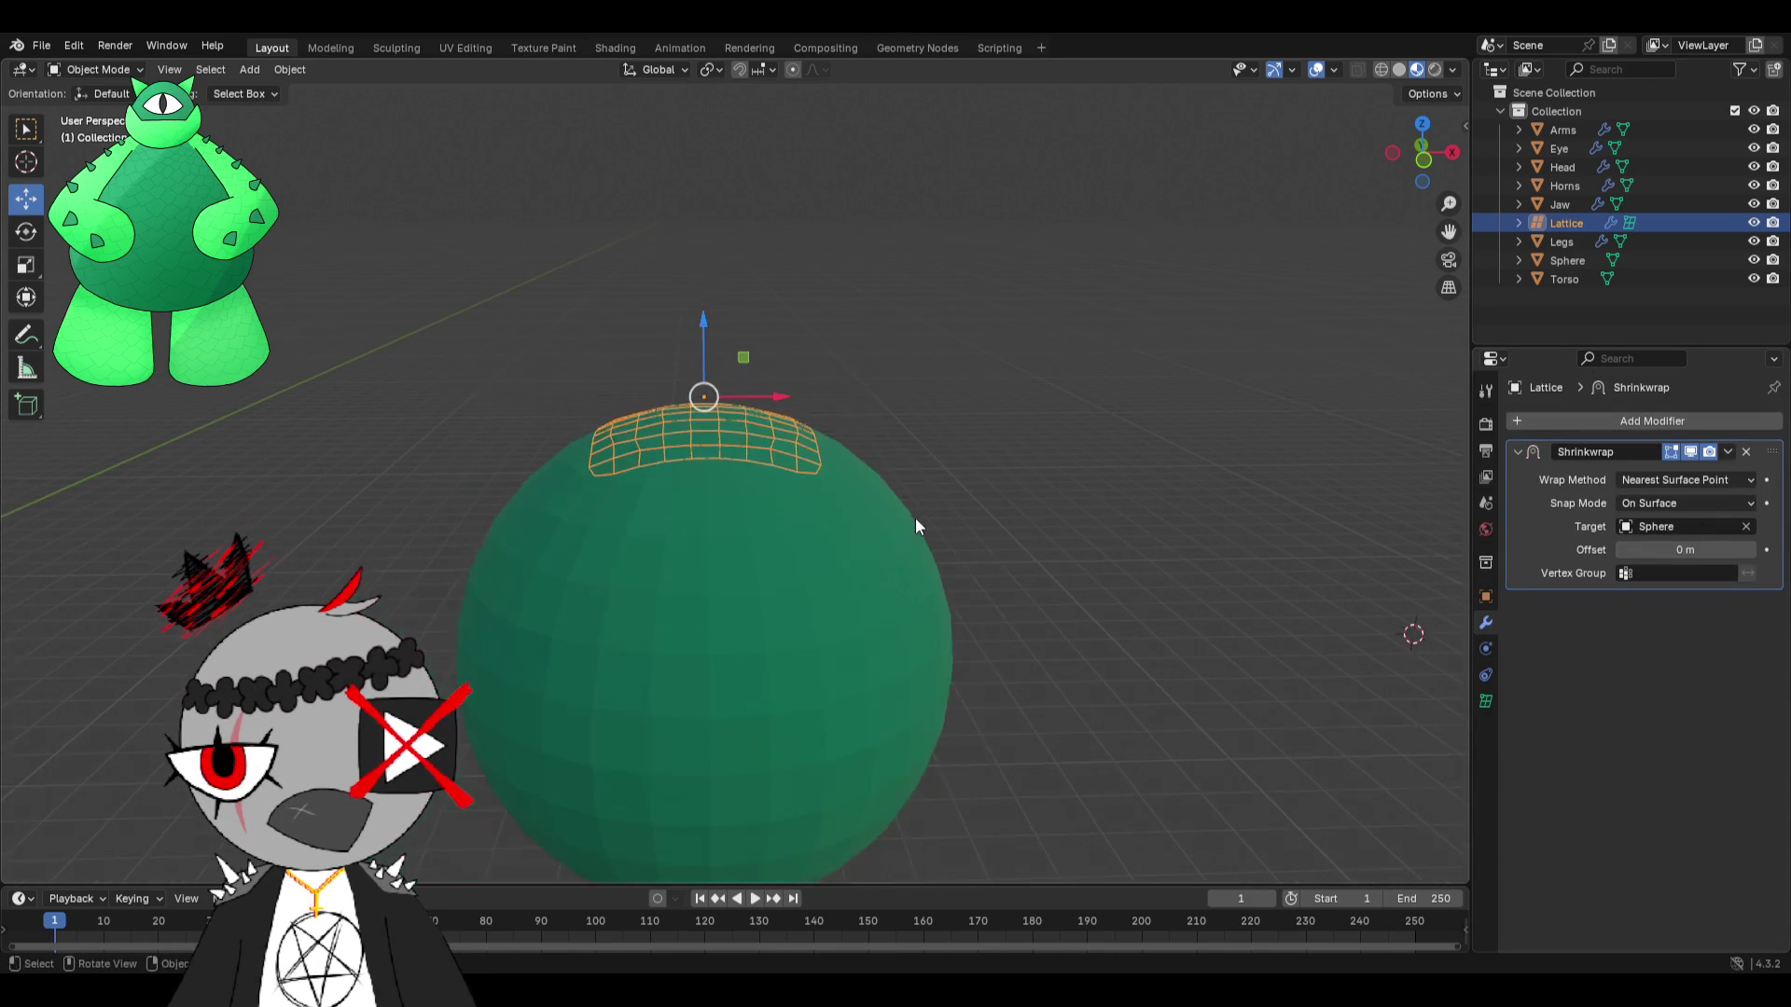
Test-slide the wrapped lattice across the sphere's surface, then undo back to the top.
{"action": "left_click_drag", "start_coordinate": [770, 408], "coordinate": [1072, 560]}
{"action": "middle_click_drag", "start_coordinate": [1072, 560], "coordinate": [838, 543]}
{"action": "key", "text": "ctrl+z"}
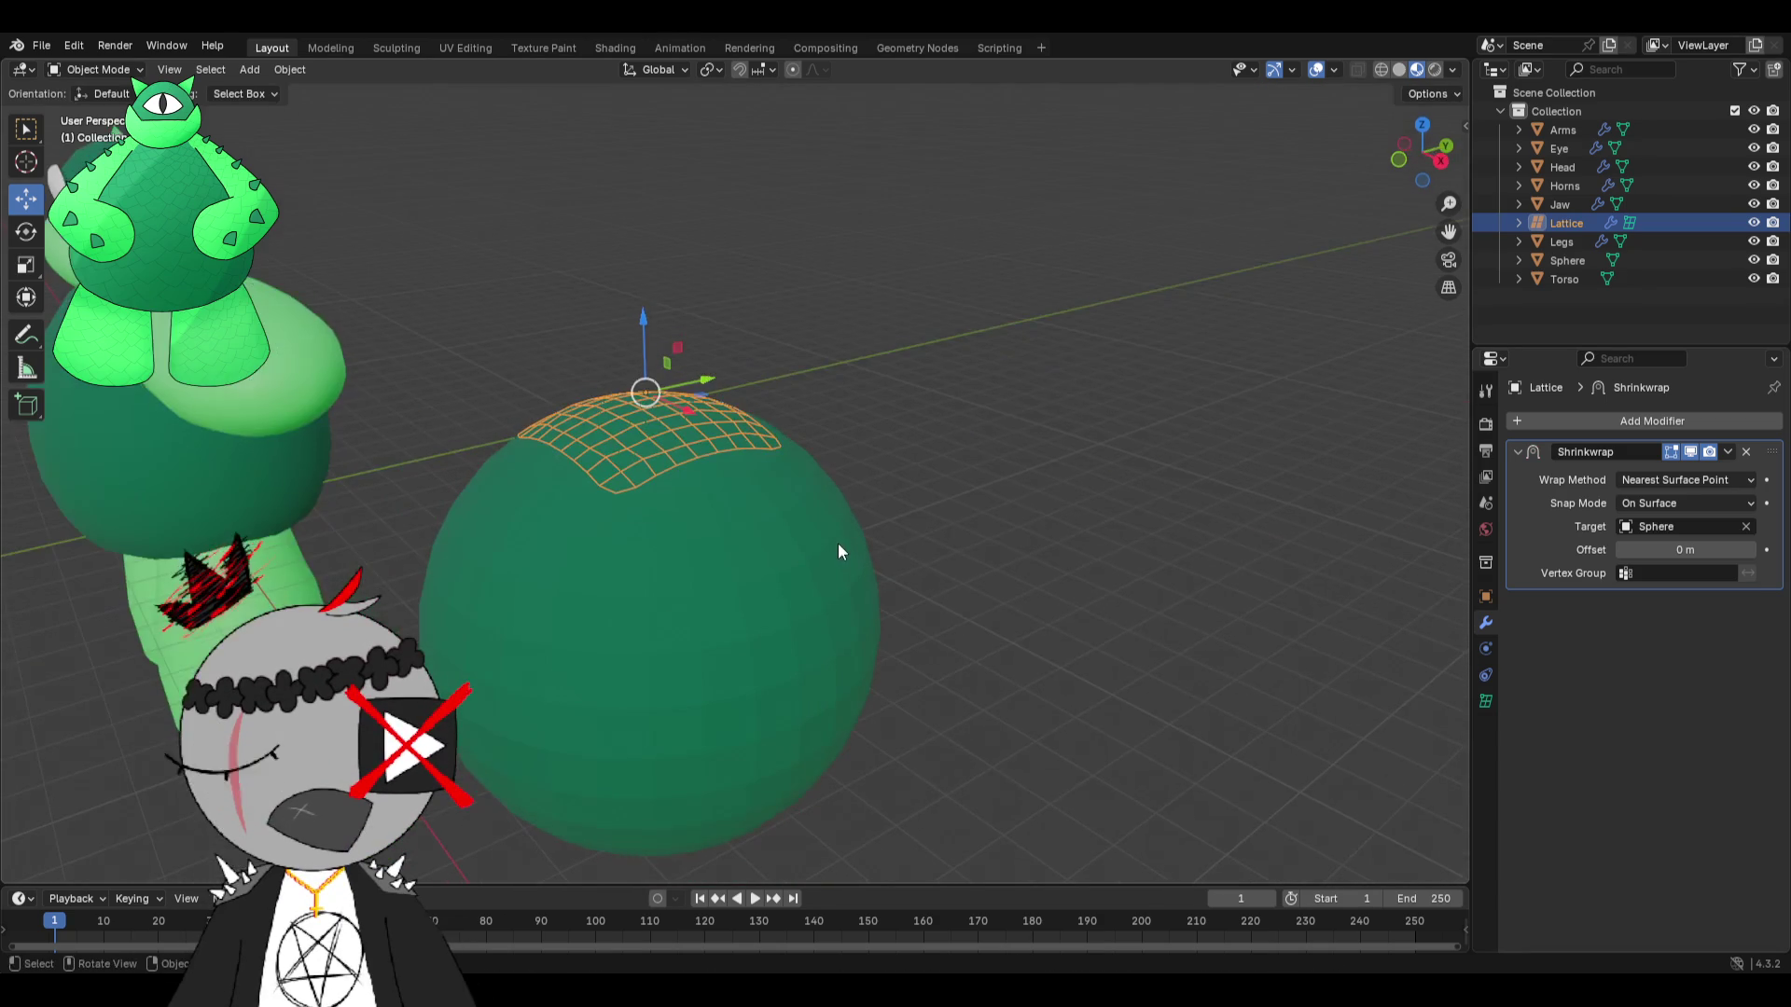
{"action": "mouse_move", "coordinate": [639, 392]}
{"action": "left_mouse_down"}
{"action": "mouse_move", "coordinate": [708, 523]}
{"action": "mouse_move", "coordinate": [737, 672]}
{"action": "mouse_move", "coordinate": [732, 560]}
{"action": "mouse_move", "coordinate": [802, 653]}
{"action": "mouse_move", "coordinate": [672, 438]}
{"action": "mouse_move", "coordinate": [539, 590]}
{"action": "mouse_move", "coordinate": [720, 632]}
{"action": "mouse_move", "coordinate": [746, 494]}
{"action": "mouse_move", "coordinate": [771, 606]}
{"action": "left_mouse_up"}
{"action": "key", "text": "ctrl+z"}
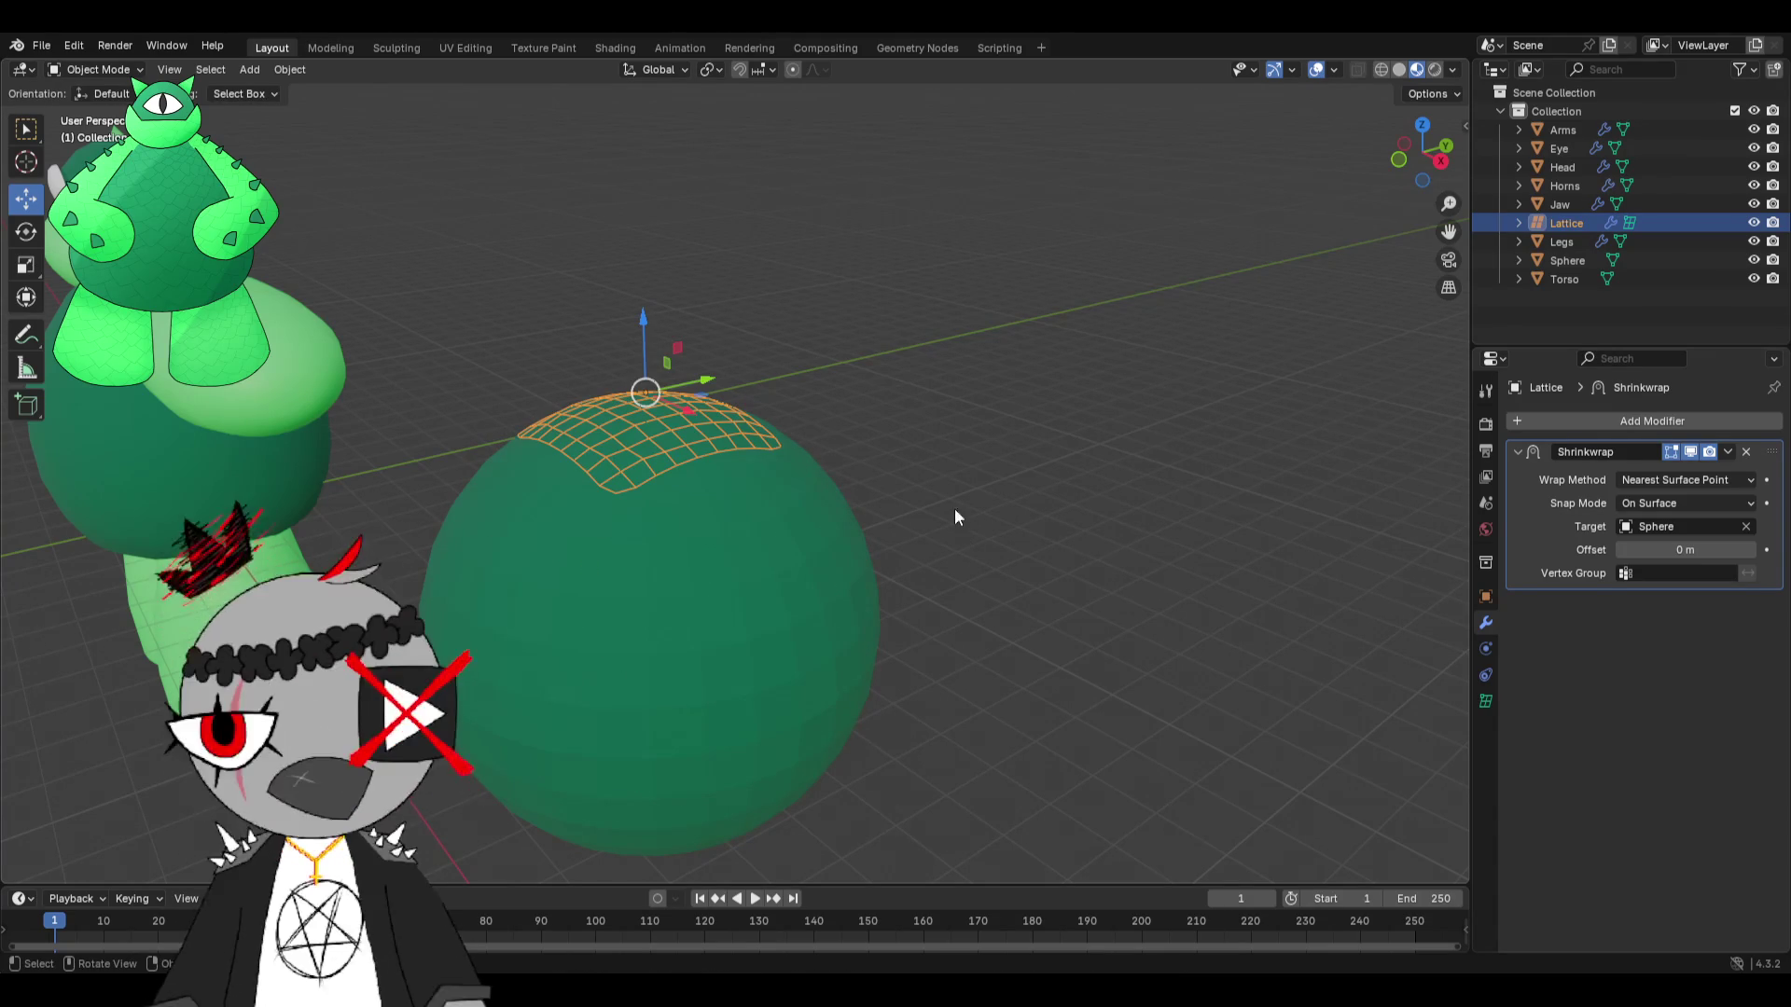
Set snapping to Face Nearest and test-move the lattice, then undo.
{"action": "left_click", "coordinate": [769, 69]}
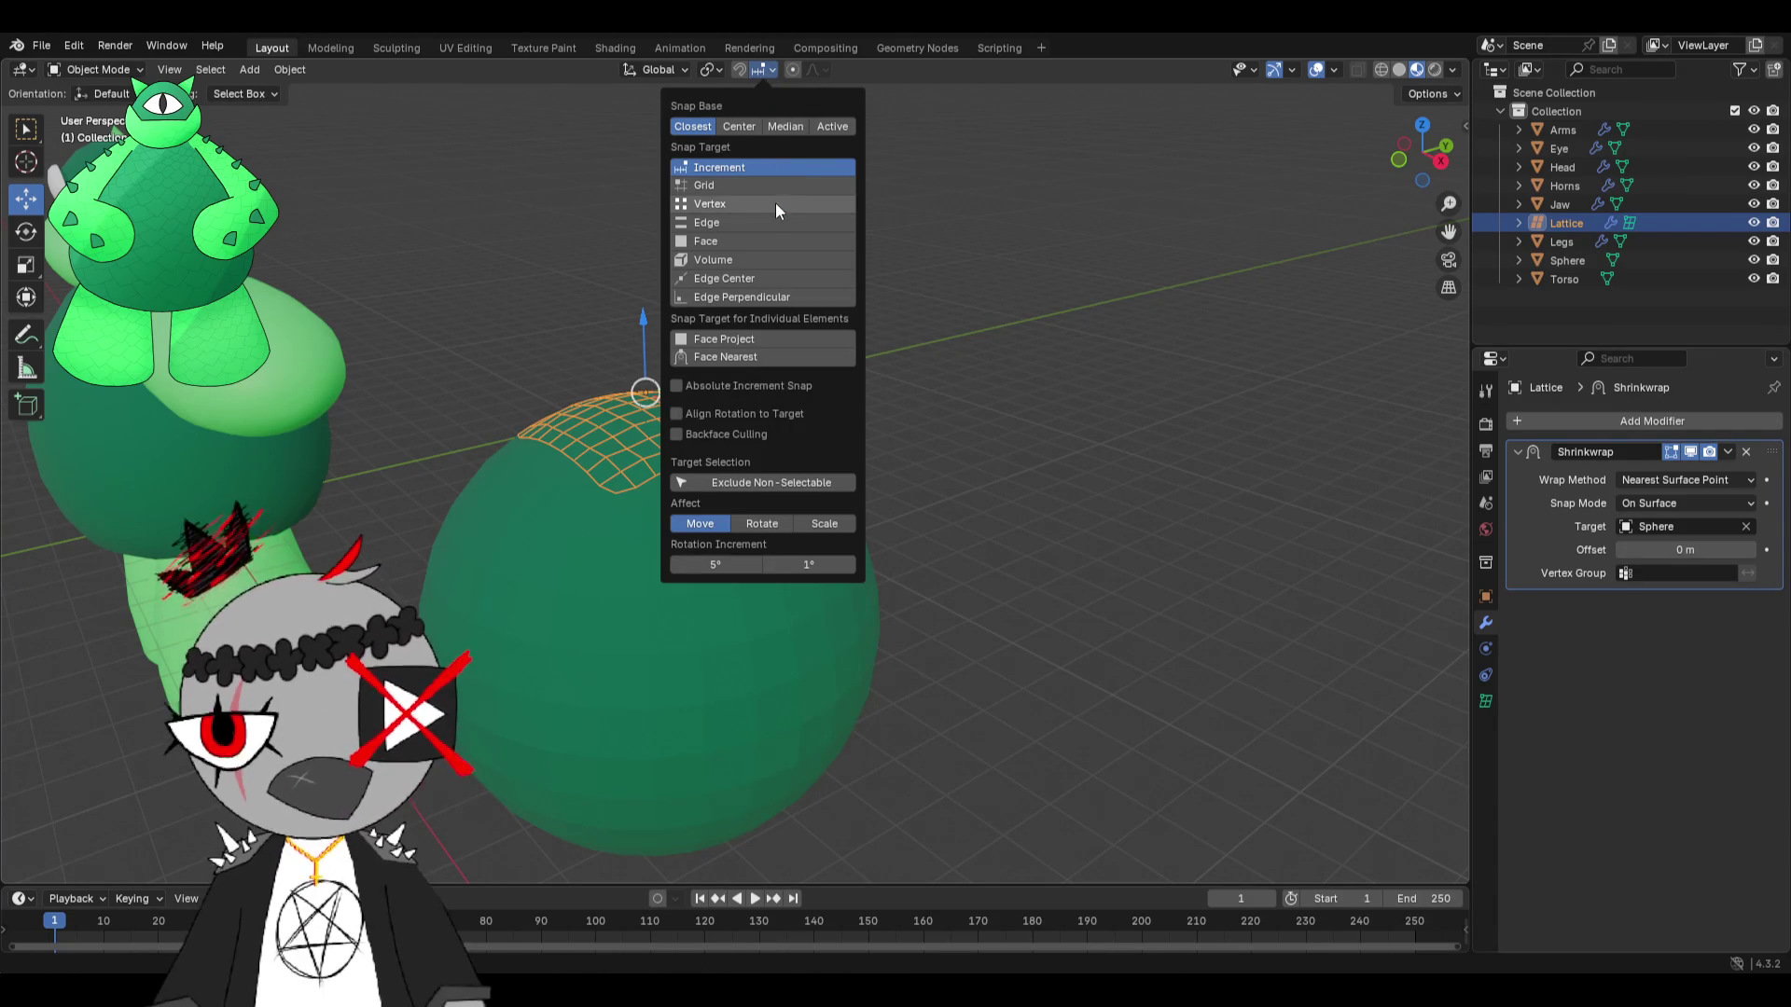
{"action": "left_click", "coordinate": [716, 359]}
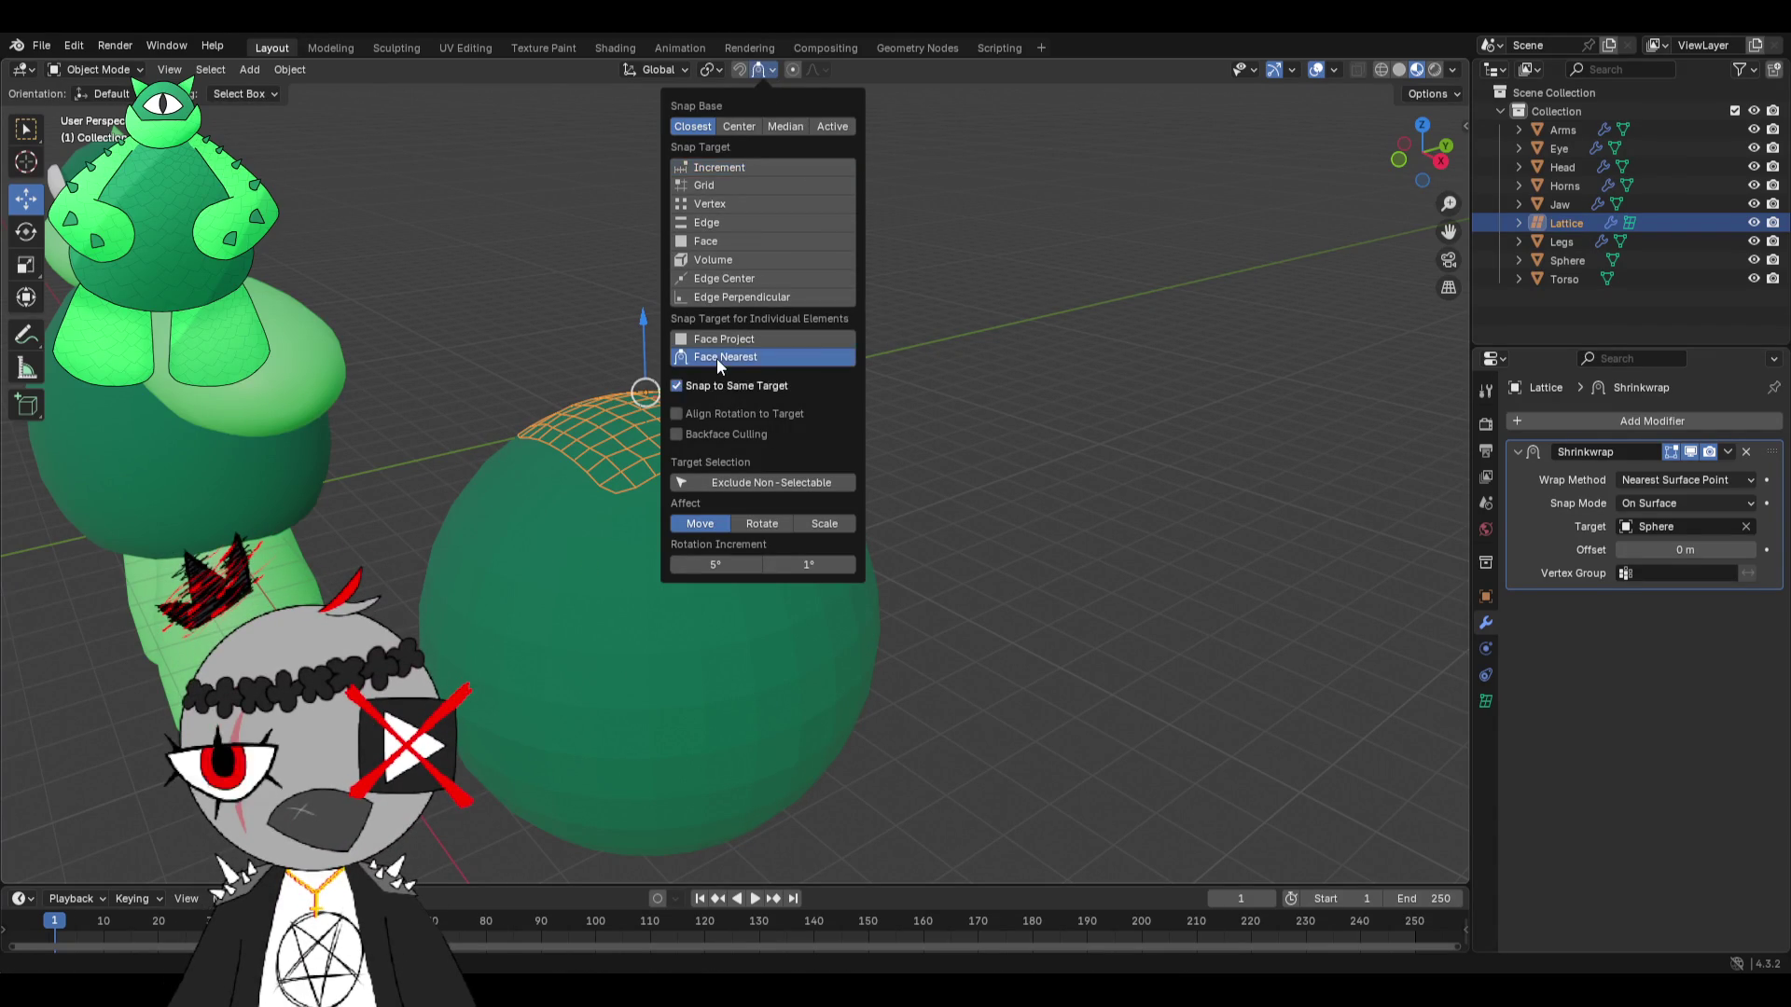
{"action": "key", "text": "g"}
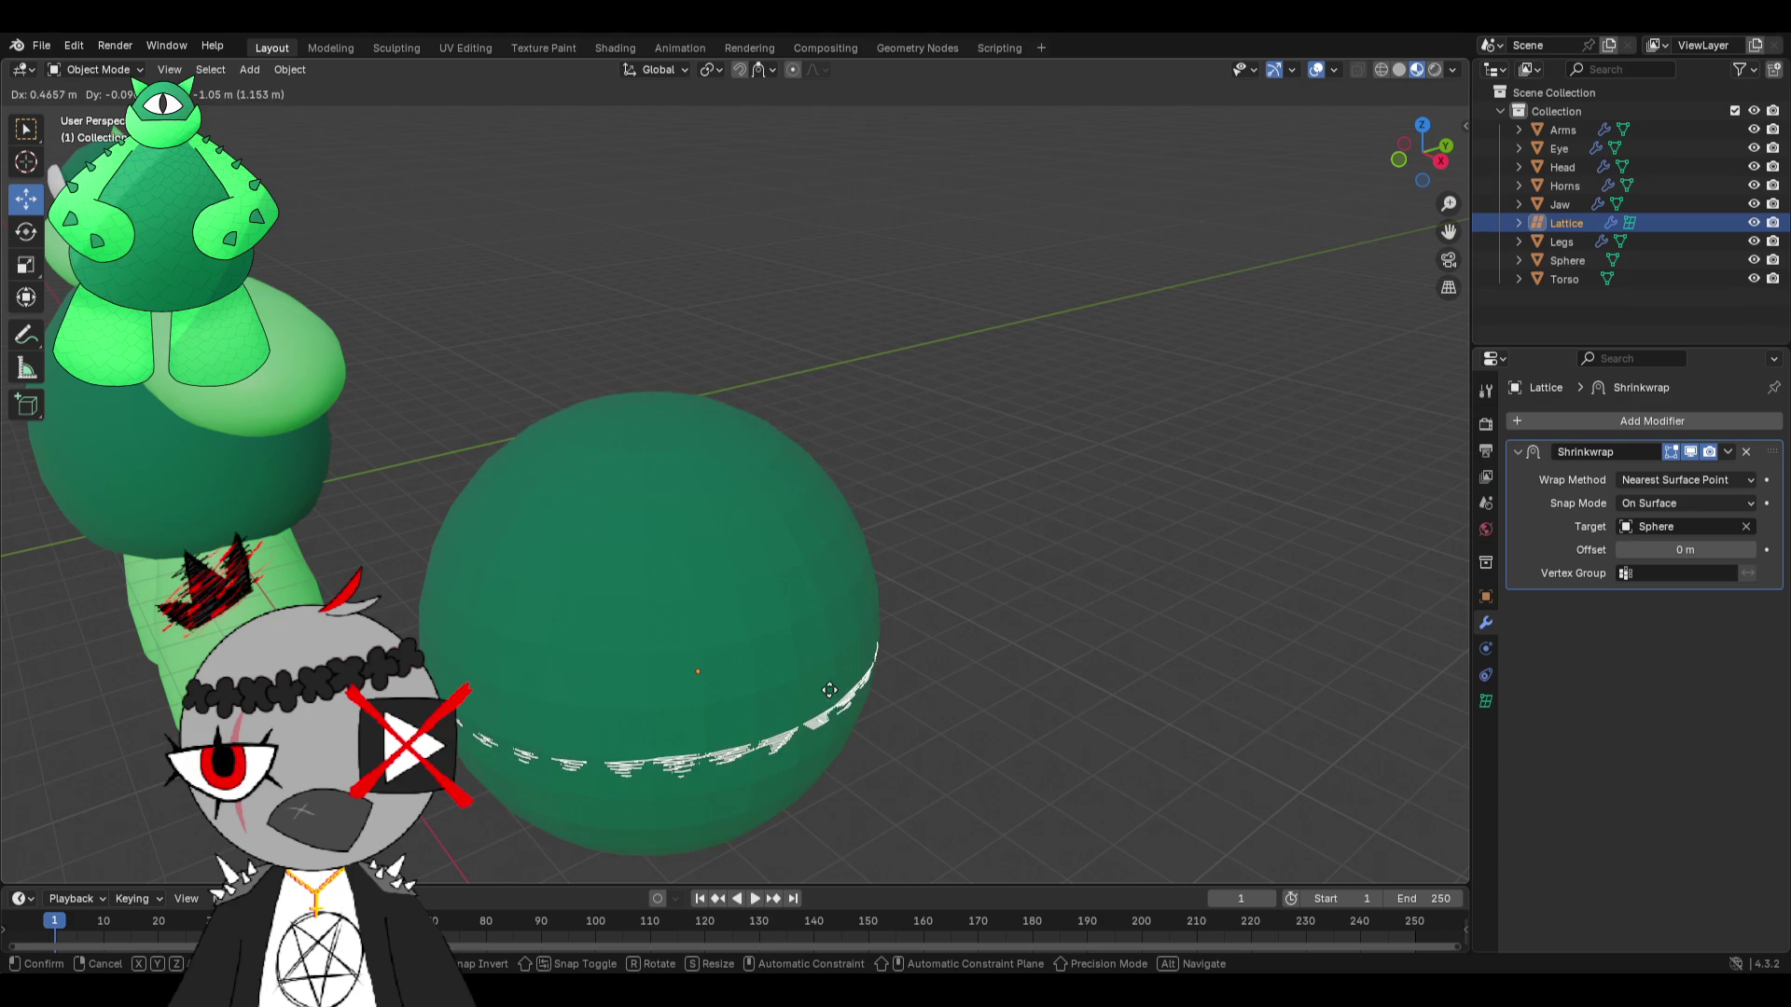
{"action": "left_click", "coordinate": [836, 704]}
{"action": "key", "text": "ctrl+z"}
Enable Align Rotation to Target and test the aligned move, then undo.
{"action": "left_click", "coordinate": [775, 69]}
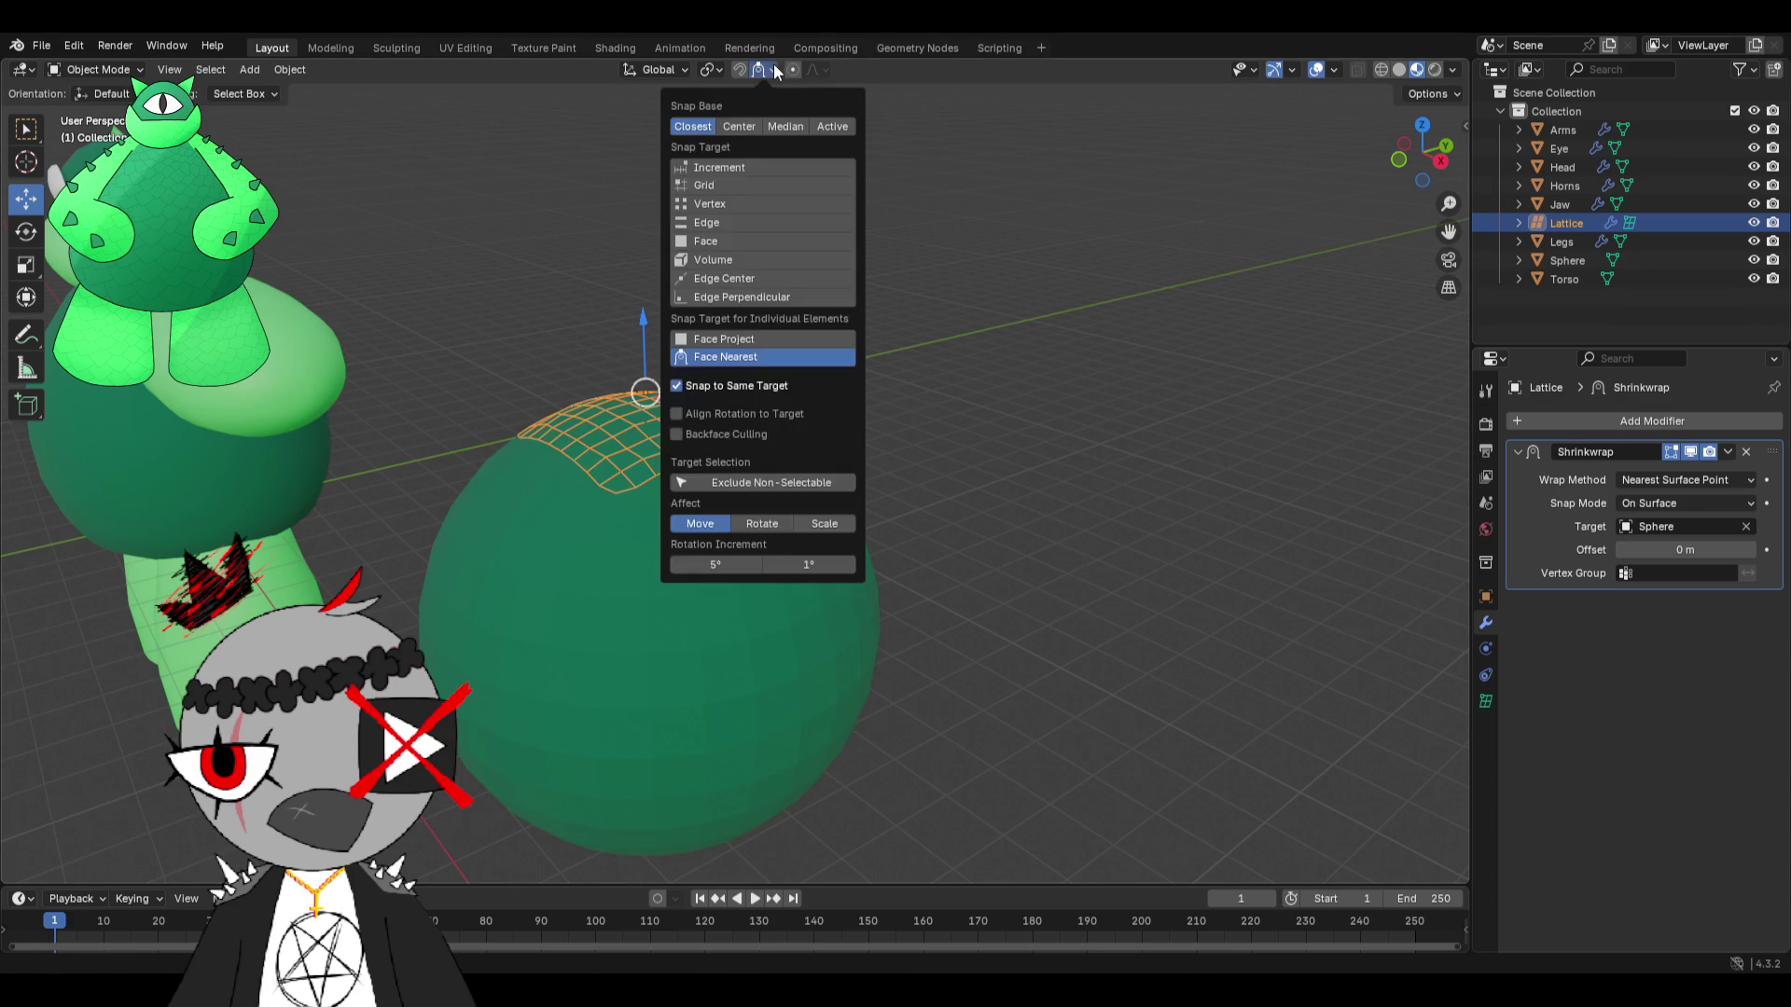
{"action": "left_click", "coordinate": [726, 416]}
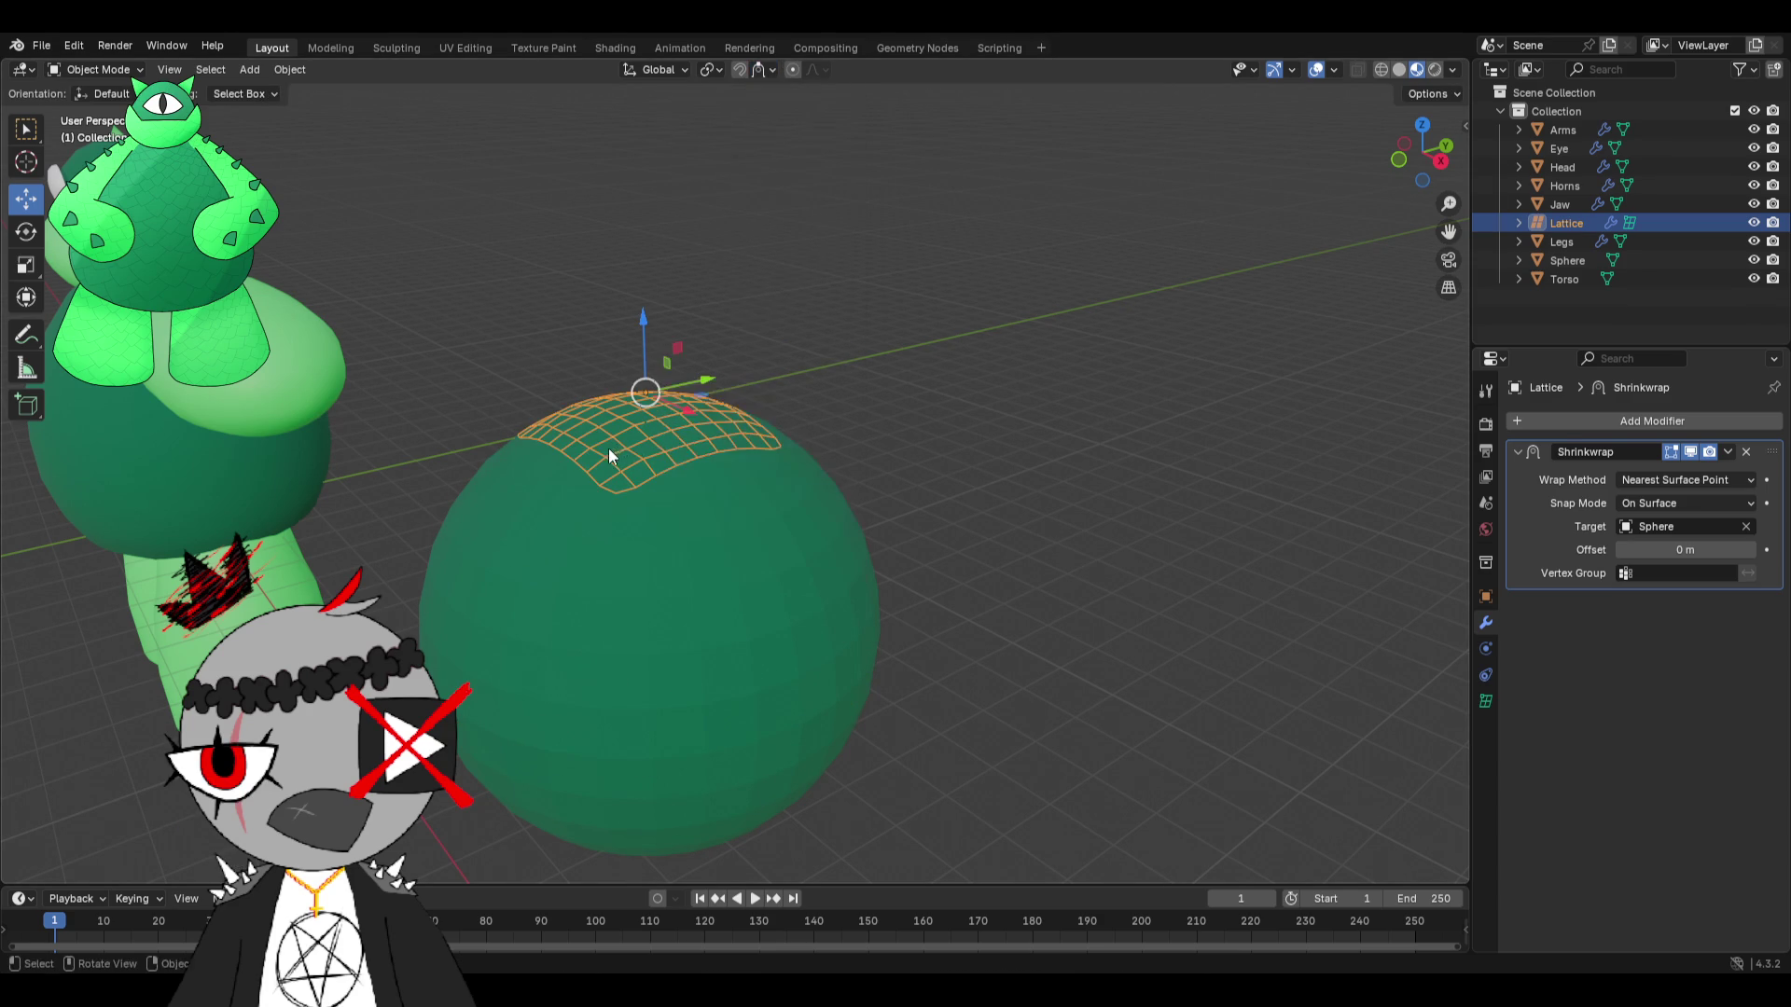
{"action": "key", "text": "g"}
{"action": "left_click", "coordinate": [732, 644]}
{"action": "key", "text": "ctrl+z"}
Turn snapping on and test sliding the lattice down the sphere, then undo.
{"action": "left_click", "coordinate": [709, 69]}
{"action": "left_click", "coordinate": [738, 69]}
{"action": "key", "text": "g"}
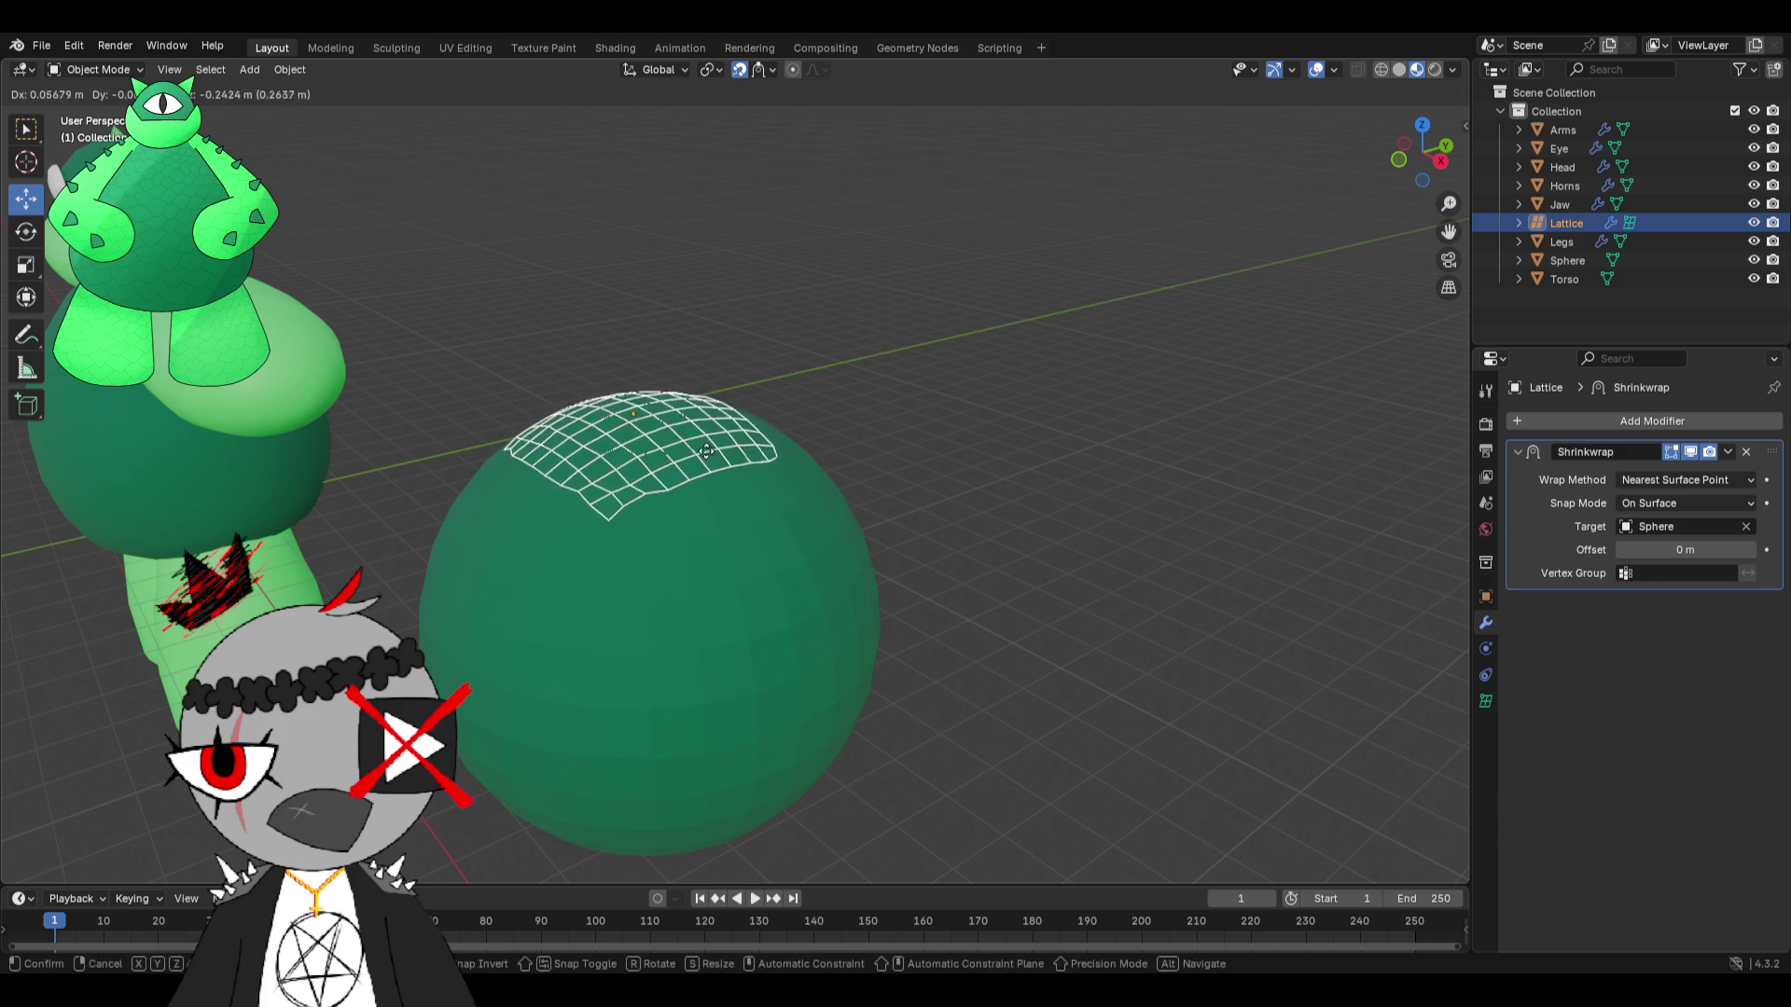
{"action": "left_click", "coordinate": [763, 606]}
{"action": "key", "text": "ctrl+z"}
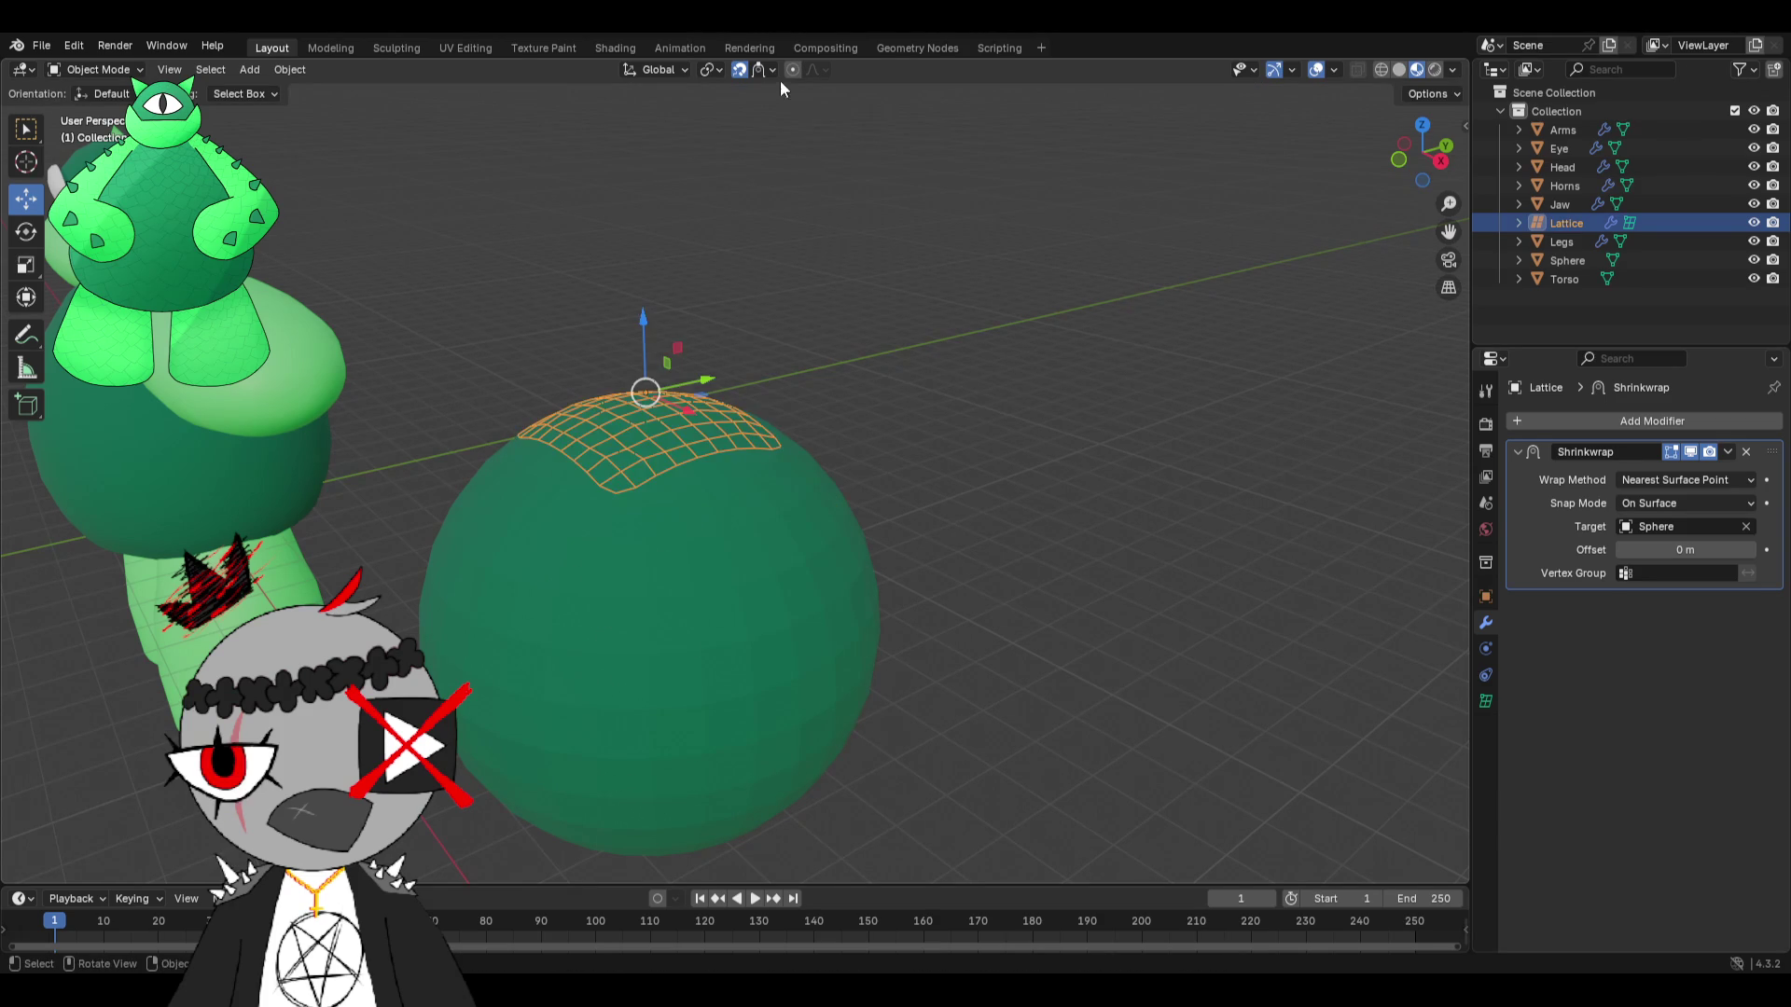
Recheck the snapping options, re-enable Align Rotation to Target, and cancel further test slides.
{"action": "left_click", "coordinate": [769, 69]}
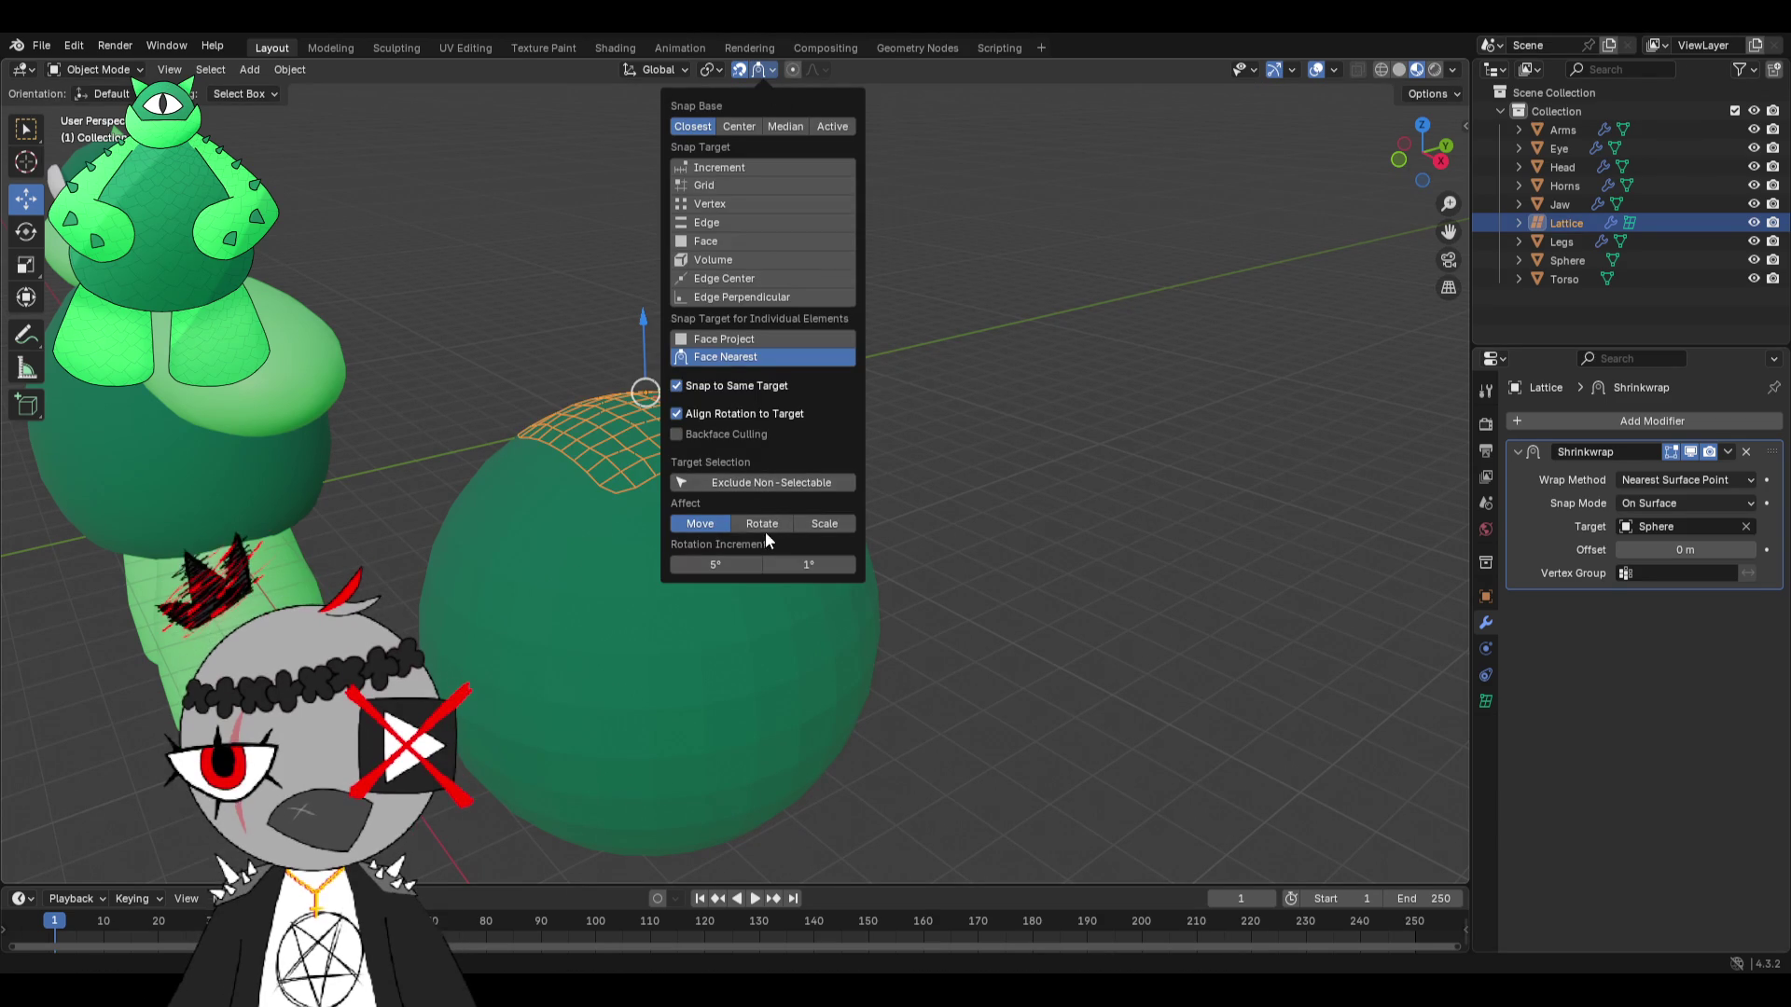
{"action": "key", "text": "g"}
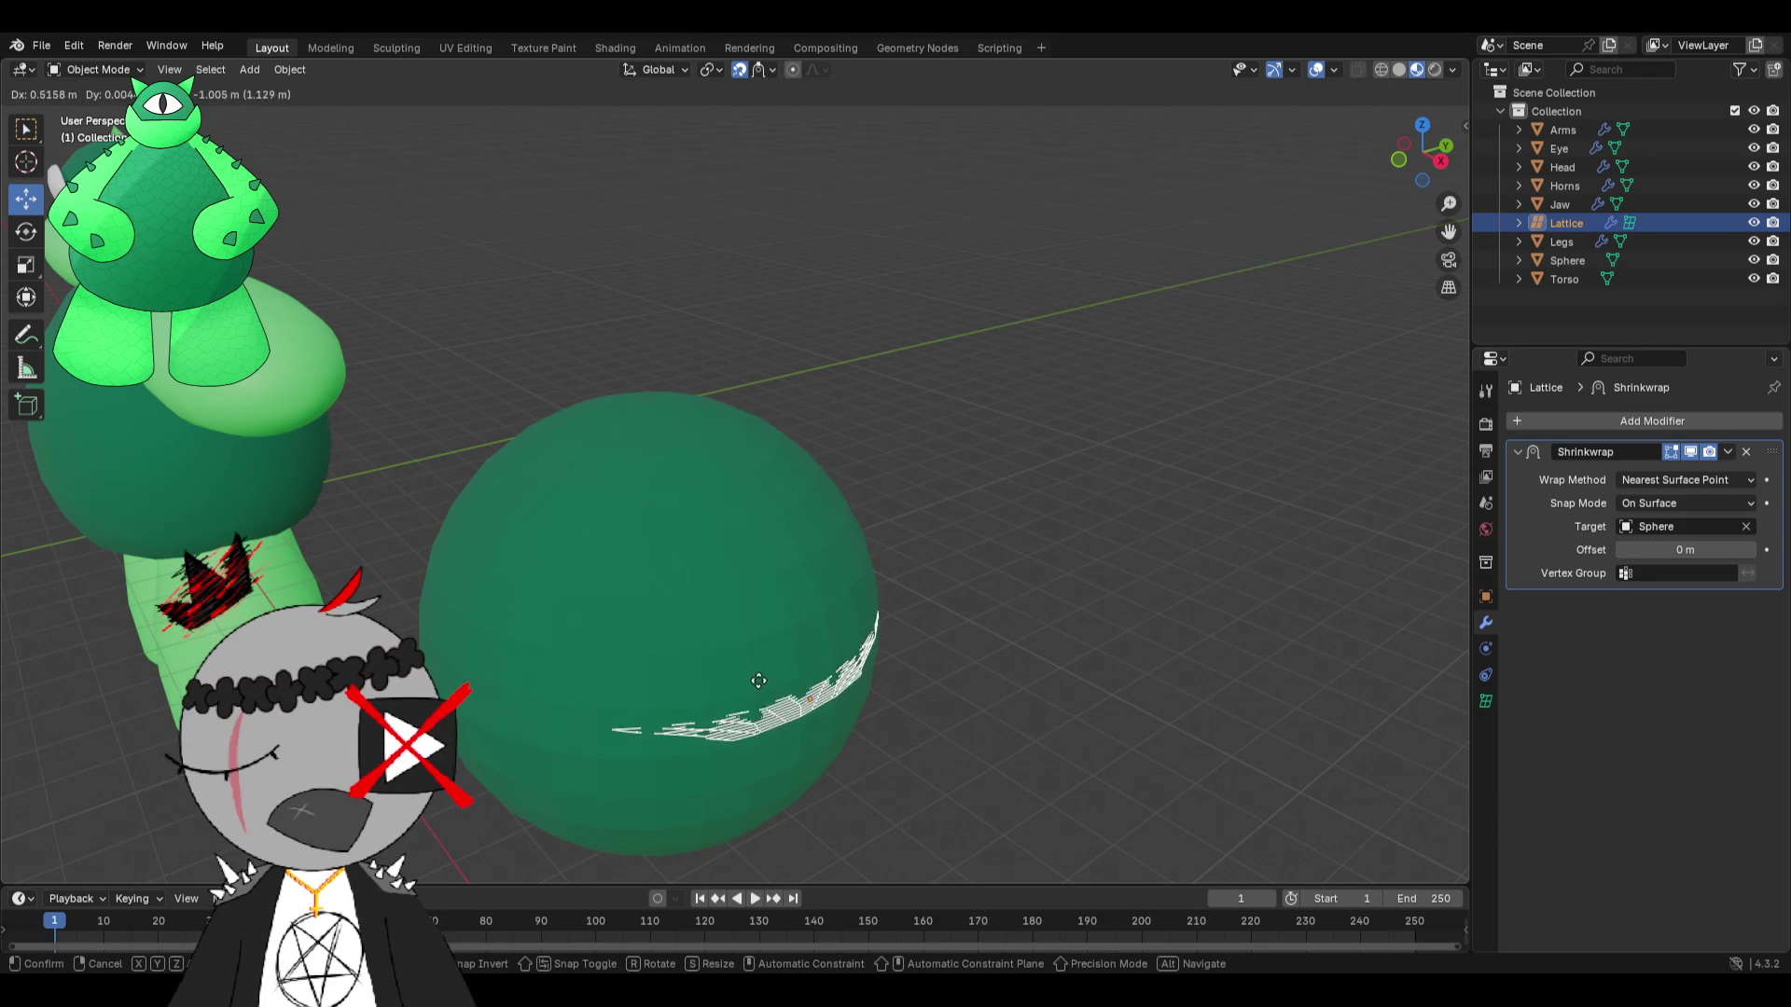
{"action": "key", "text": "Escape"}
{"action": "left_click", "coordinate": [760, 69]}
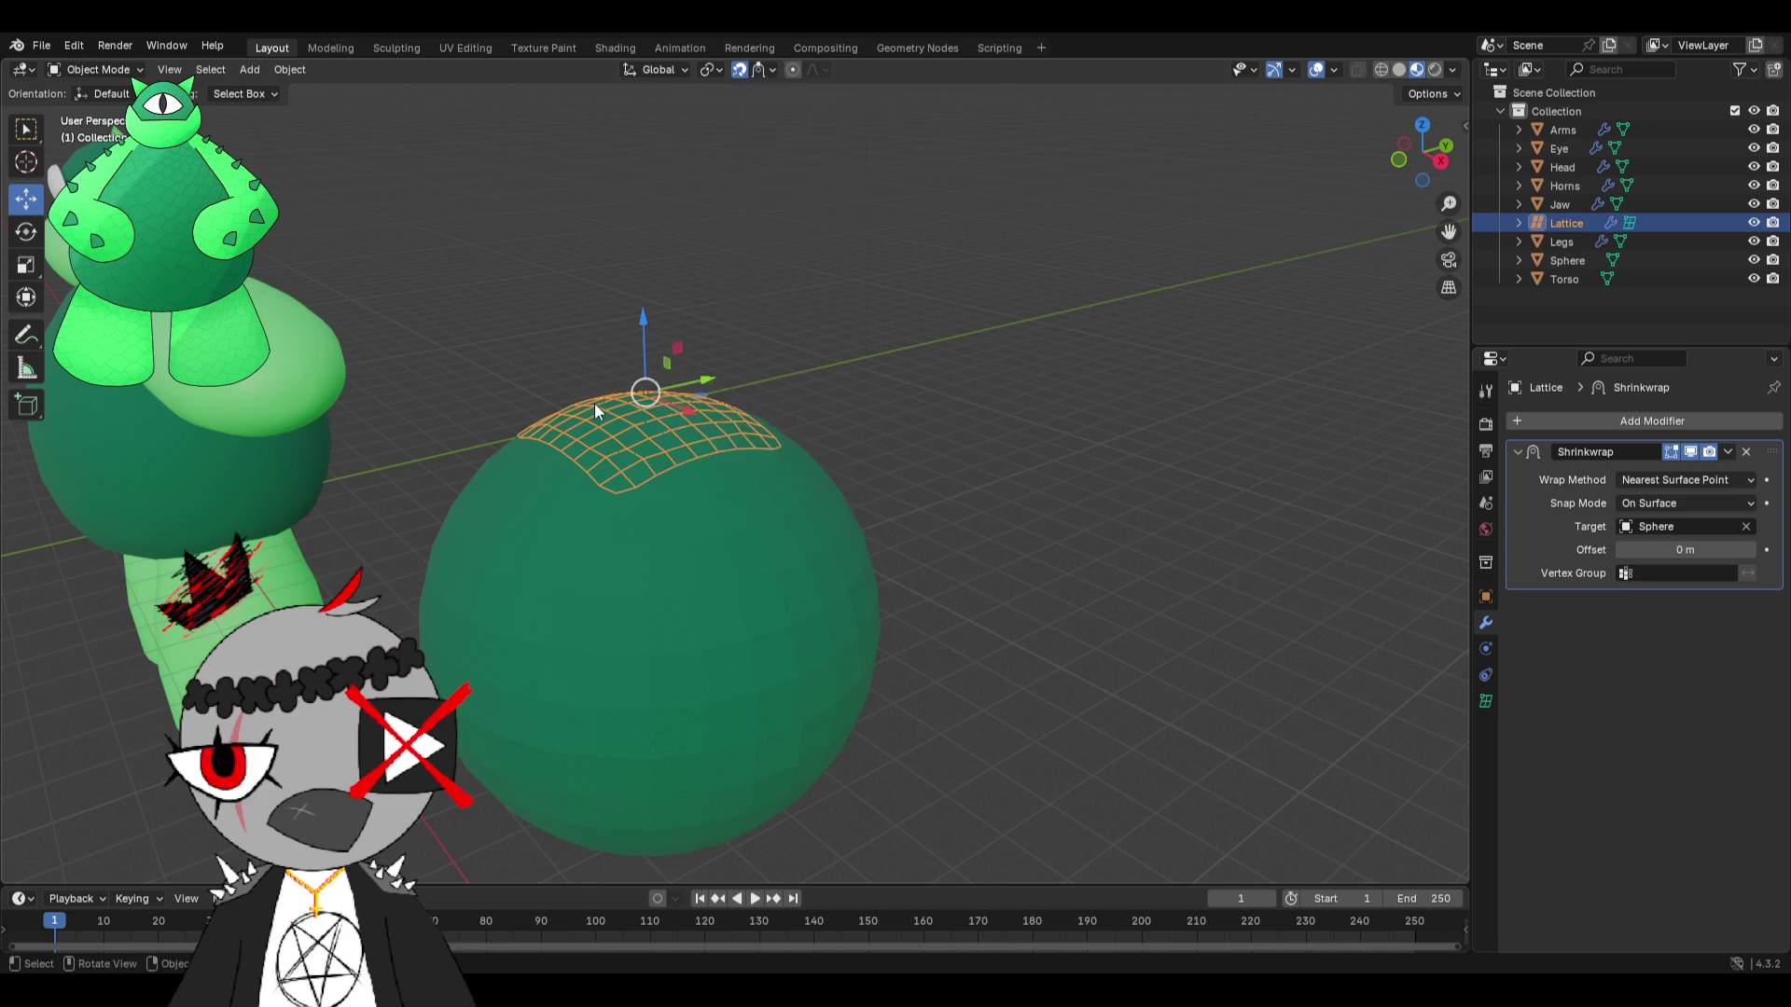
{"action": "key", "text": "g"}
{"action": "key", "text": "Escape"}
{"action": "left_click", "coordinate": [771, 71]}
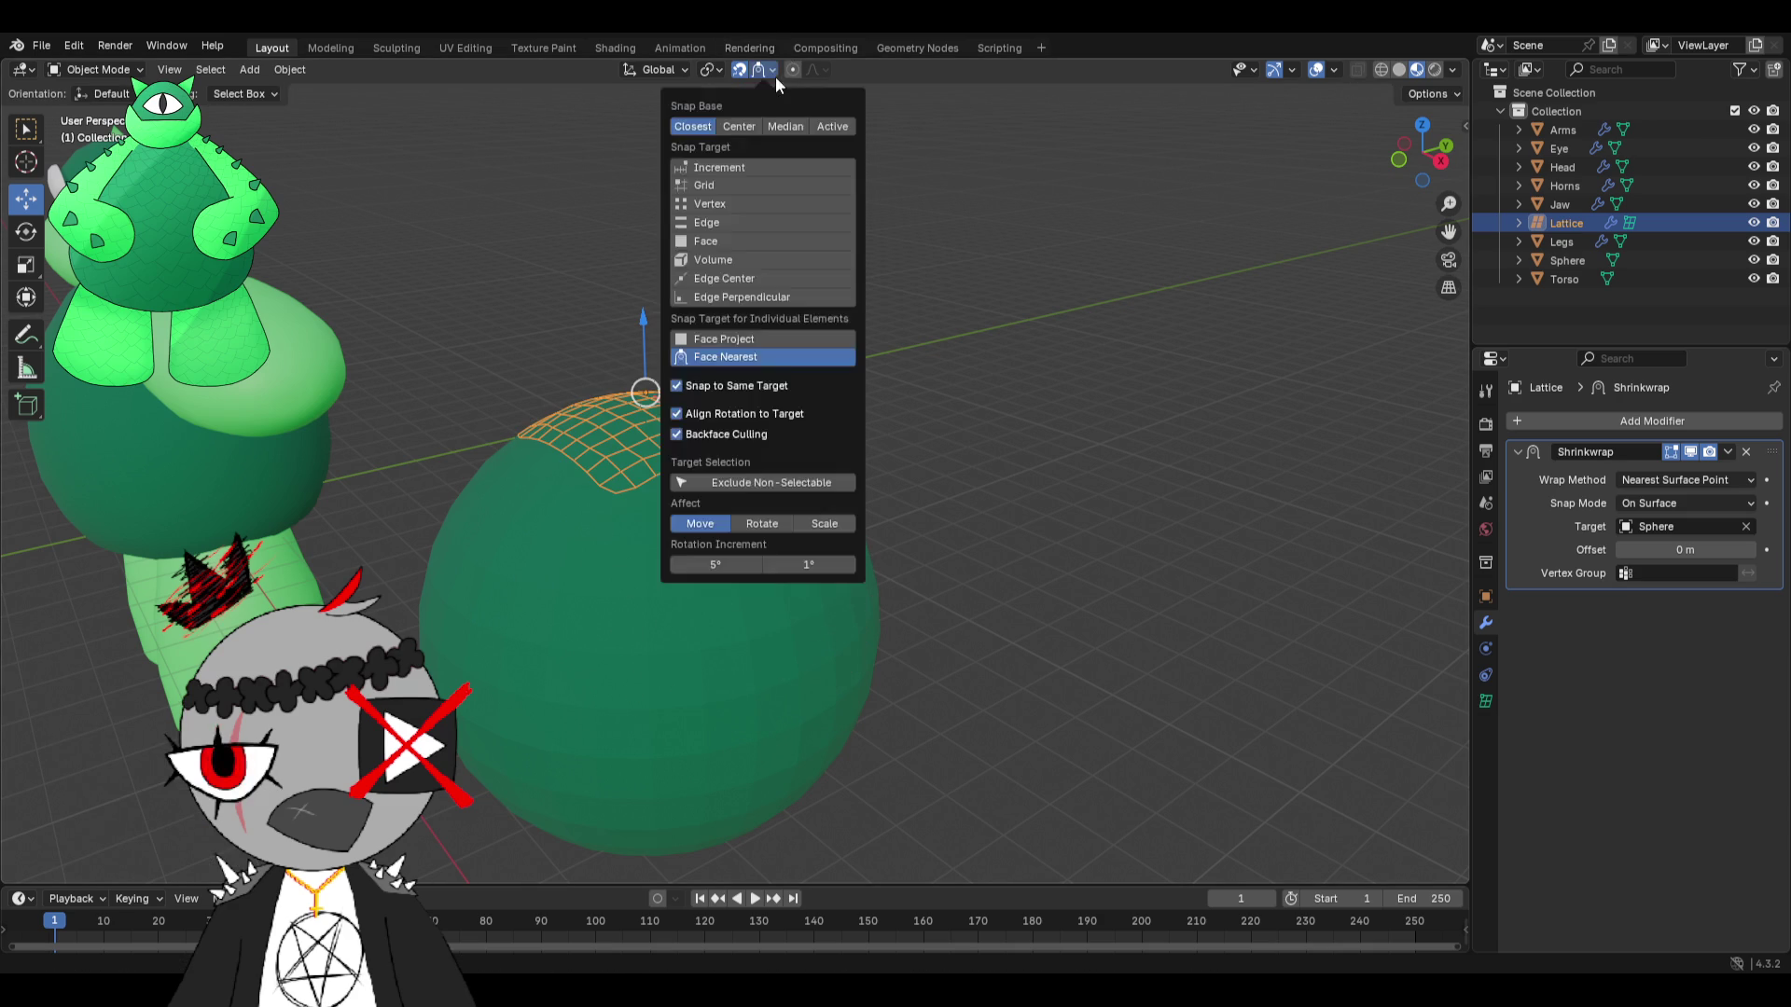
{"action": "left_click", "coordinate": [676, 414]}
{"action": "key", "text": "g"}
{"action": "key", "text": "Escape"}
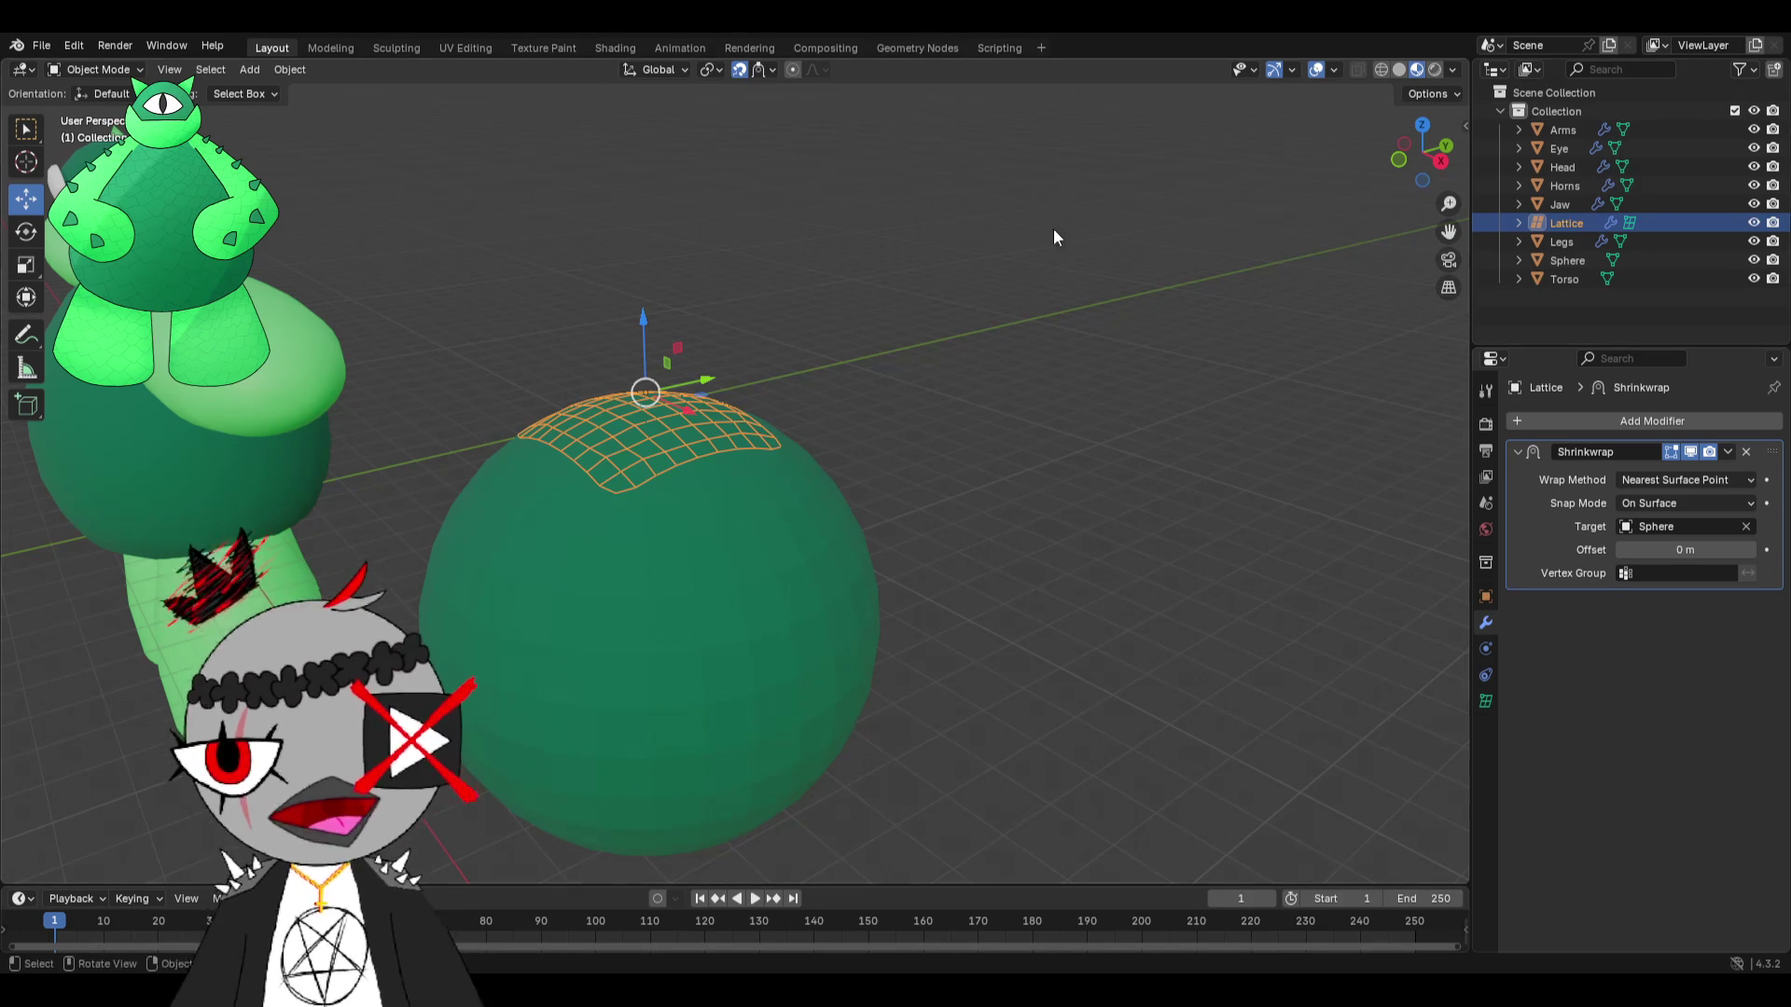
{"action": "left_click", "coordinate": [771, 70]}
Try Face Project and Face snapping modes, then revert to Increment snapping.
{"action": "left_click", "coordinate": [725, 341]}
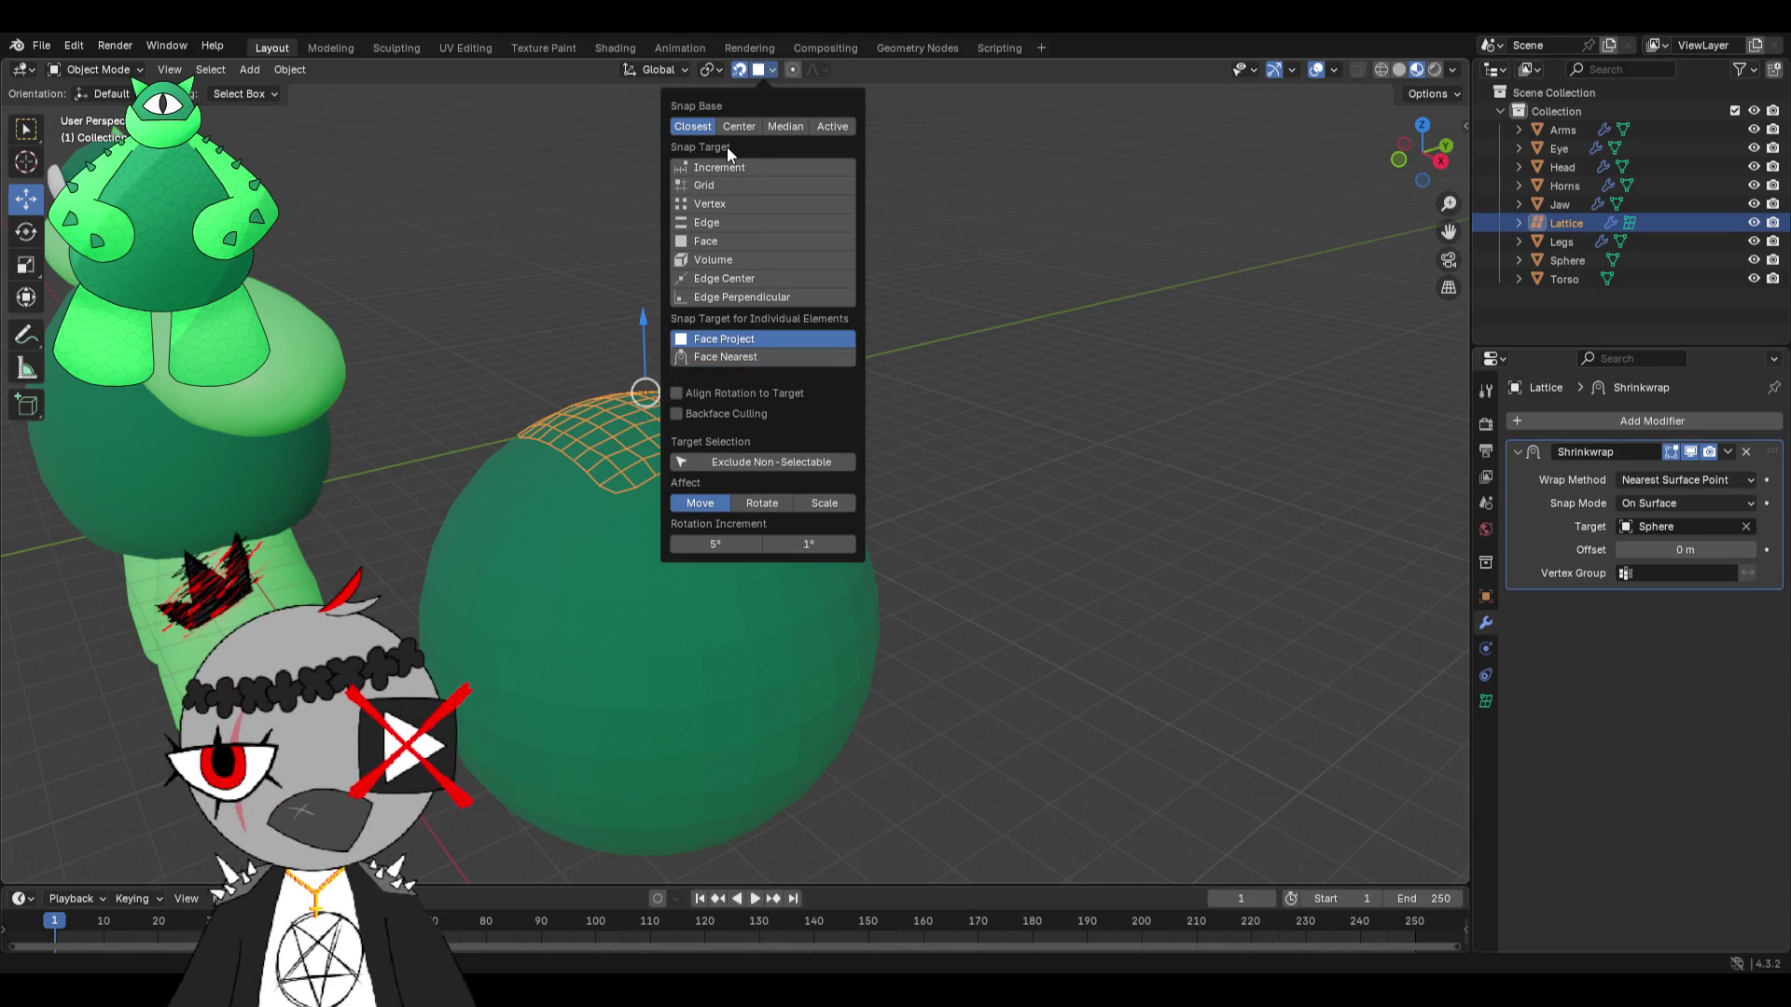
{"action": "left_click", "coordinate": [707, 239]}
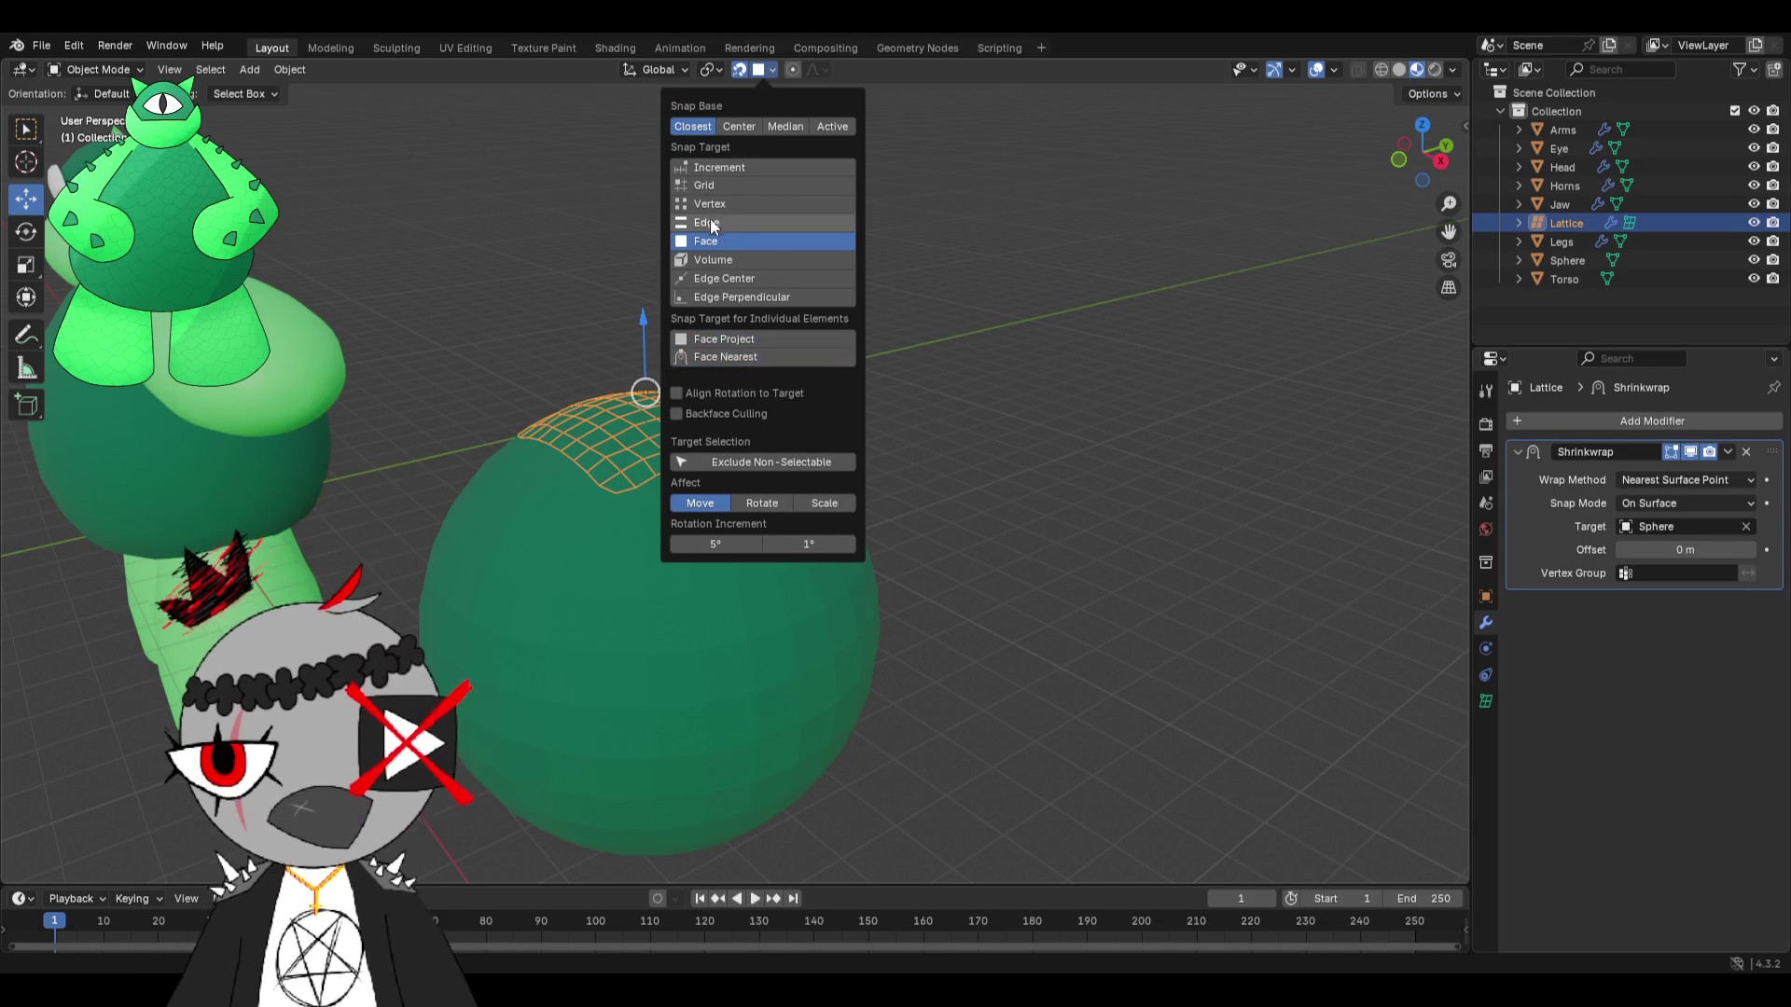
{"action": "left_click", "coordinate": [714, 165]}
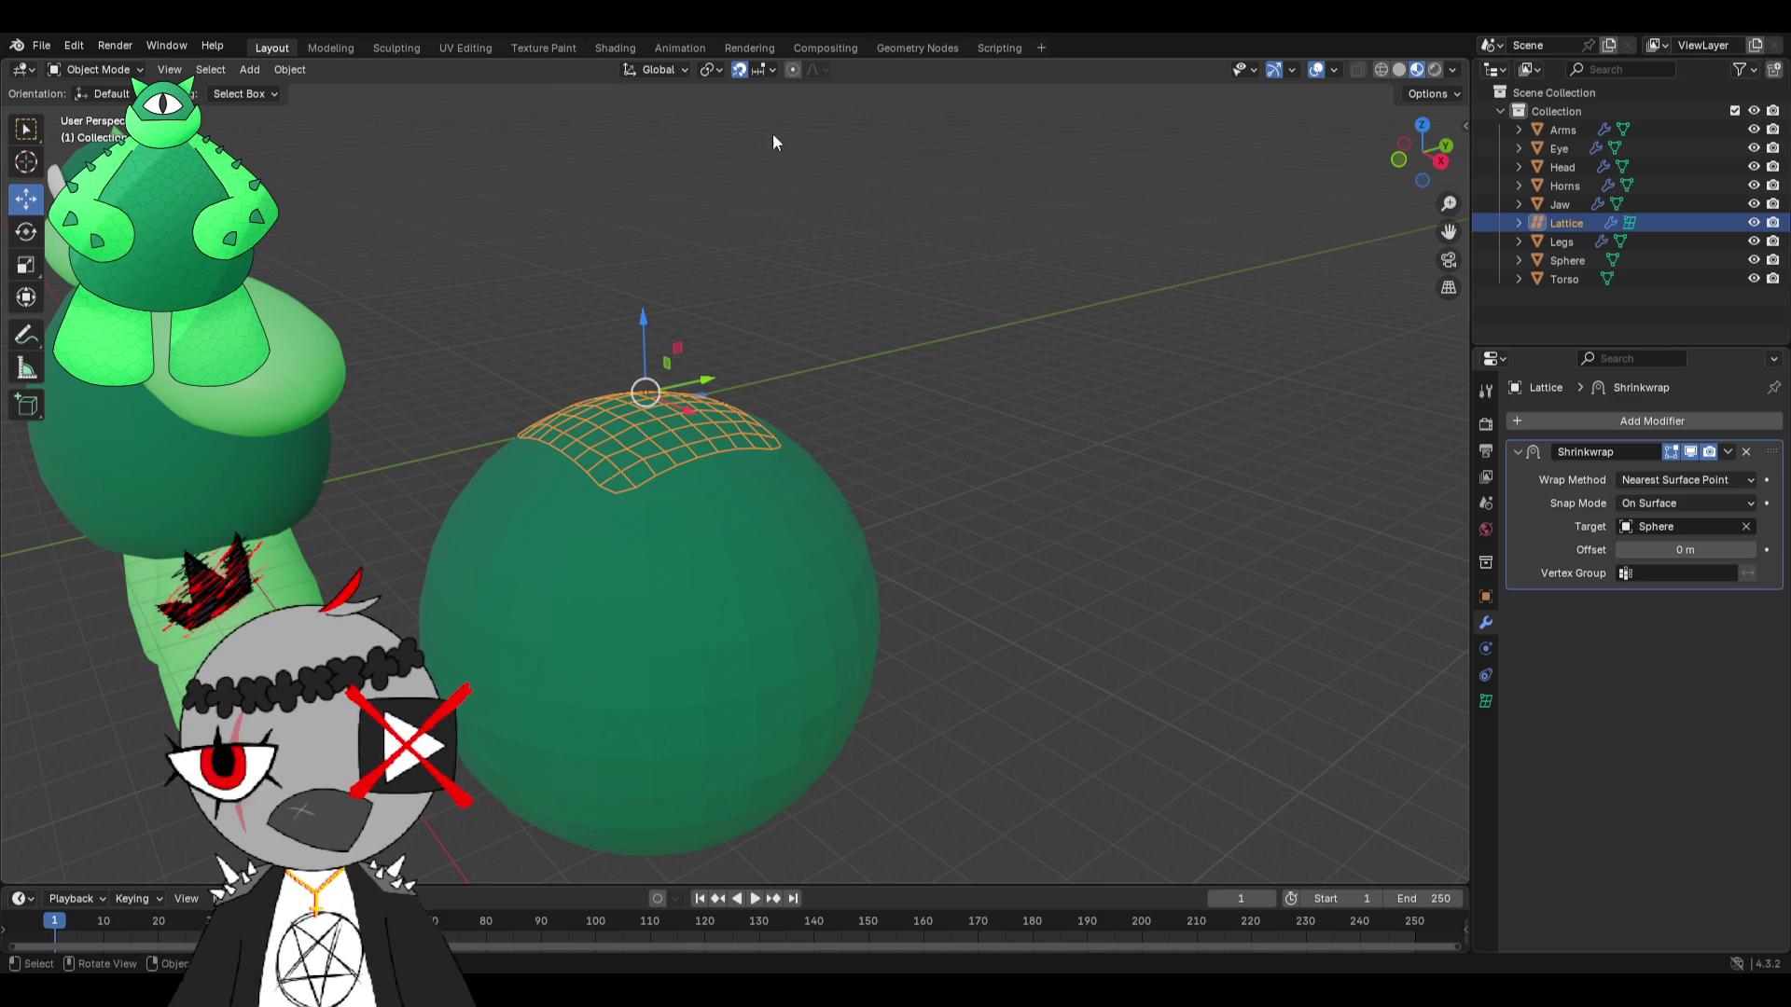
Use Face Project snapping with Align Rotation and drop the lattice on the sphere's lower front.
{"action": "left_click", "coordinate": [765, 67]}
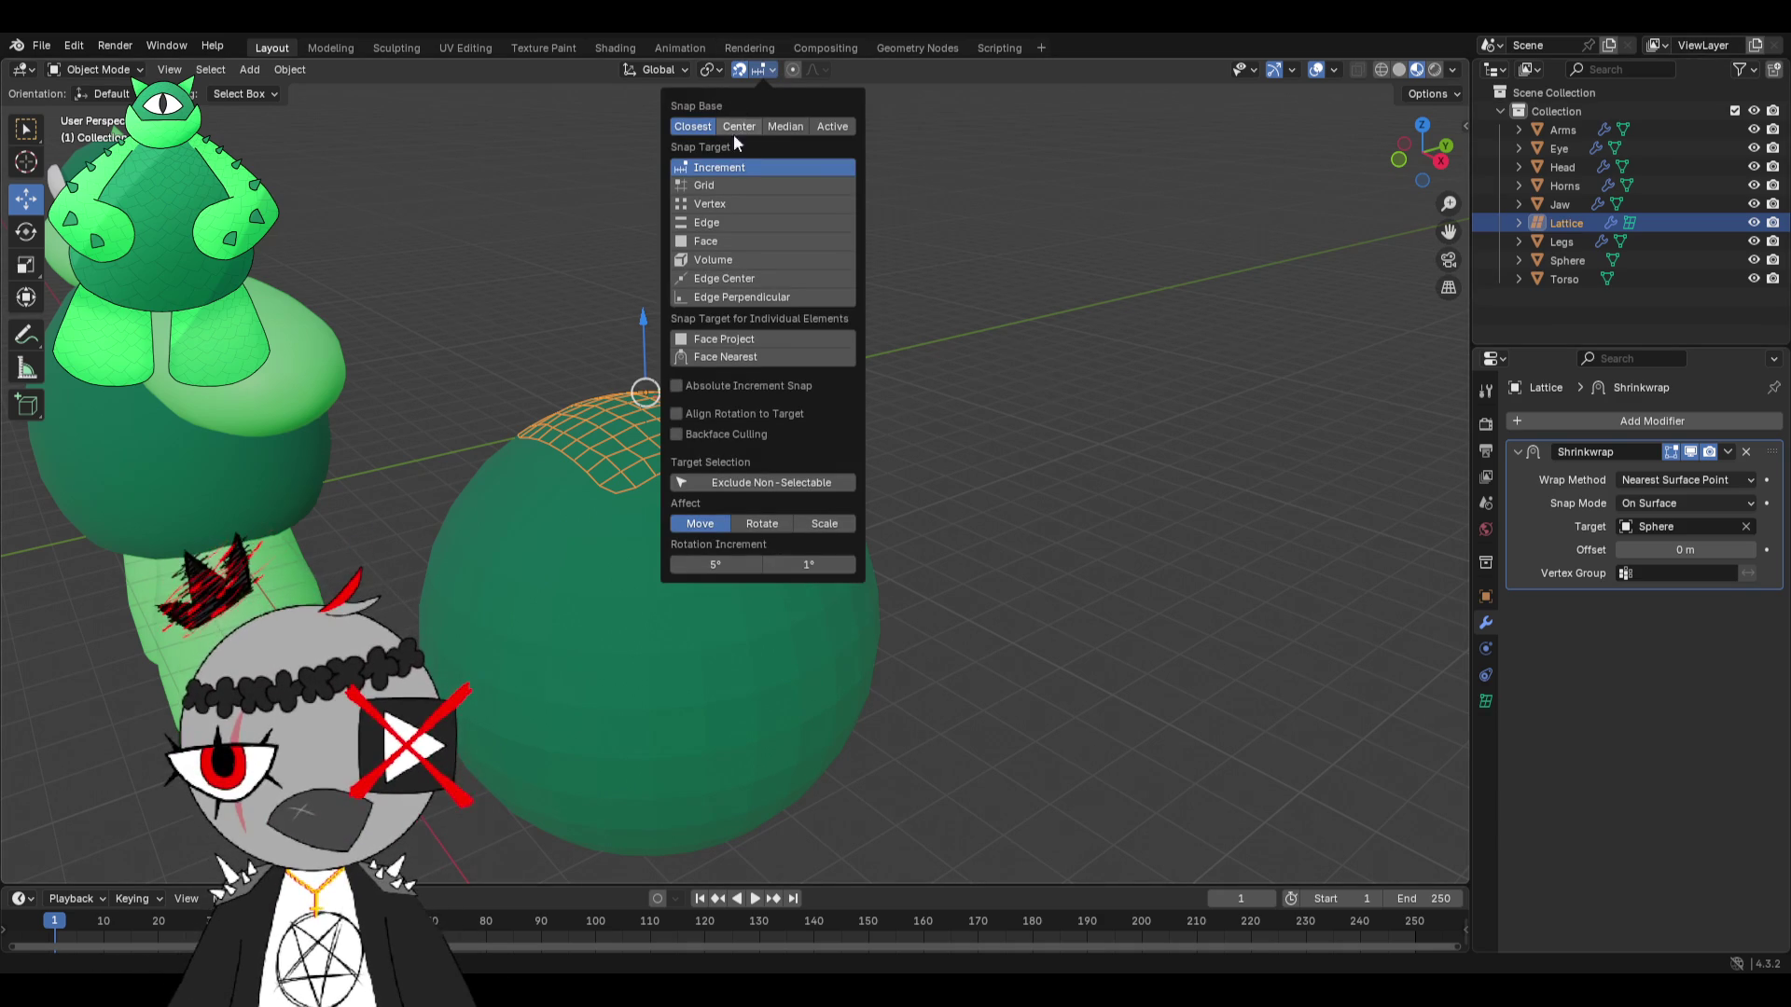
{"action": "left_click", "coordinate": [718, 339]}
{"action": "left_click", "coordinate": [692, 393]}
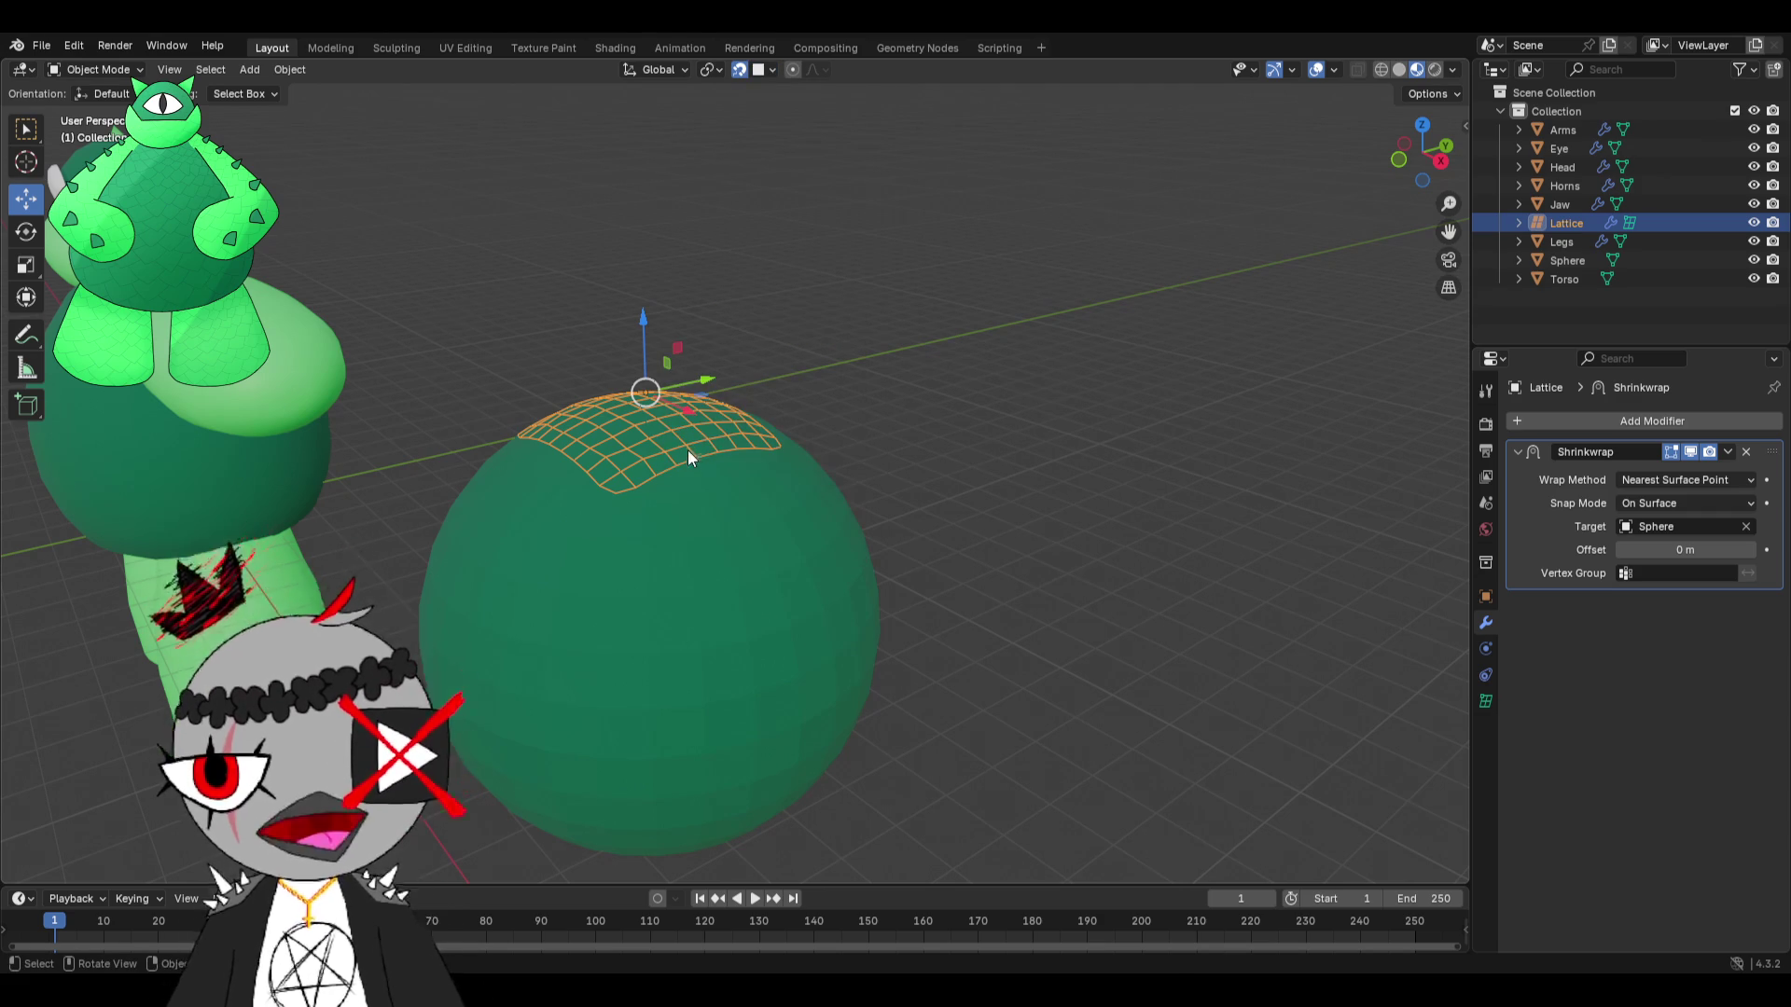
{"action": "key", "text": "g"}
{"action": "left_click", "coordinate": [757, 772]}
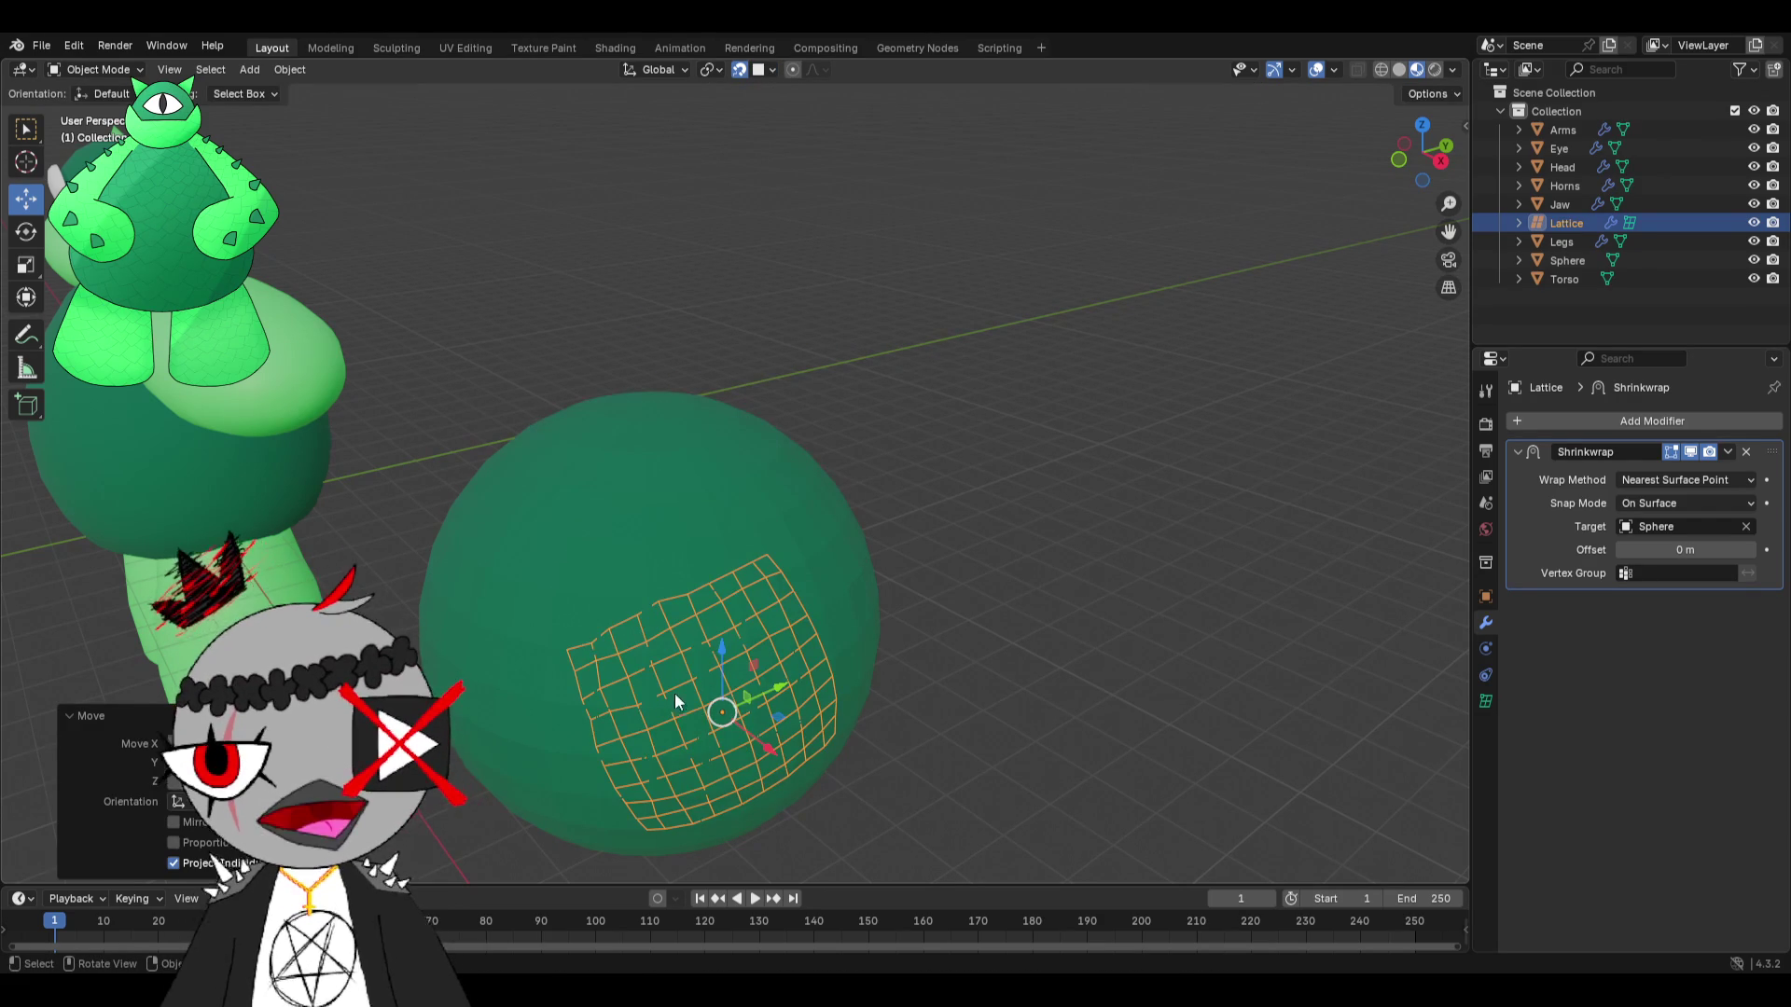
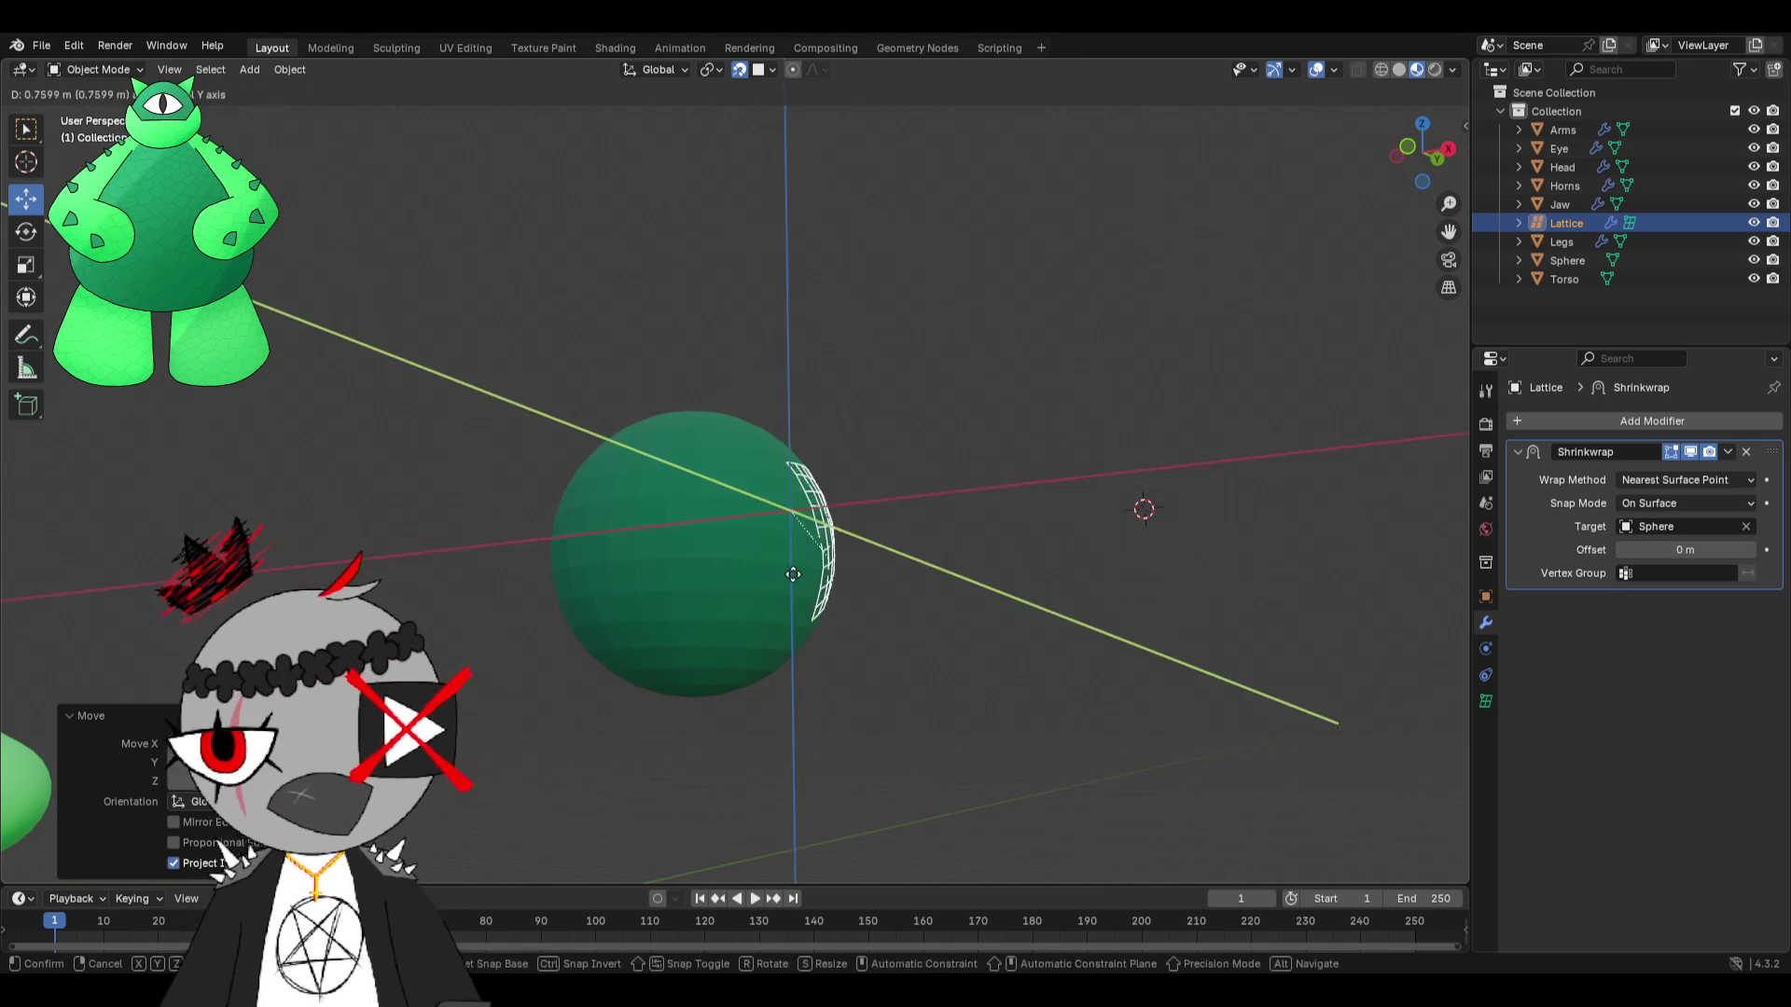
Move the lattice to the sphere's front centre and rotate it around the sphere's surface.
{"action": "left_click", "coordinate": [766, 634]}
{"action": "middle_click_drag", "start_coordinate": [766, 634], "coordinate": [778, 650]}
{"action": "key", "text": "g"}
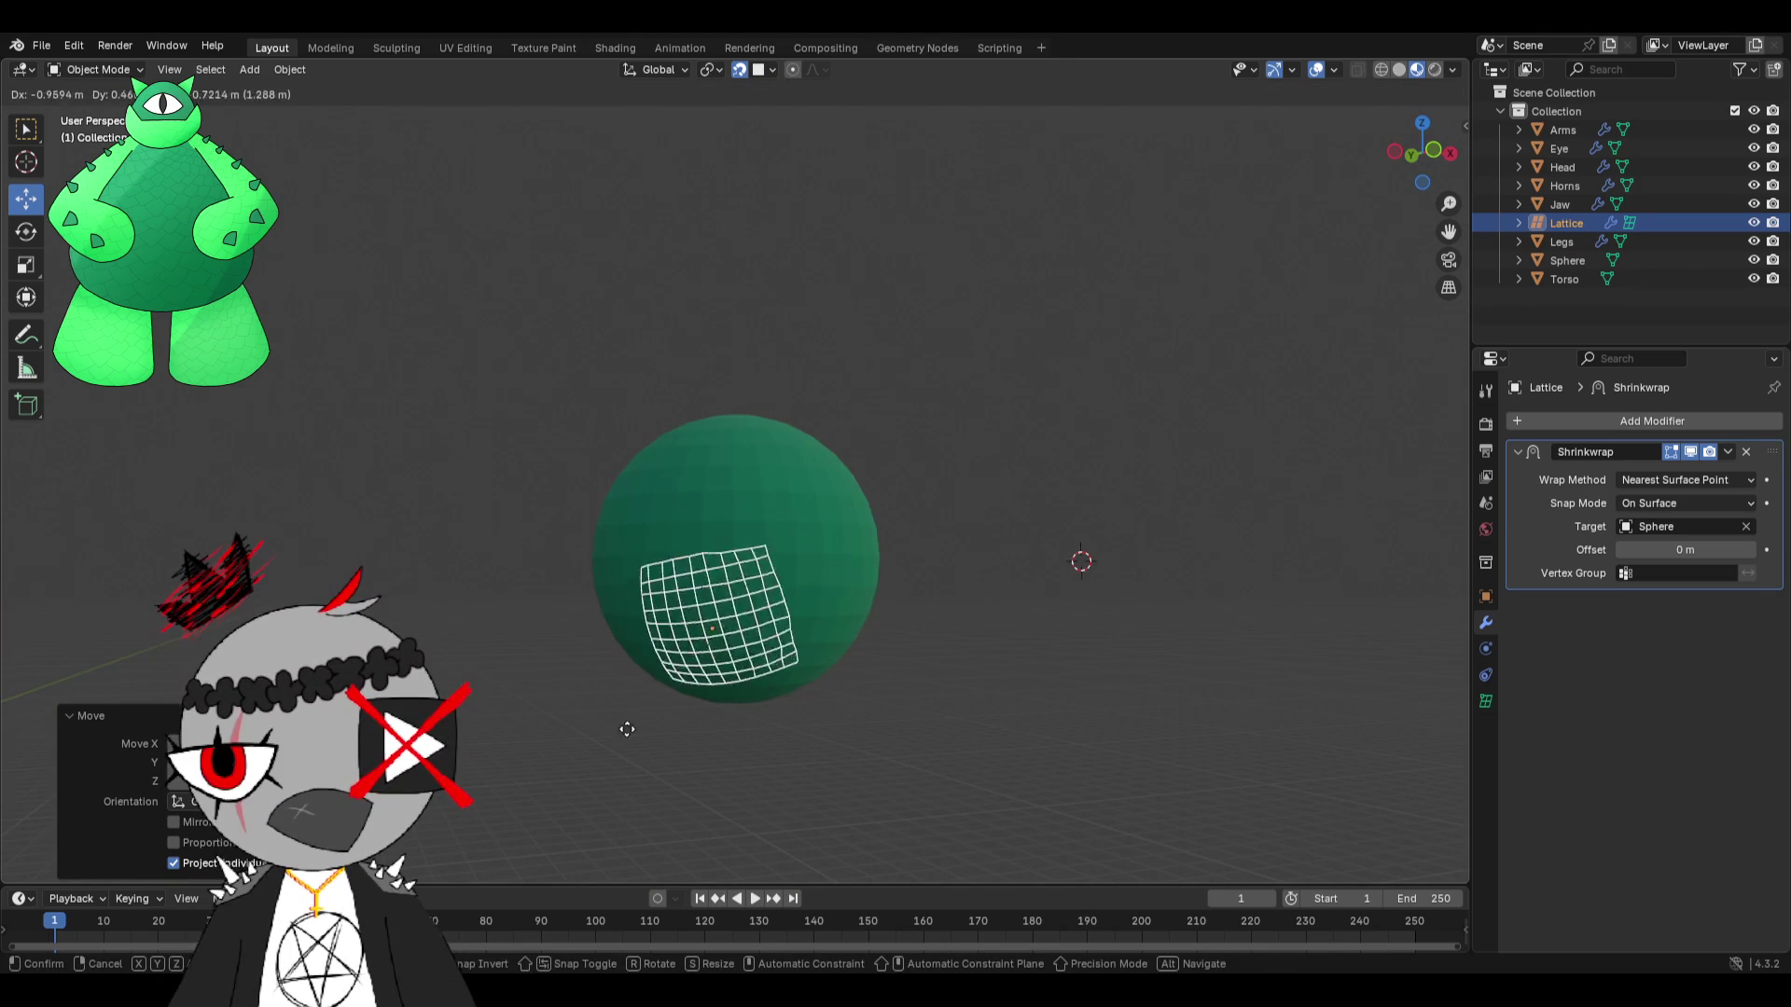
{"action": "left_click", "coordinate": [671, 634]}
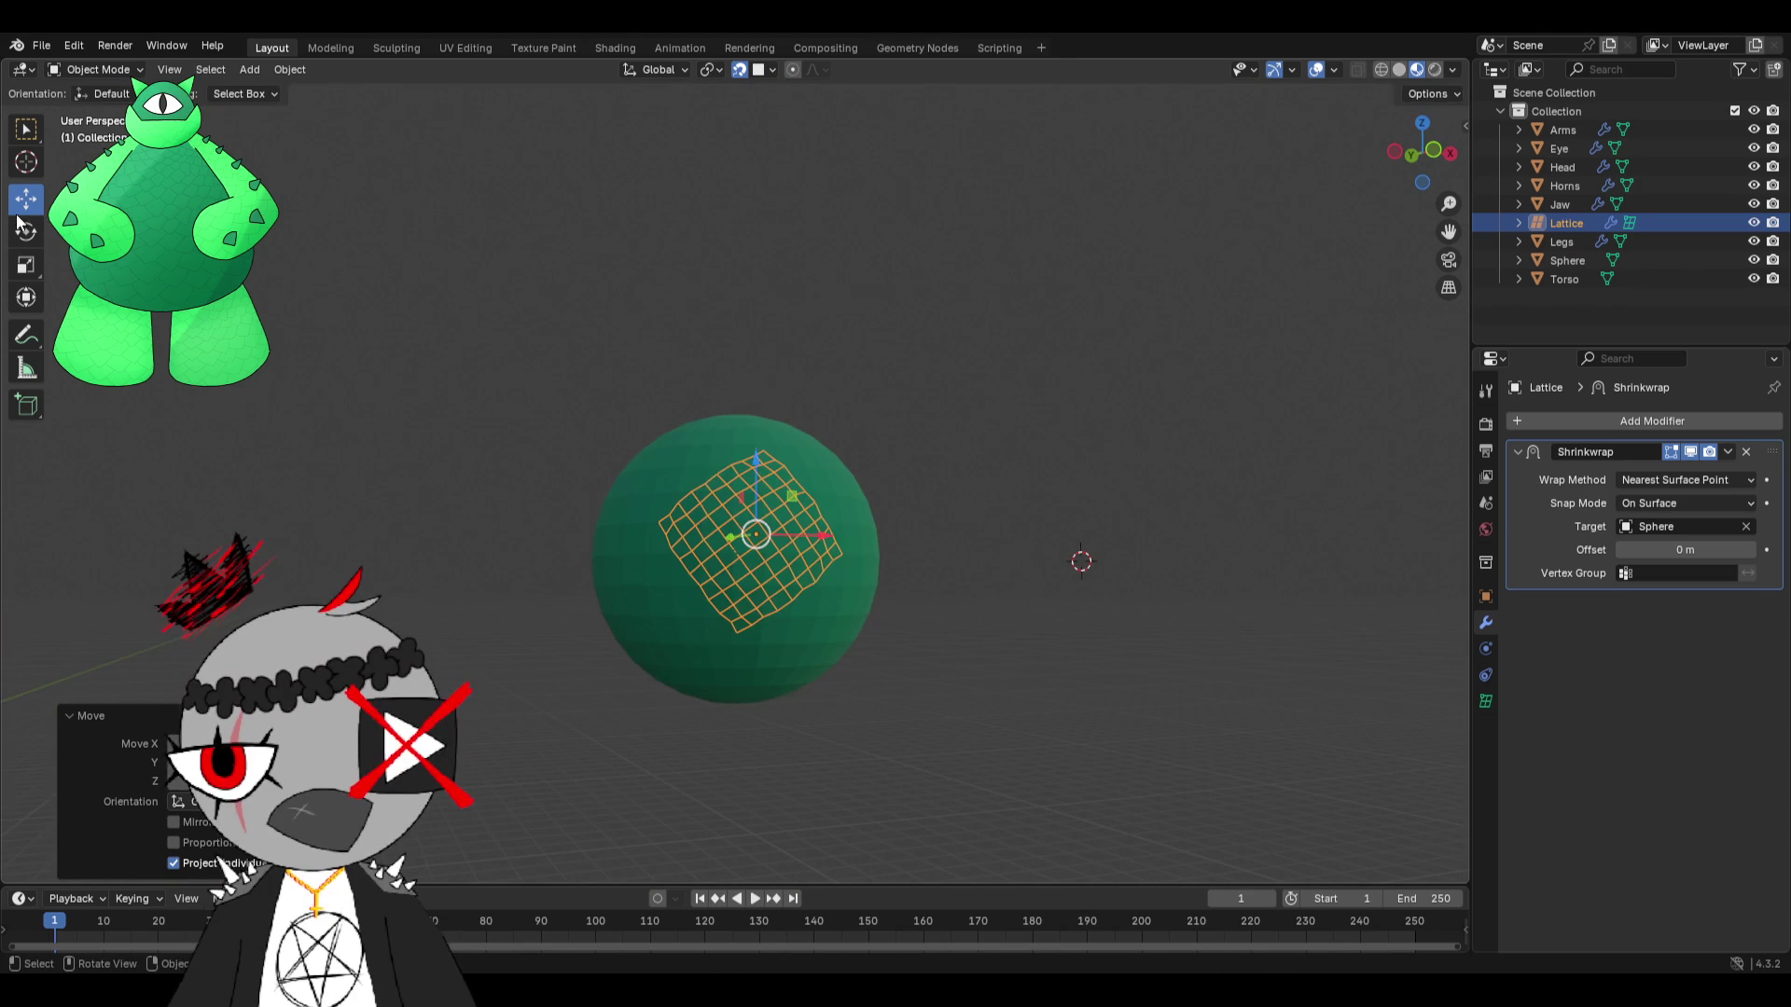
{"action": "key", "text": "shift+space"}
{"action": "key", "text": "r"}
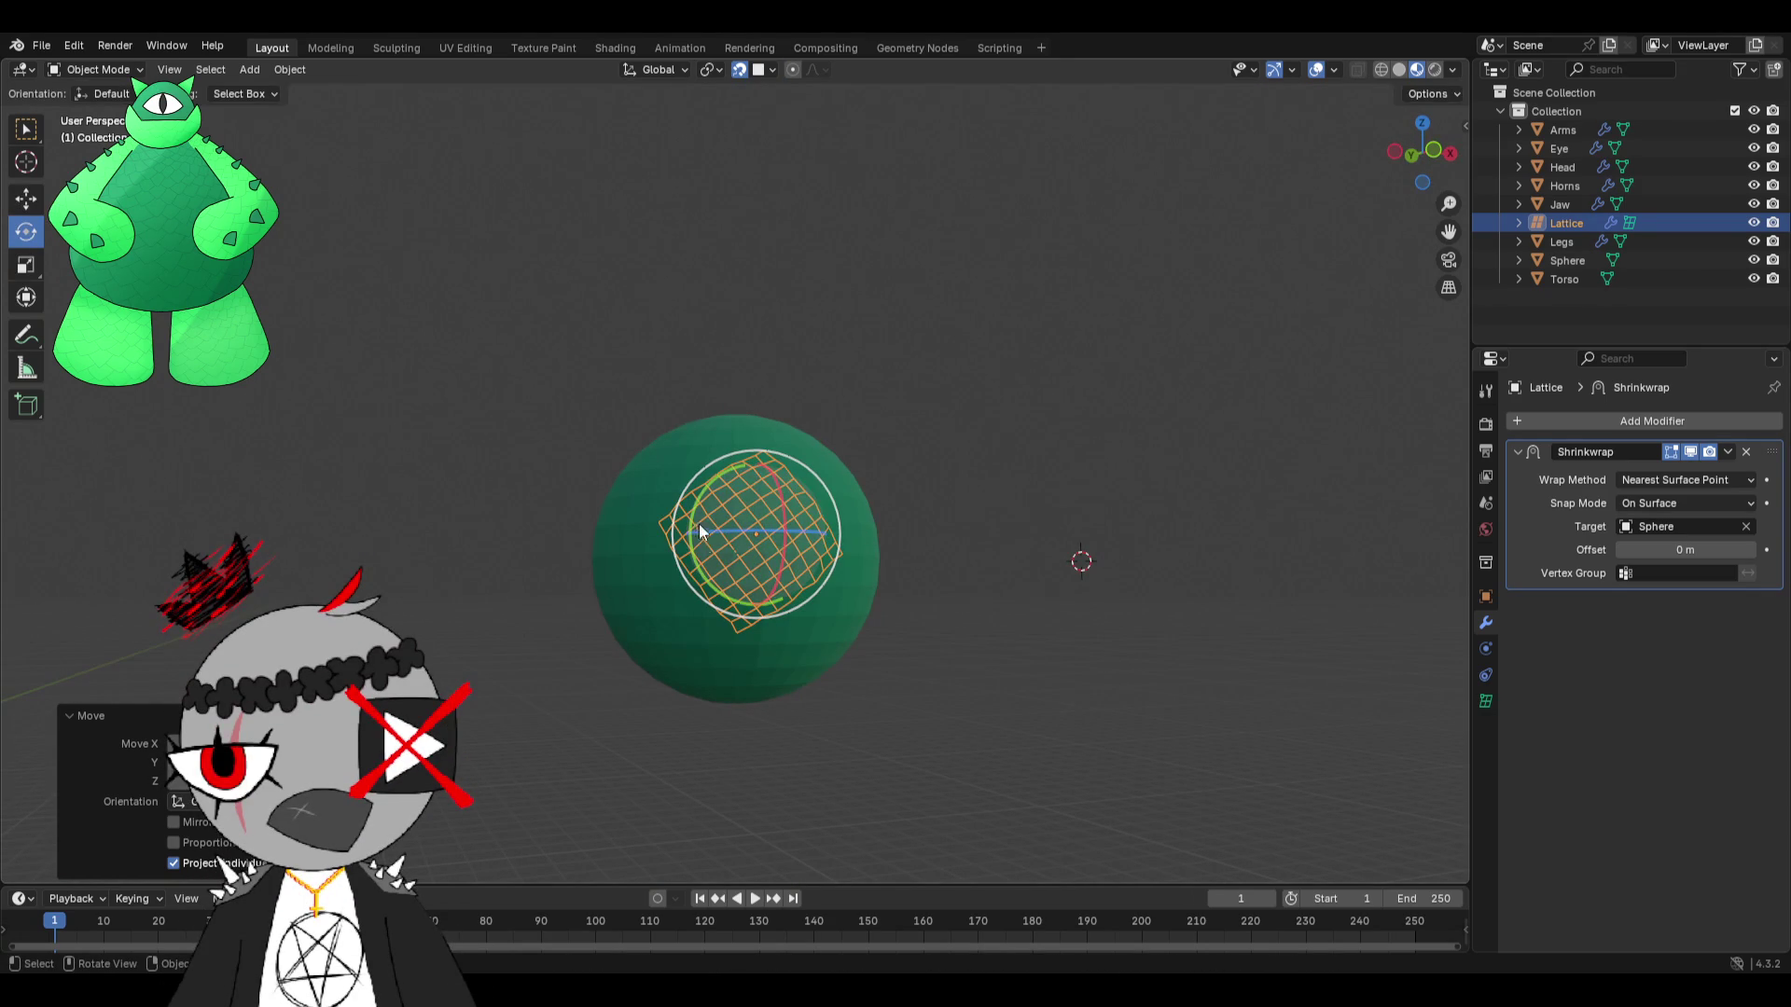
{"action": "mouse_move", "coordinate": [694, 511]}
{"action": "left_mouse_down"}
{"action": "mouse_move", "coordinate": [1455, 451]}
{"action": "mouse_move", "coordinate": [905, 480]}
{"action": "left_mouse_up"}
{"action": "middle_click_drag", "start_coordinate": [905, 480], "coordinate": [885, 486]}
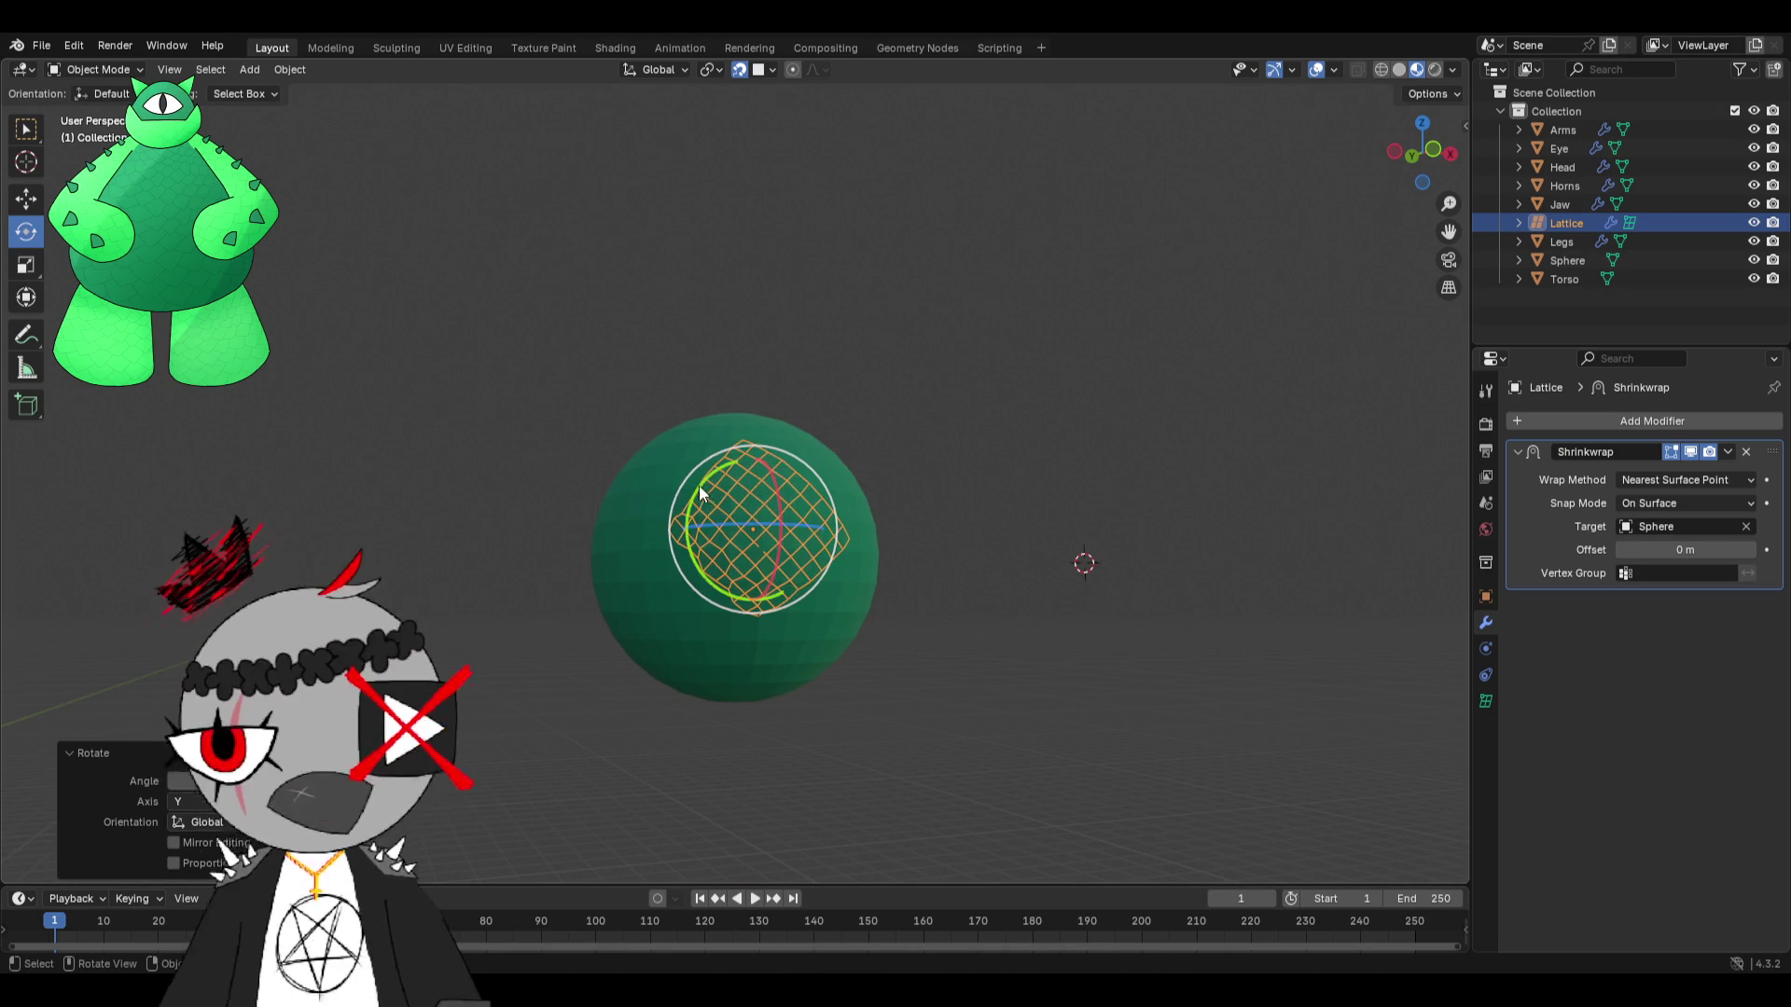
{"action": "middle_click_drag", "start_coordinate": [686, 500], "coordinate": [707, 357]}
Reposition the lattice lower on the sphere, then undo those lattice moves with Ctrl+Z.
{"action": "key", "text": "g"}
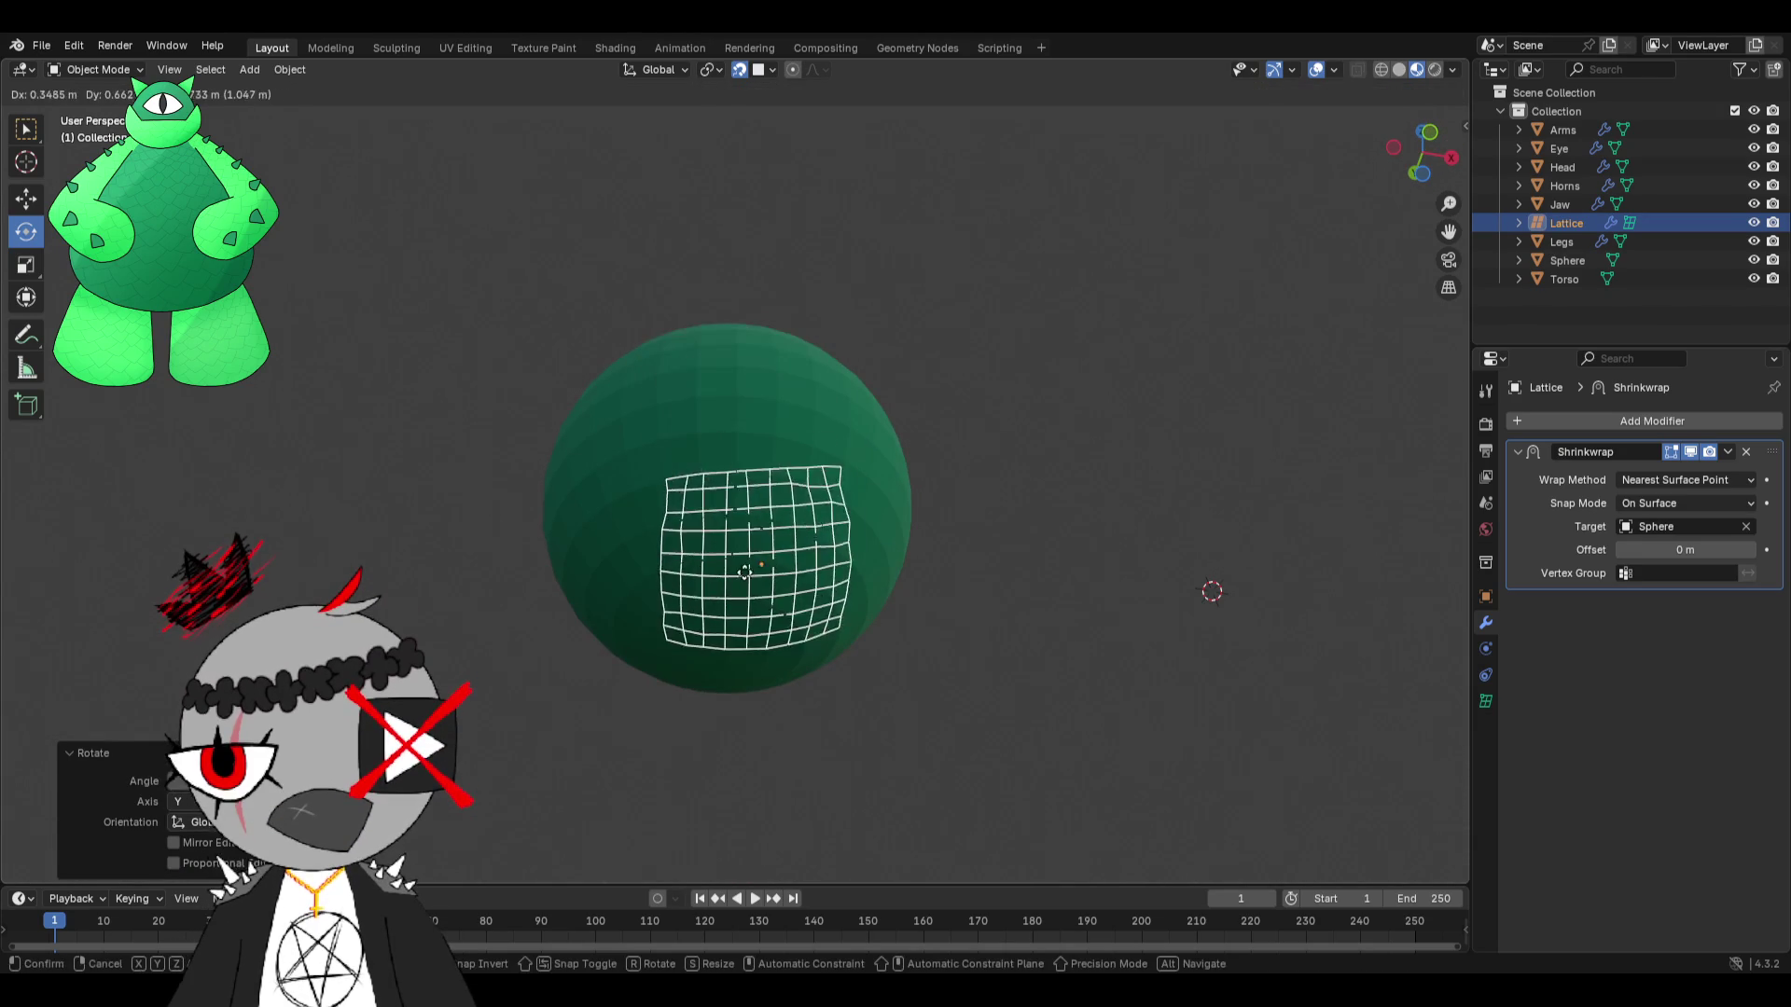
{"action": "left_click", "coordinate": [730, 617]}
{"action": "middle_click_drag", "start_coordinate": [730, 618], "coordinate": [739, 392]}
{"action": "key", "text": "g"}
{"action": "left_click", "coordinate": [687, 452]}
{"action": "mouse_move", "coordinate": [687, 453]}
{"action": "middle_mouse_down"}
{"action": "mouse_move", "coordinate": [506, 664]}
{"action": "mouse_move", "coordinate": [781, 587]}
{"action": "middle_mouse_up"}
{"action": "key", "text": "ctrl+z"}
{"action": "key", "text": "ctrl+z"}
{"action": "key", "text": "ctrl+z"}
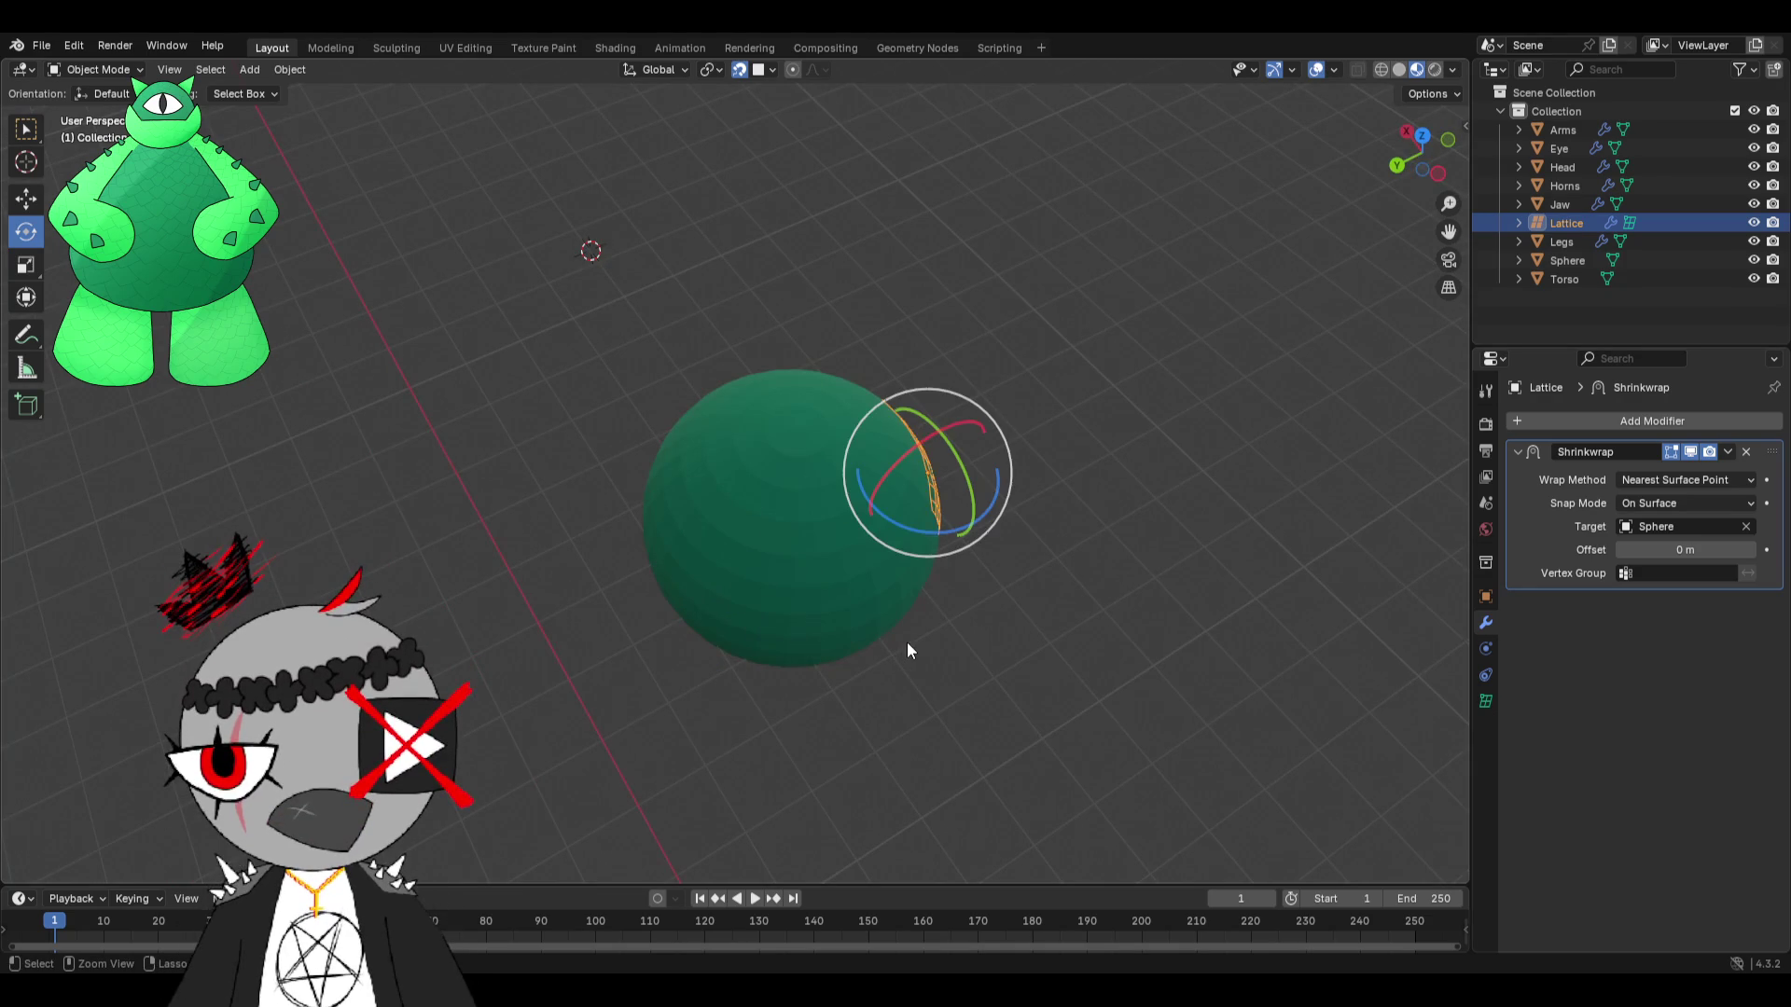
{"action": "key", "text": "ctrl+z"}
{"action": "mouse_move", "coordinate": [908, 648]}
{"action": "middle_mouse_down"}
{"action": "mouse_move", "coordinate": [912, 520]}
{"action": "mouse_move", "coordinate": [969, 445]}
{"action": "mouse_move", "coordinate": [805, 431]}
{"action": "middle_mouse_up"}
Reselect the lattice, delete its Shrinkwrap modifier, and begin moving it off the sphere.
{"action": "left_click", "coordinate": [984, 454]}
{"action": "left_click", "coordinate": [97, 68]}
{"action": "left_click", "coordinate": [112, 90]}
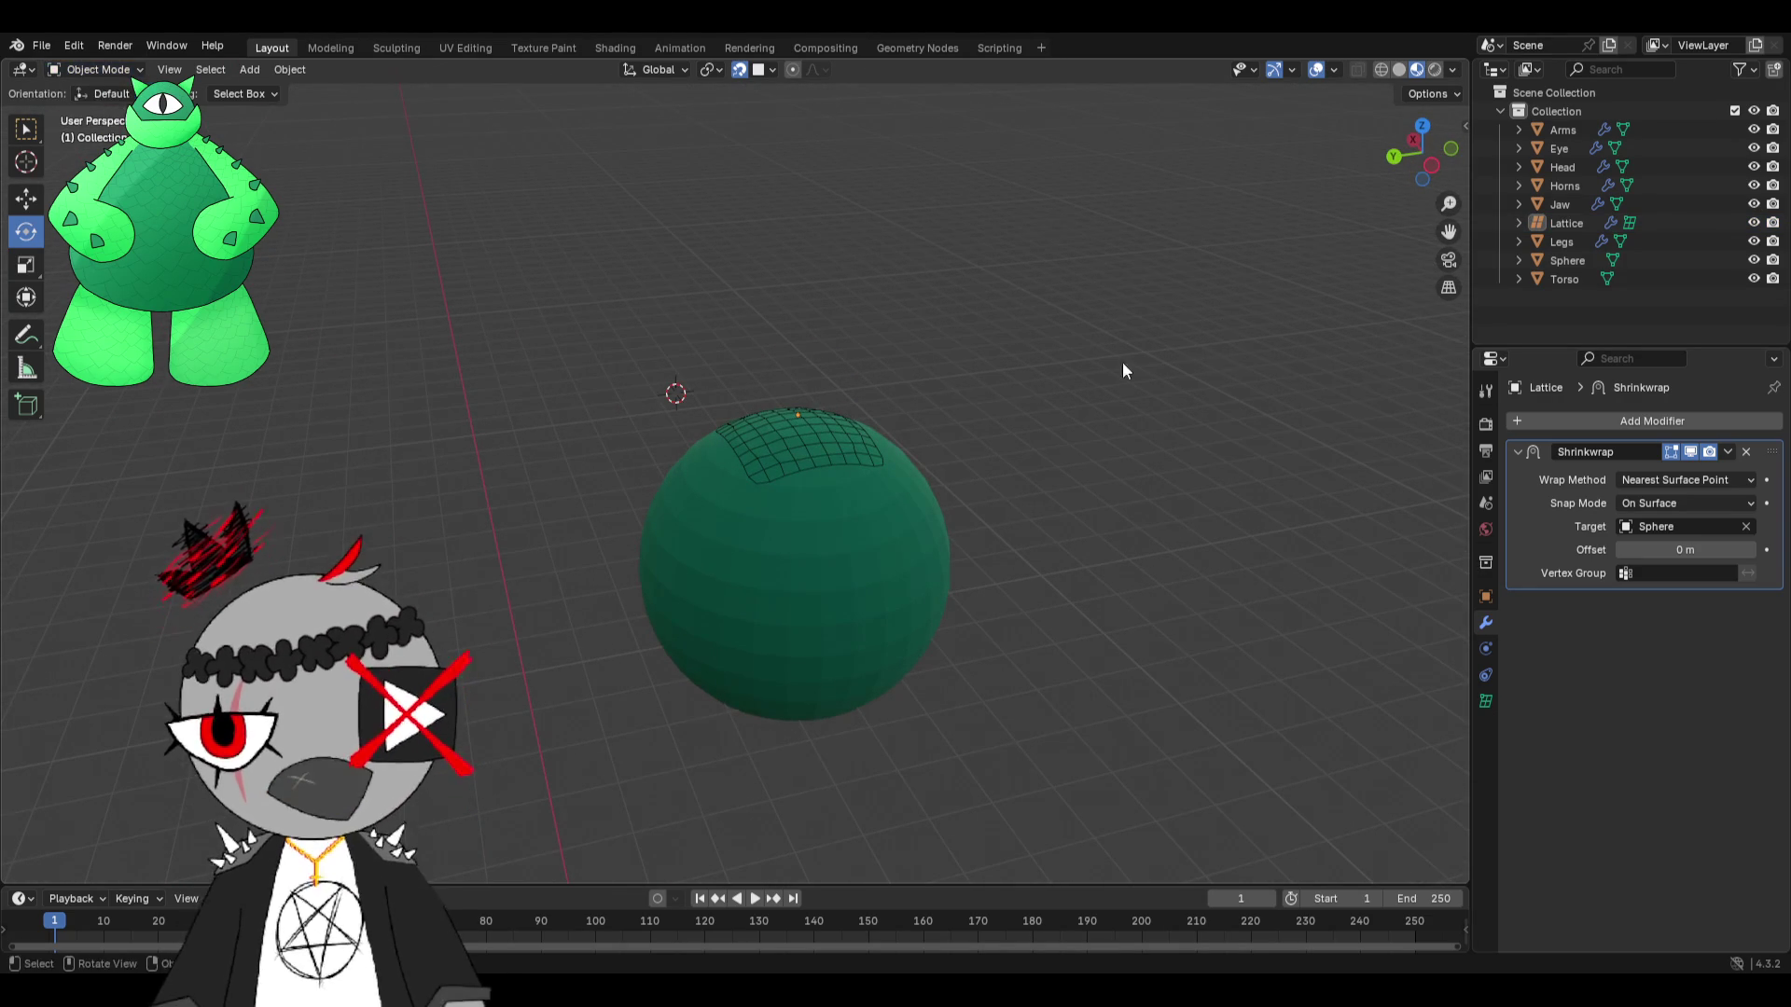
{"action": "middle_click_drag", "start_coordinate": [1034, 325], "coordinate": [857, 432]}
{"action": "key", "text": "ctrl+z"}
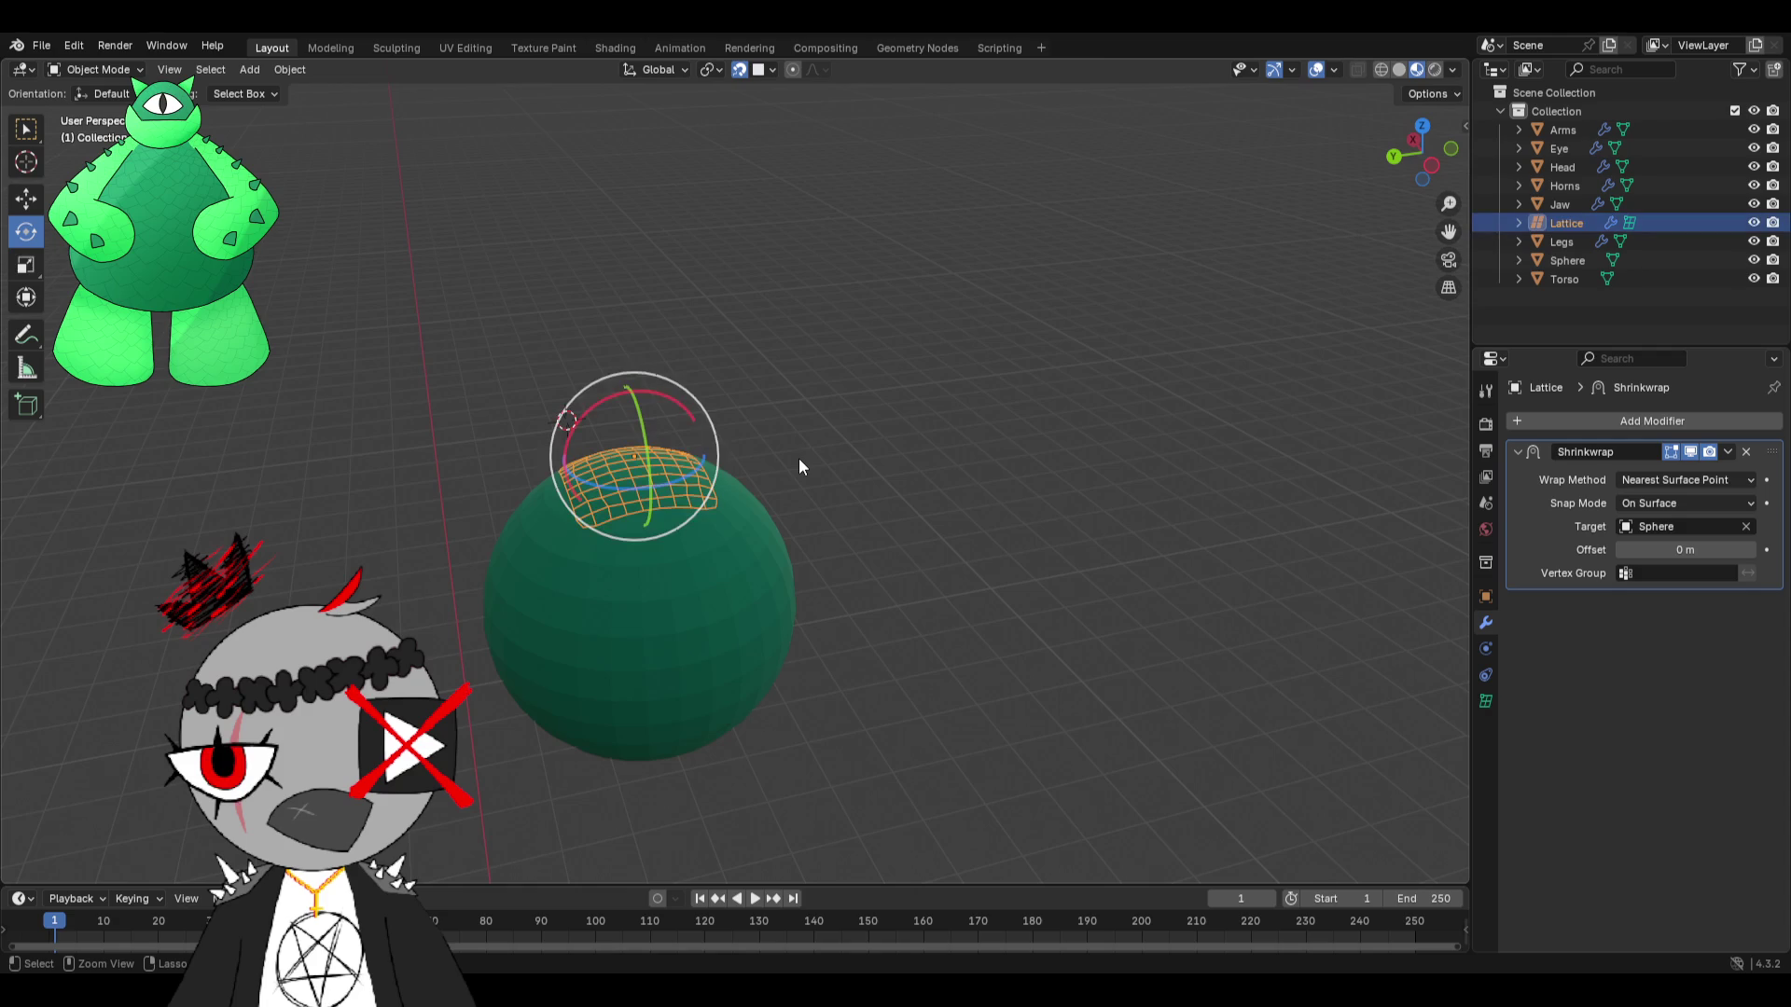
{"action": "left_click", "coordinate": [1746, 453]}
{"action": "mouse_move", "coordinate": [976, 430]}
{"action": "middle_mouse_down"}
{"action": "mouse_move", "coordinate": [862, 453]}
{"action": "mouse_move", "coordinate": [715, 435]}
{"action": "middle_mouse_up"}
{"action": "scroll", "coordinate": [807, 416], "scroll_direction": "up", "scroll_amount": 2}
{"action": "key", "text": "g"}
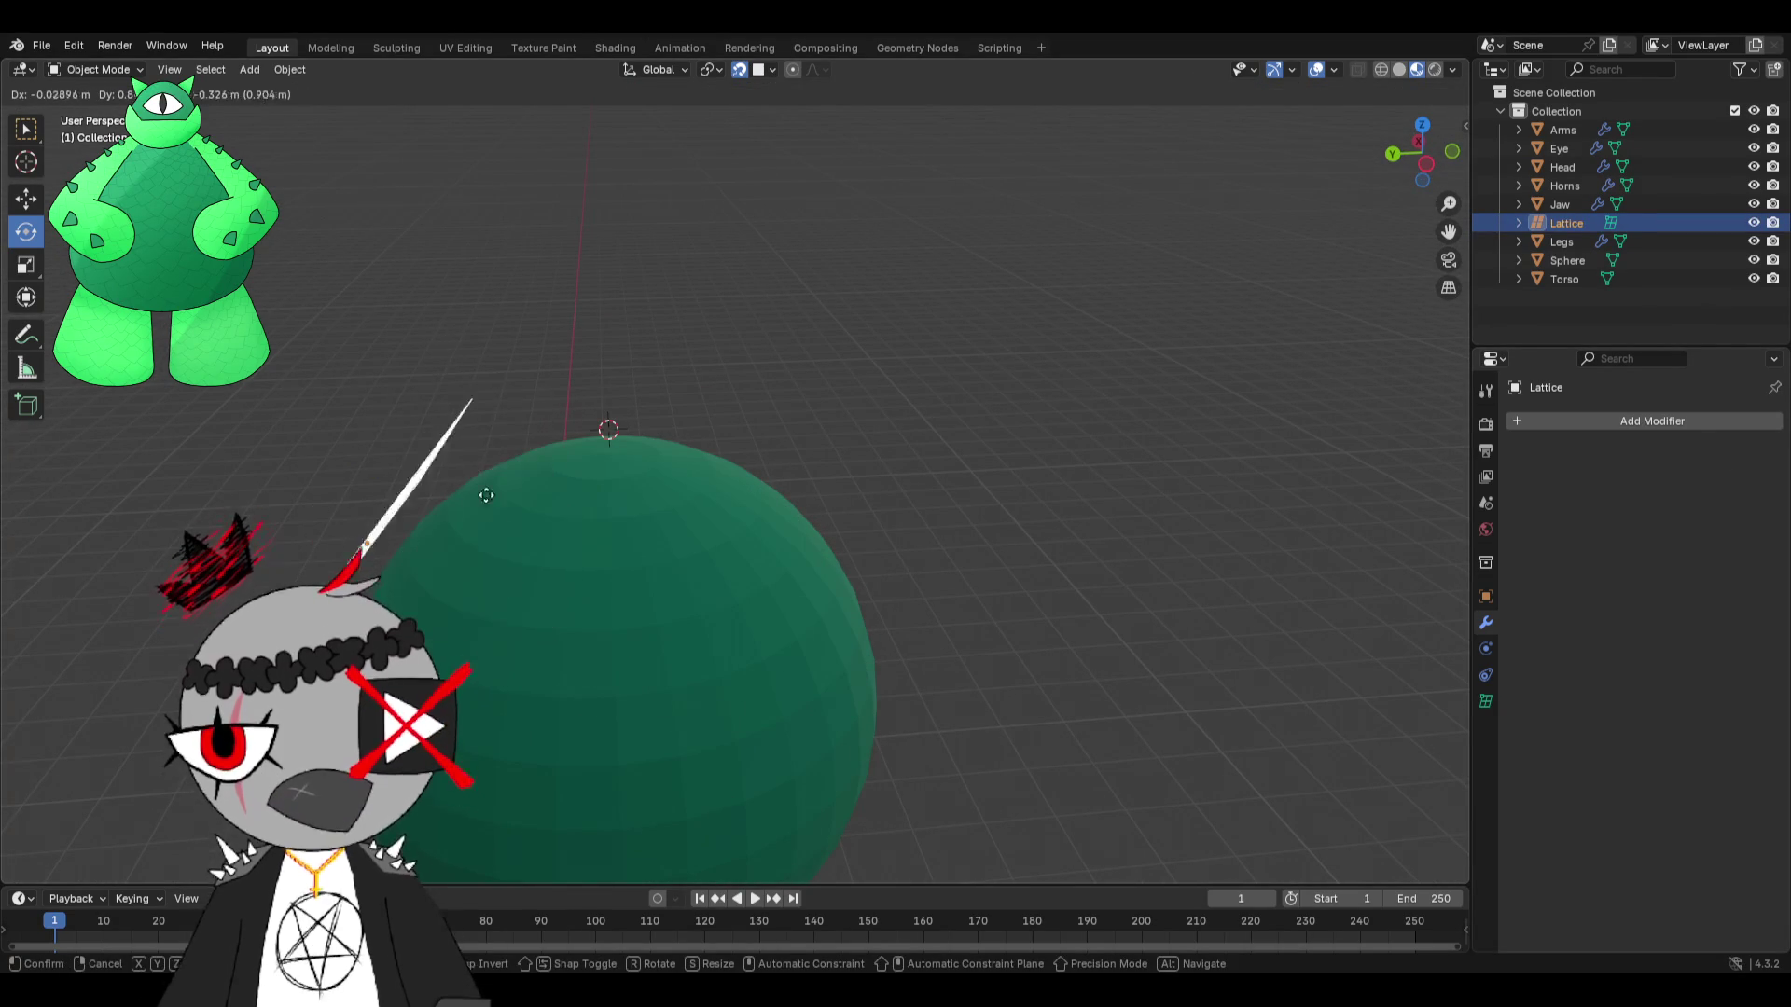
Undo the lattice's move left of the sphere and set snapping to Face Project with Align Rotation to Target.
{"action": "left_click", "coordinate": [457, 603]}
{"action": "scroll", "coordinate": [581, 517], "scroll_direction": "down", "scroll_amount": 3}
{"action": "key", "text": "ctrl+z"}
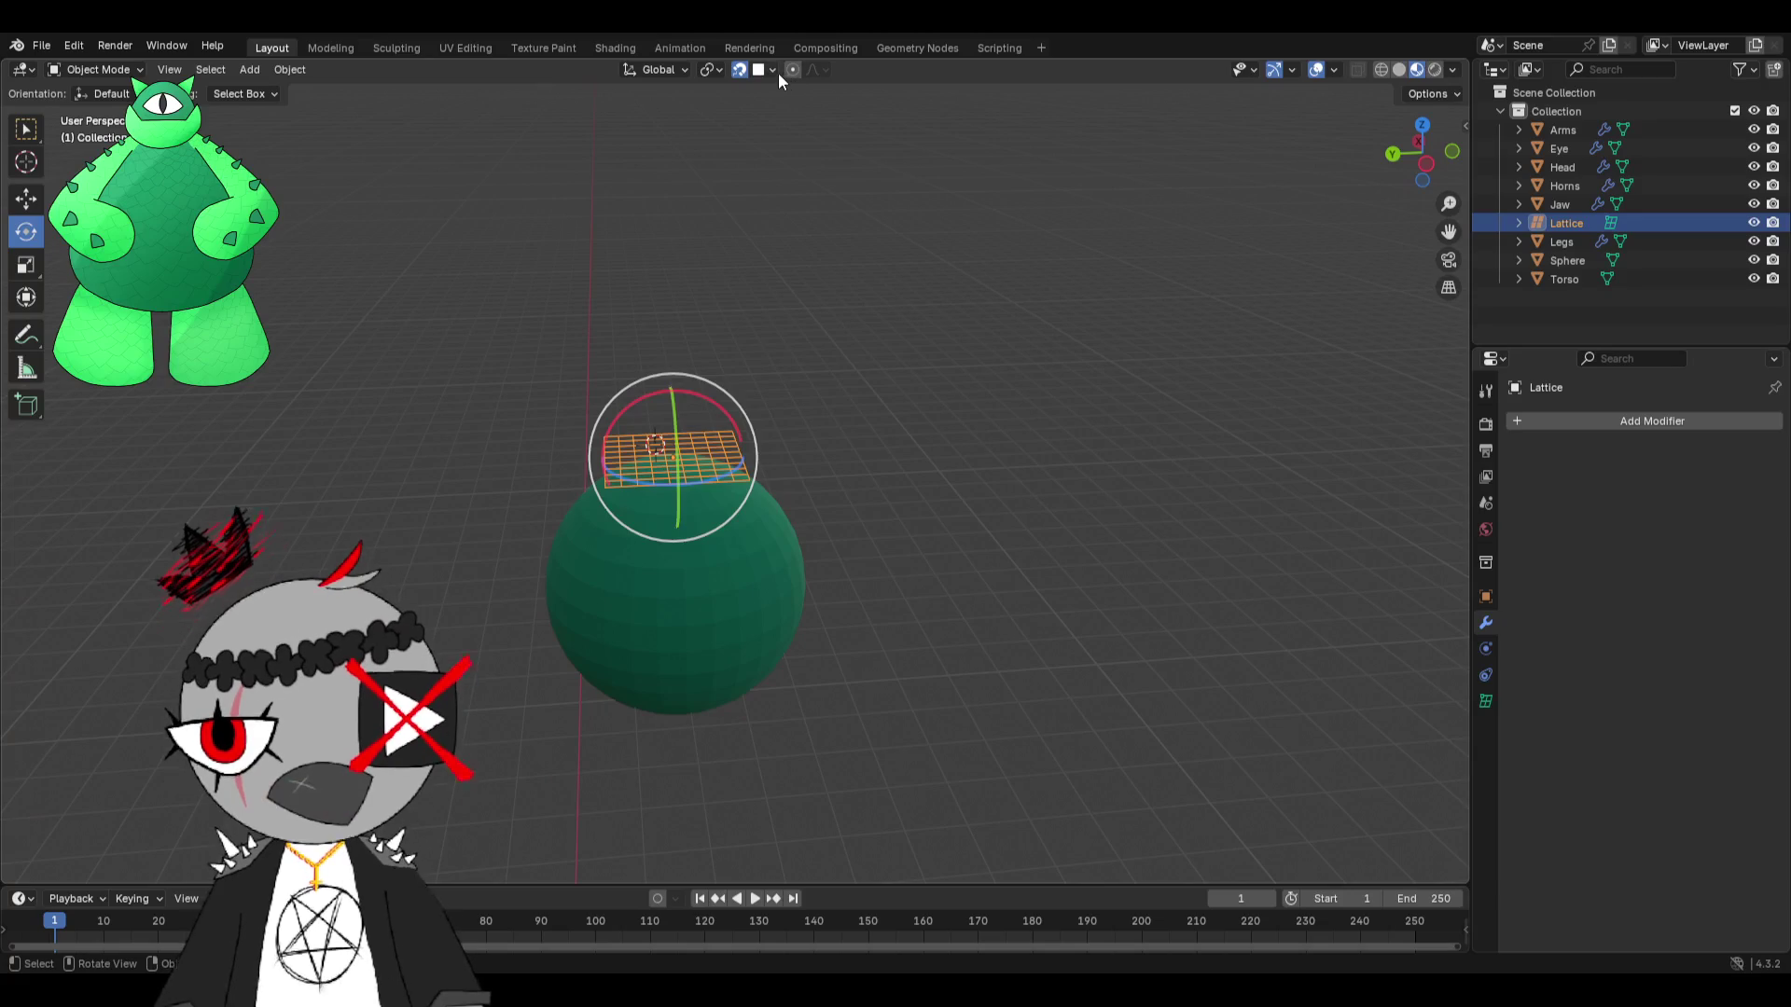
{"action": "left_click", "coordinate": [758, 71]}
{"action": "left_click", "coordinate": [754, 72]}
{"action": "left_click", "coordinate": [756, 74]}
{"action": "left_click", "coordinate": [690, 129]}
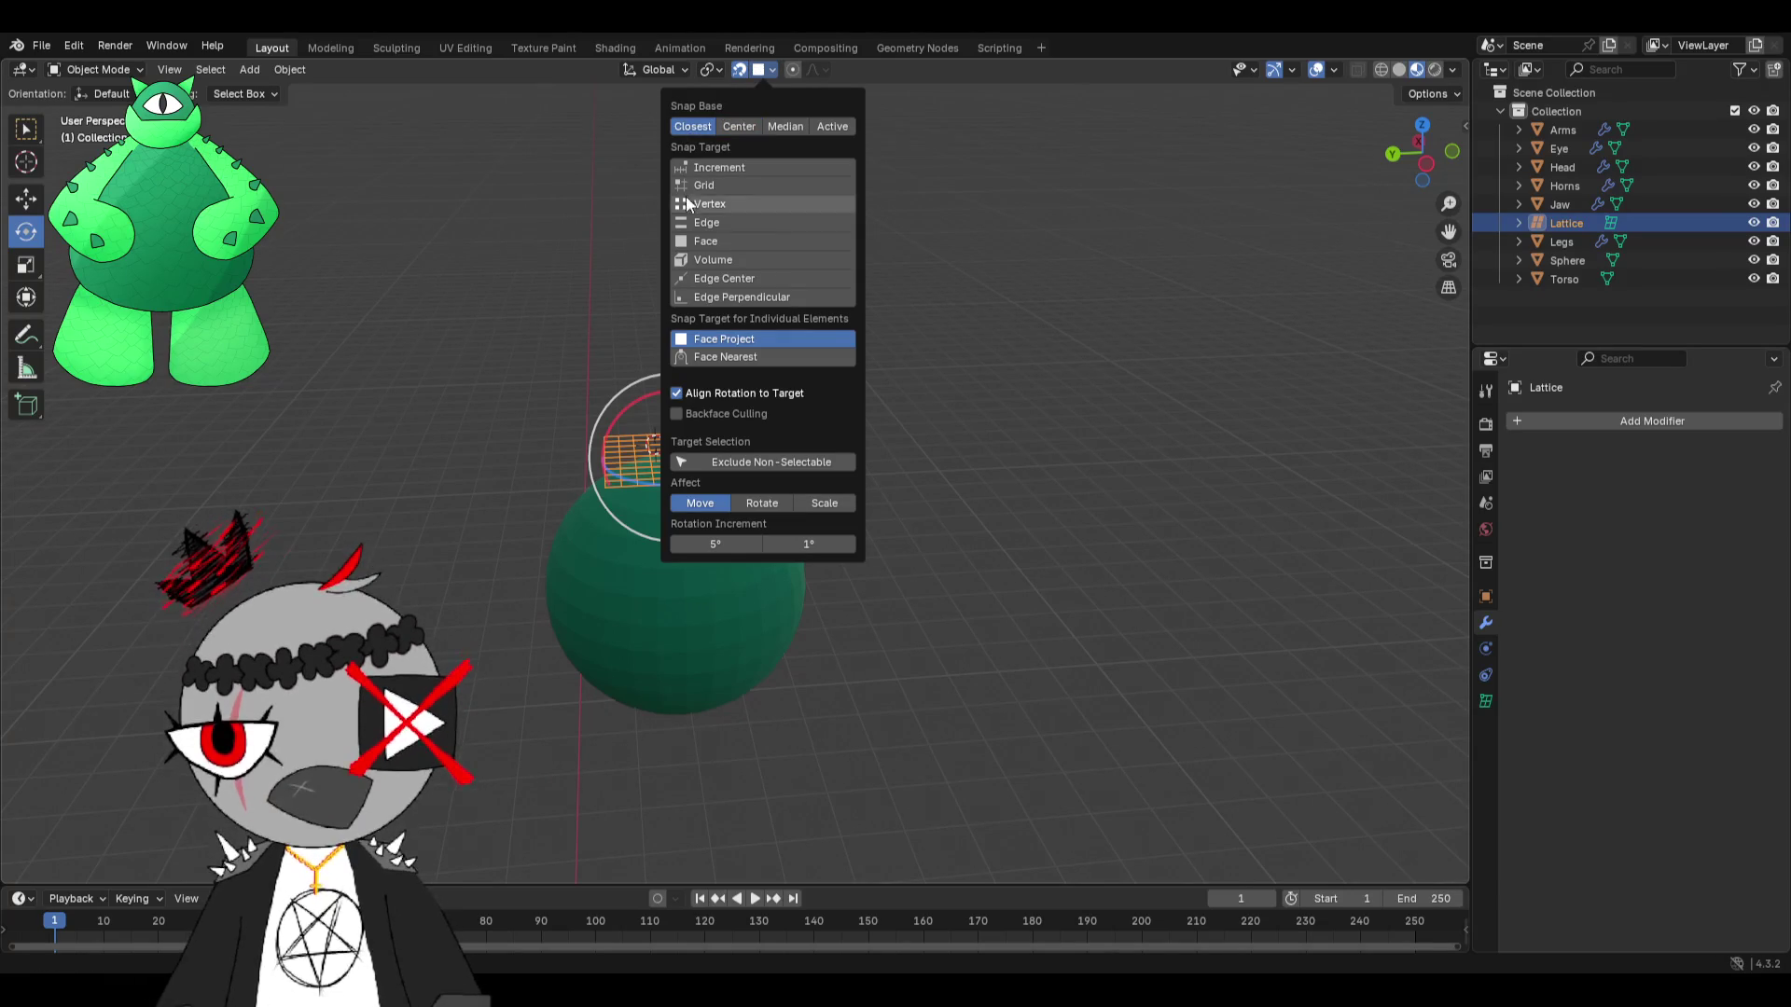
Test face-project snapping by moving the lattice over the sphere, then undo back to the top.
{"action": "key", "text": "g"}
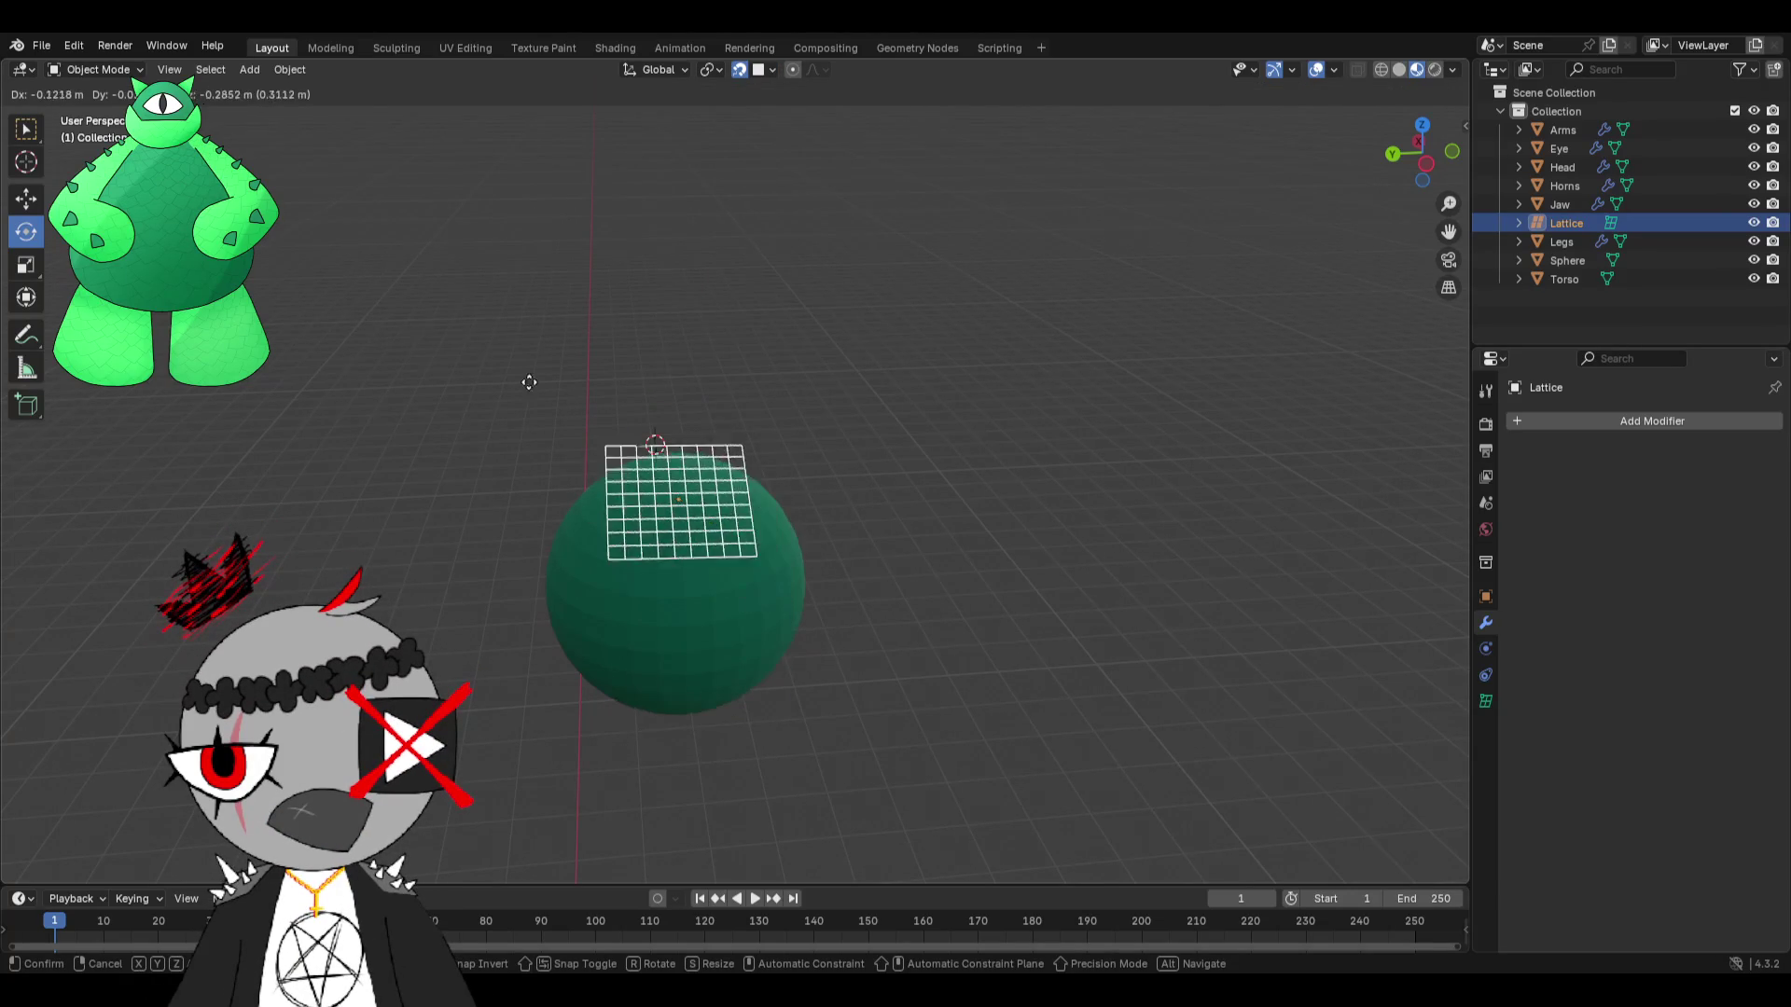
{"action": "left_click", "coordinate": [540, 388]}
{"action": "middle_click_drag", "start_coordinate": [580, 352], "coordinate": [628, 296]}
{"action": "key", "text": "g"}
{"action": "left_click", "coordinate": [723, 522]}
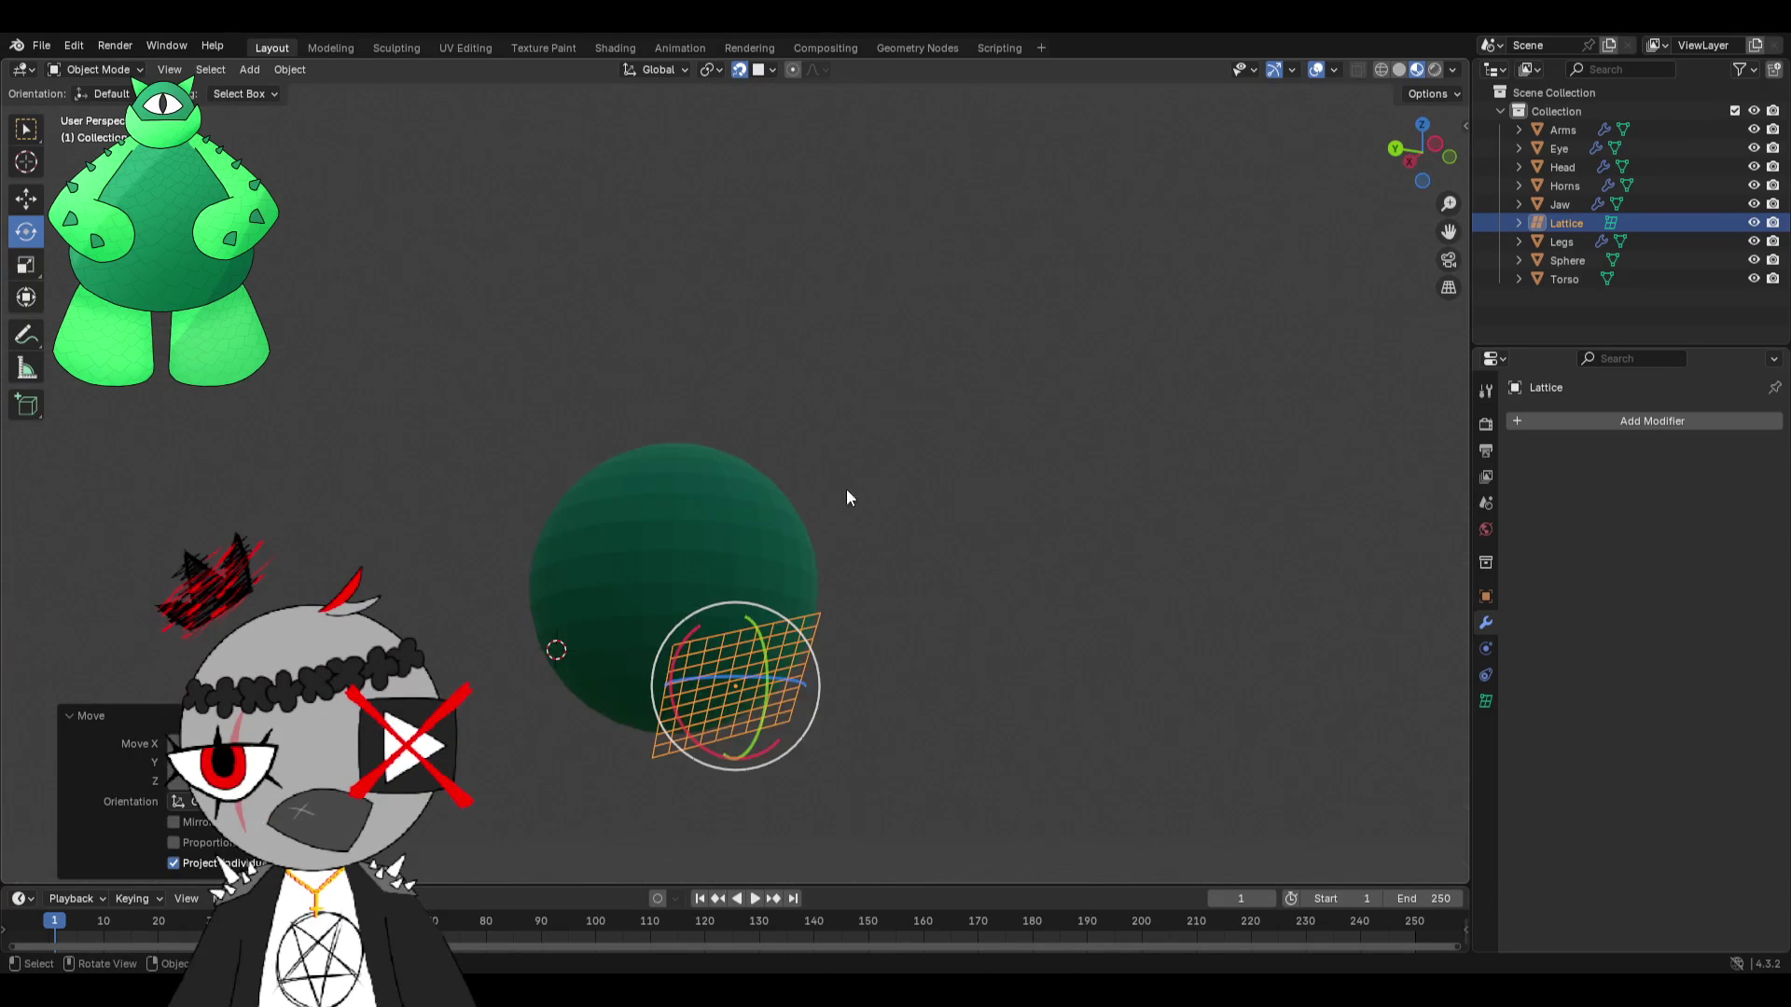
{"action": "middle_click_drag", "start_coordinate": [846, 488], "coordinate": [730, 611]}
{"action": "key", "text": "ctrl+z"}
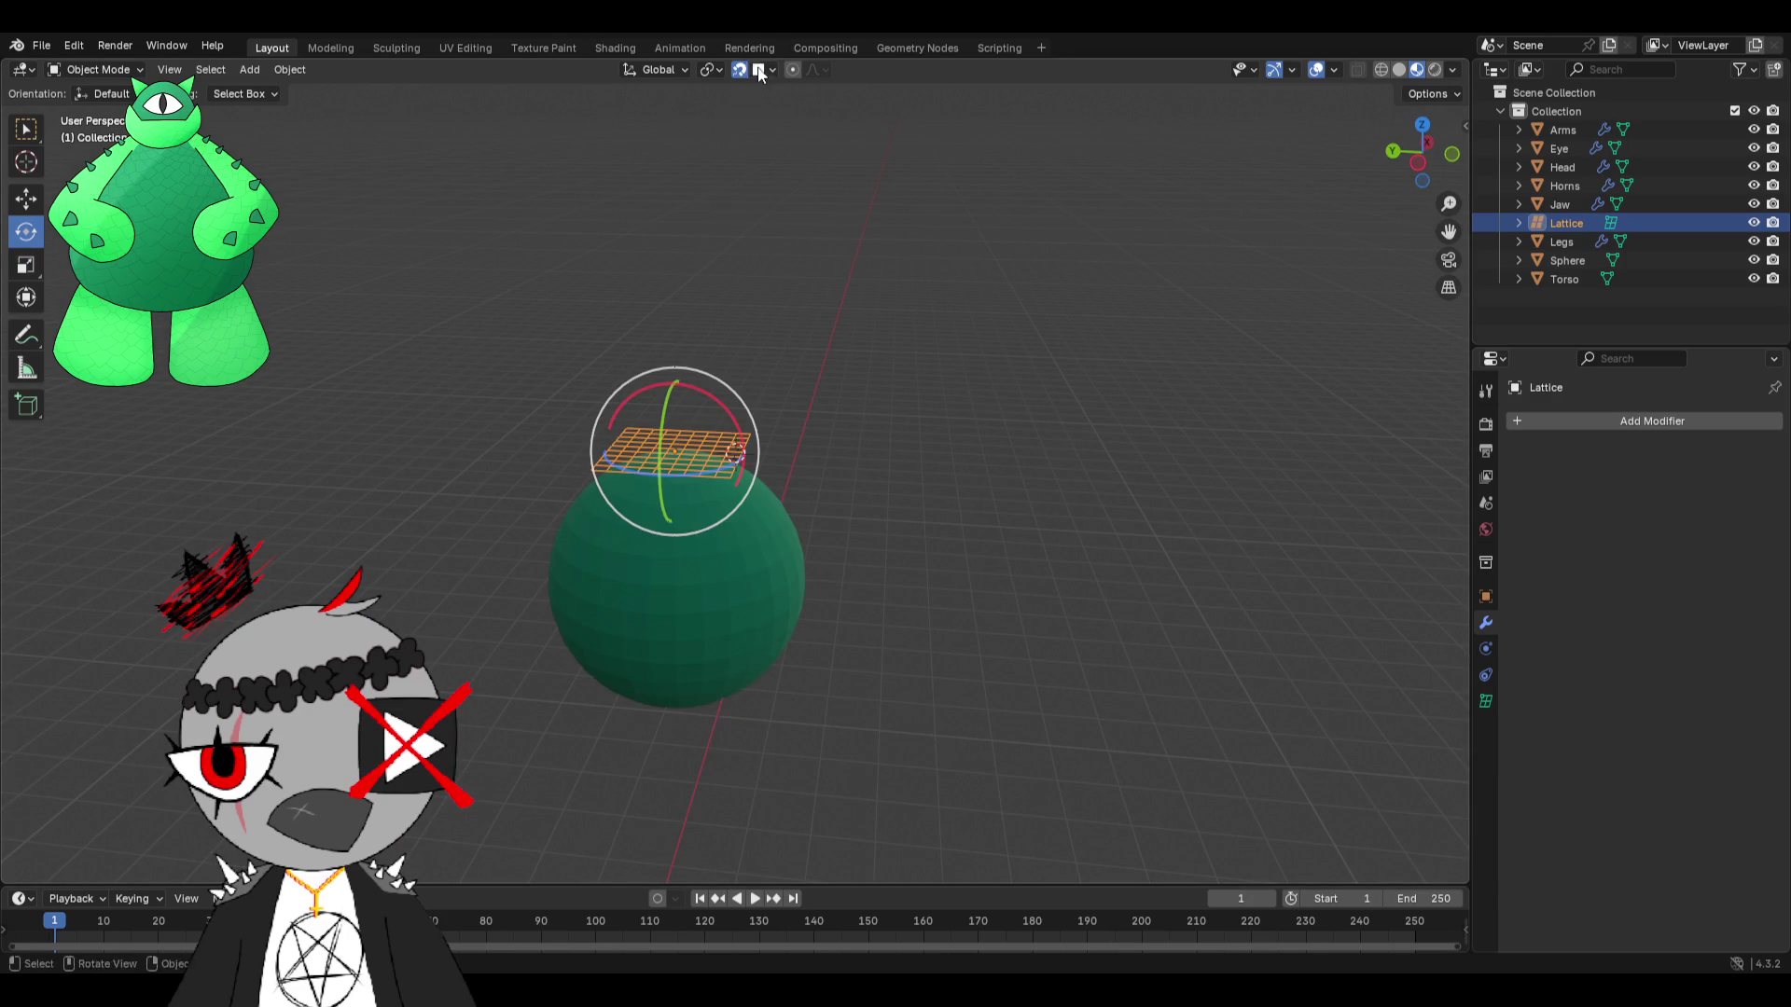
Retry snapping the lattice onto the sphere so it tilts to the surface, undoing each attempt.
{"action": "left_click", "coordinate": [767, 69]}
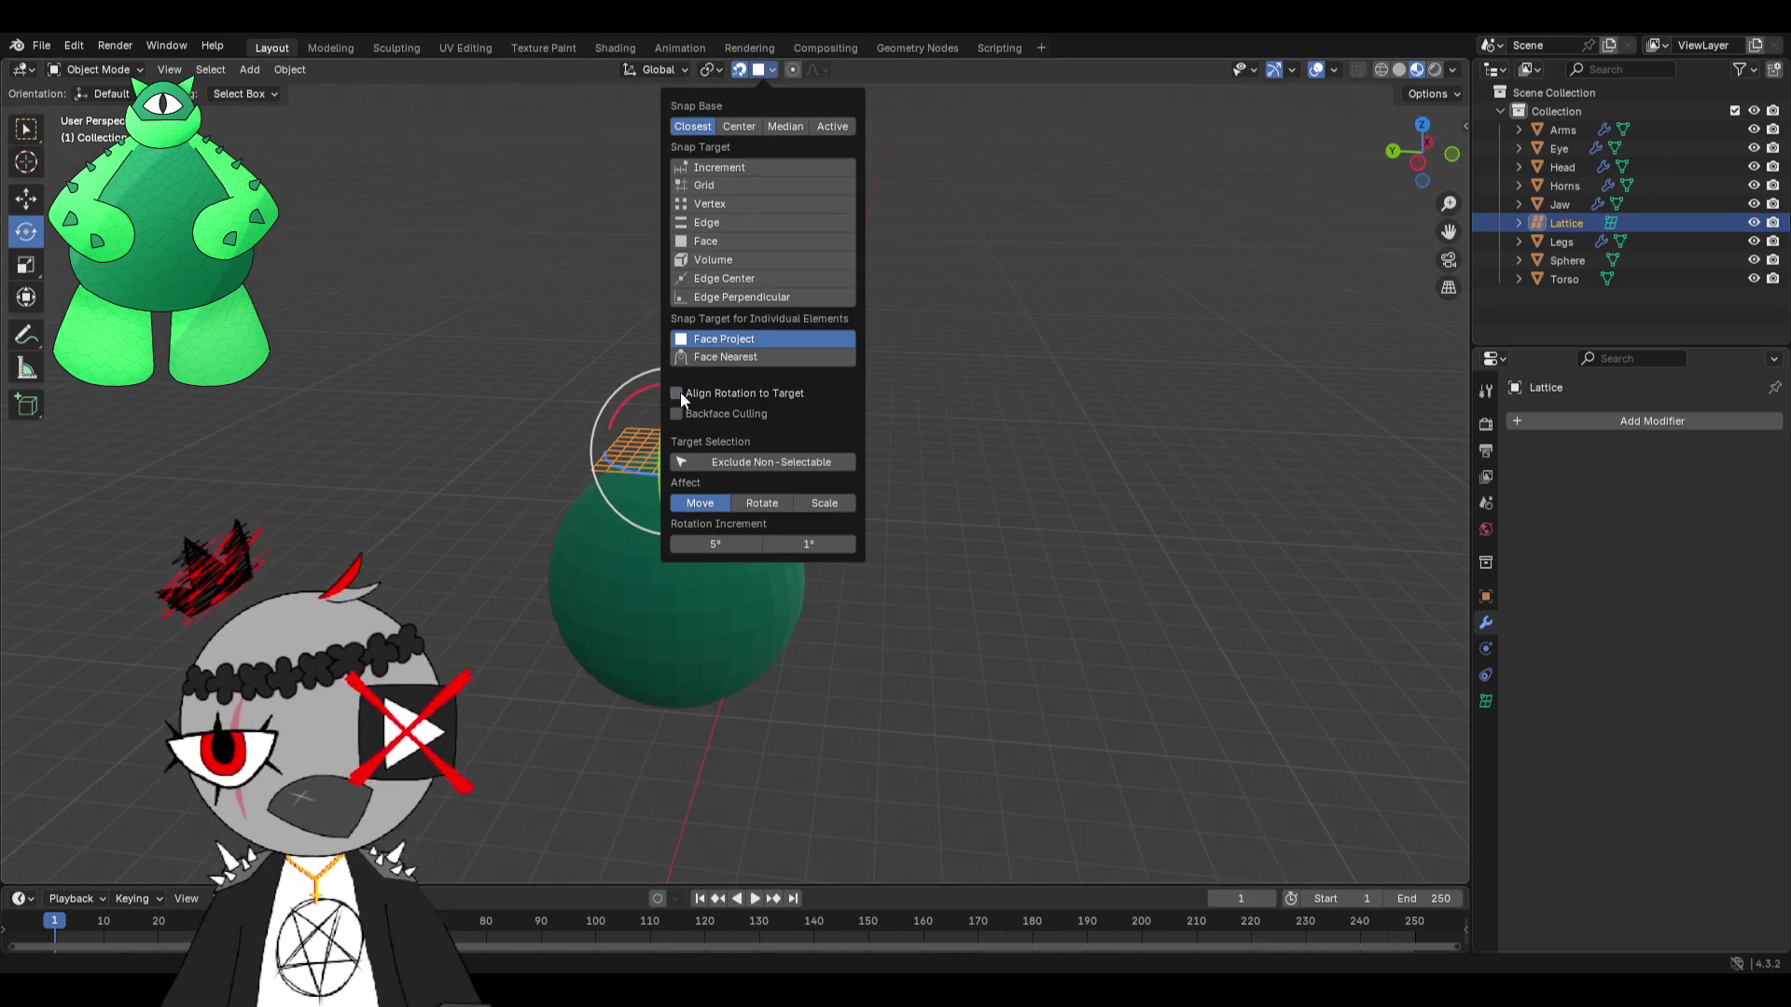
{"action": "key", "text": "g"}
{"action": "left_click", "coordinate": [722, 623]}
{"action": "key", "text": "ctrl+z"}
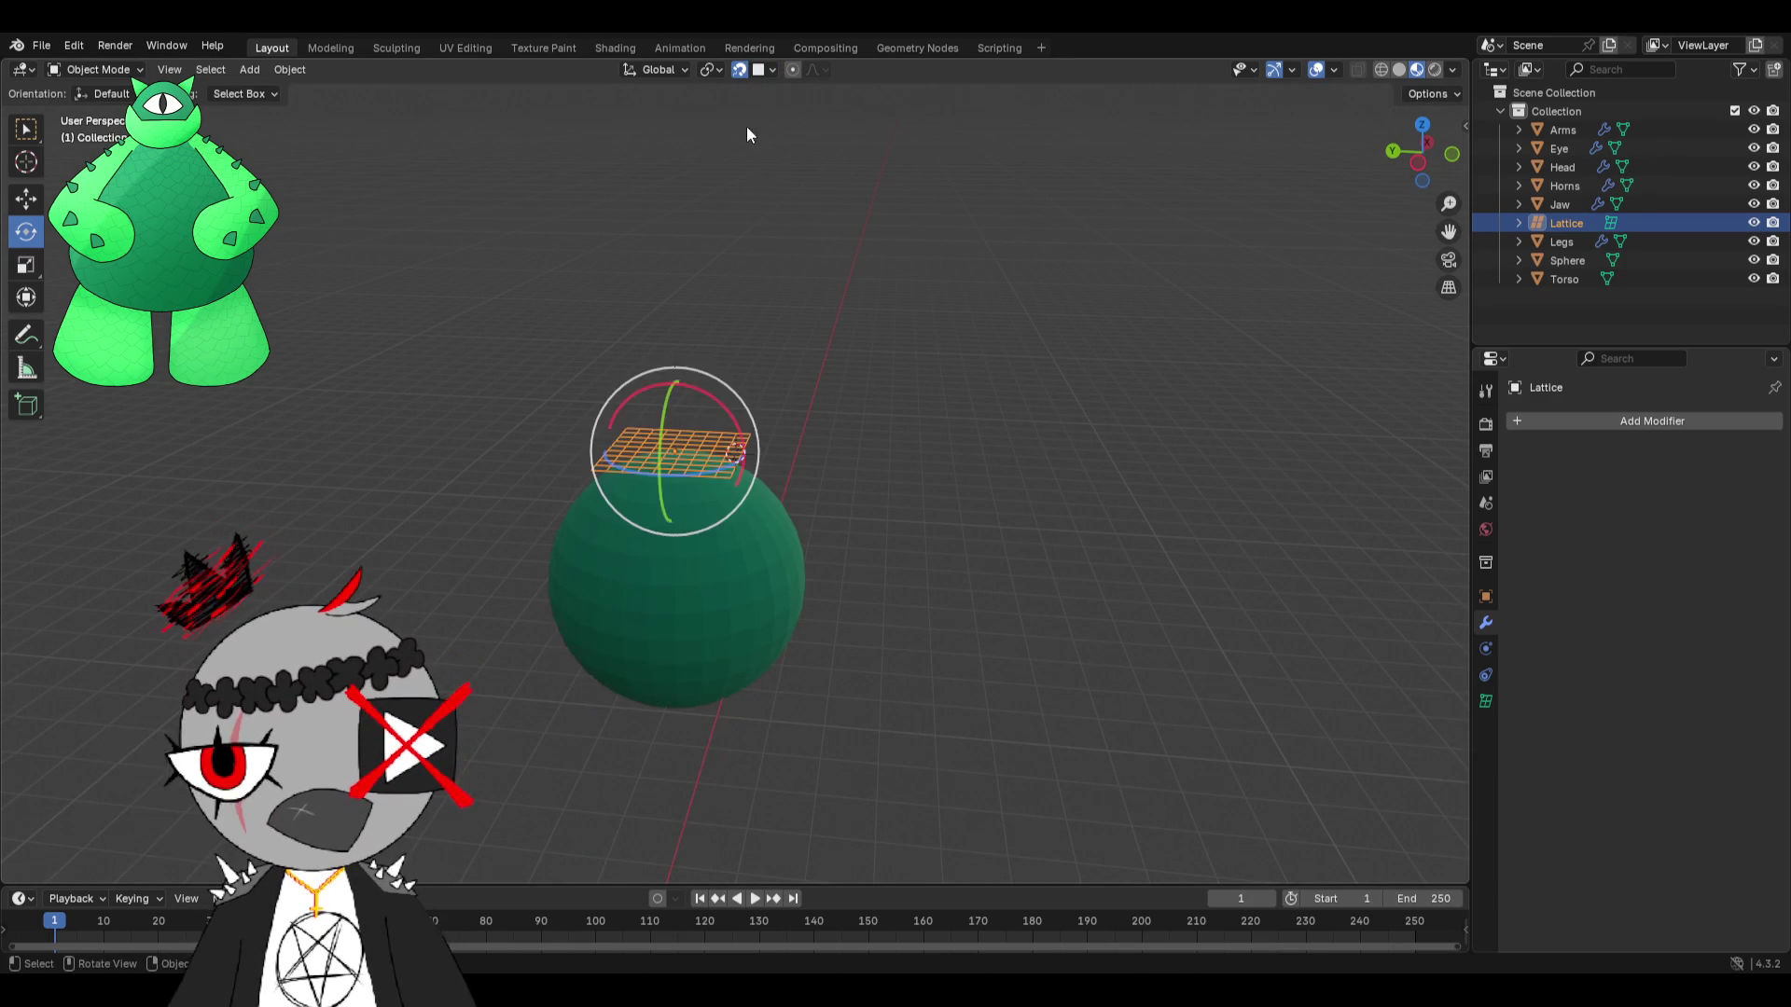
{"action": "left_click", "coordinate": [753, 72]}
{"action": "left_click", "coordinate": [717, 399]}
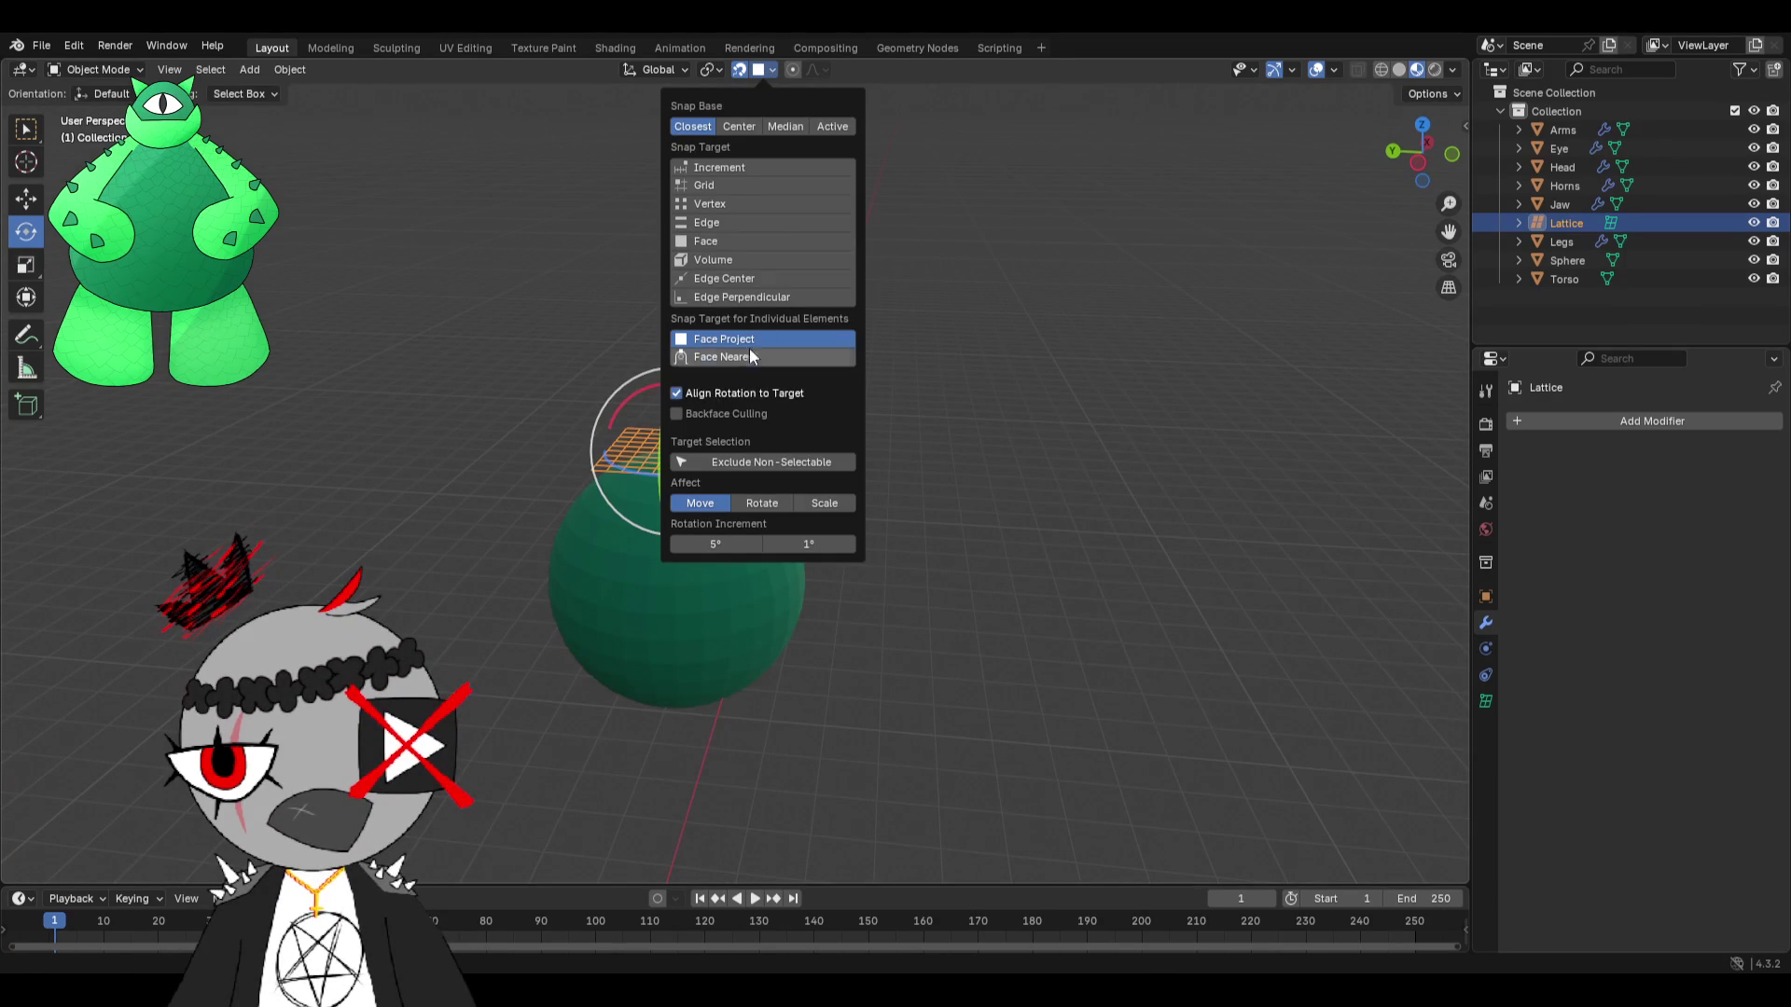
{"action": "key", "text": "g"}
{"action": "left_click", "coordinate": [809, 571]}
{"action": "key", "text": "ctrl+z"}
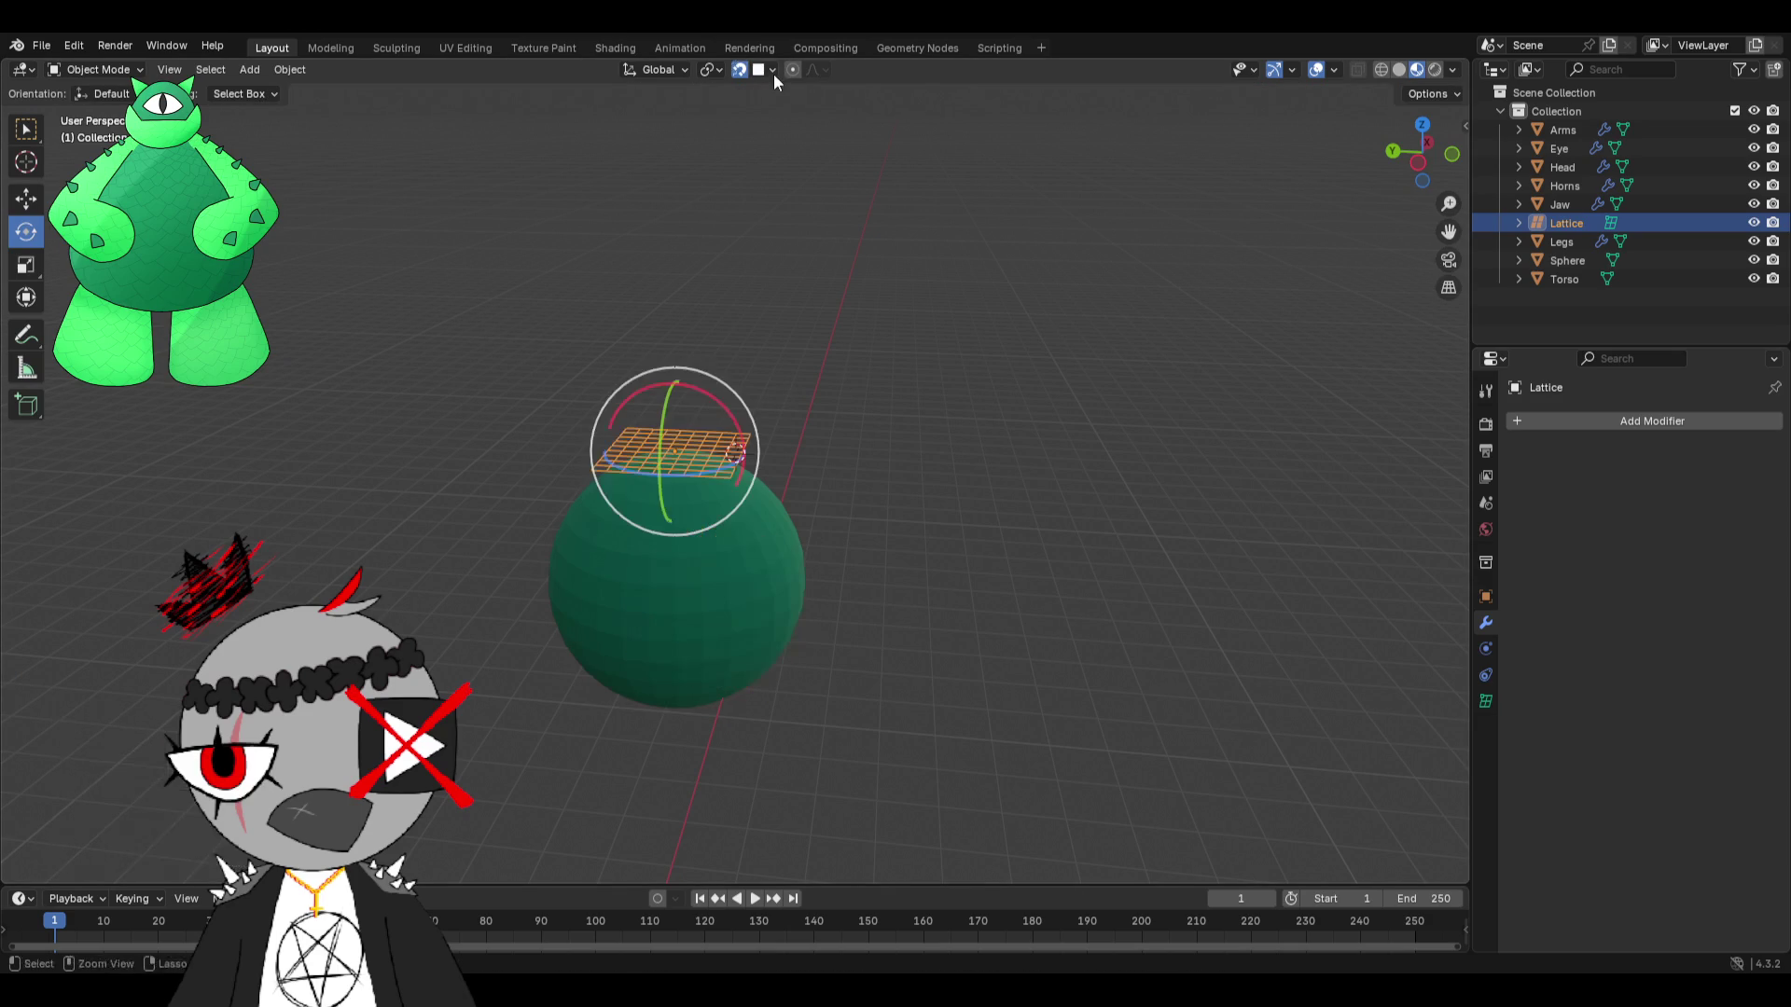
Switch the snap target to Increment and test moving the reselected lattice on the sphere's top.
{"action": "left_click", "coordinate": [773, 72]}
{"action": "left_click", "coordinate": [731, 168]}
{"action": "left_click", "coordinate": [554, 446]}
{"action": "left_click", "coordinate": [646, 439]}
{"action": "key", "text": "g"}
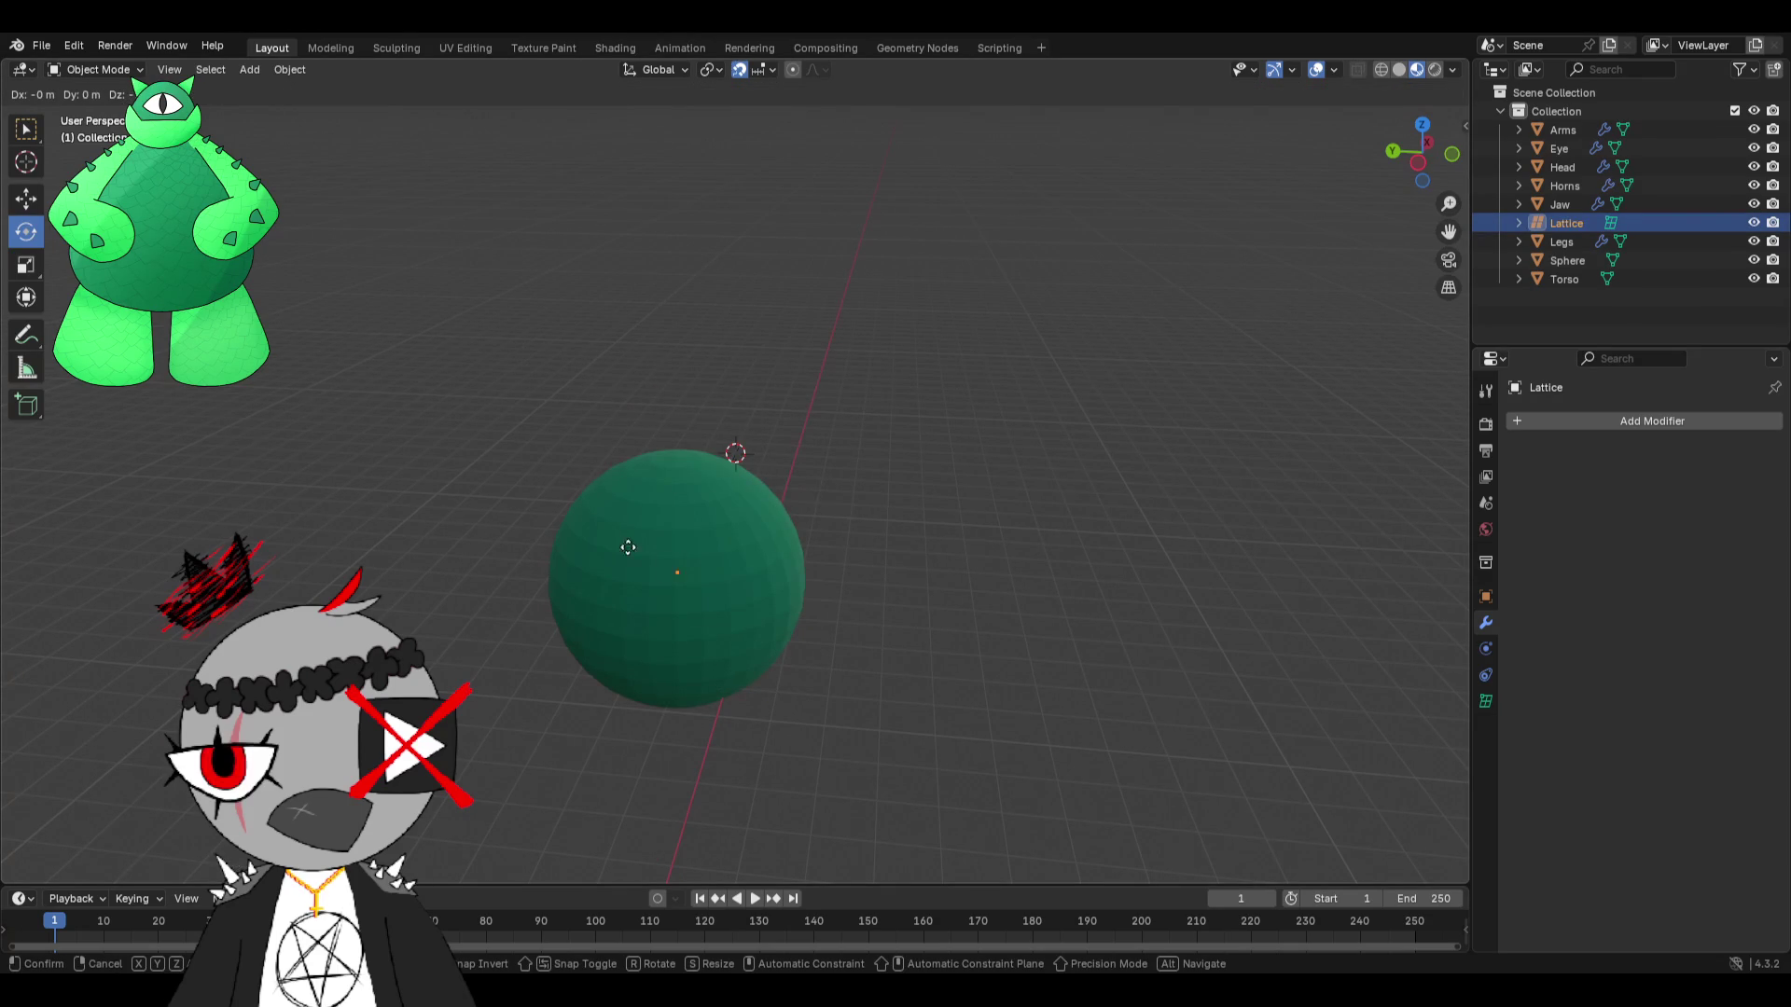
{"action": "left_click", "coordinate": [688, 493]}
{"action": "key", "text": "ctrl+z"}
Move the lattice beside the sphere and undo, leaving it flat on the sphere's top.
{"action": "left_click", "coordinate": [772, 70]}
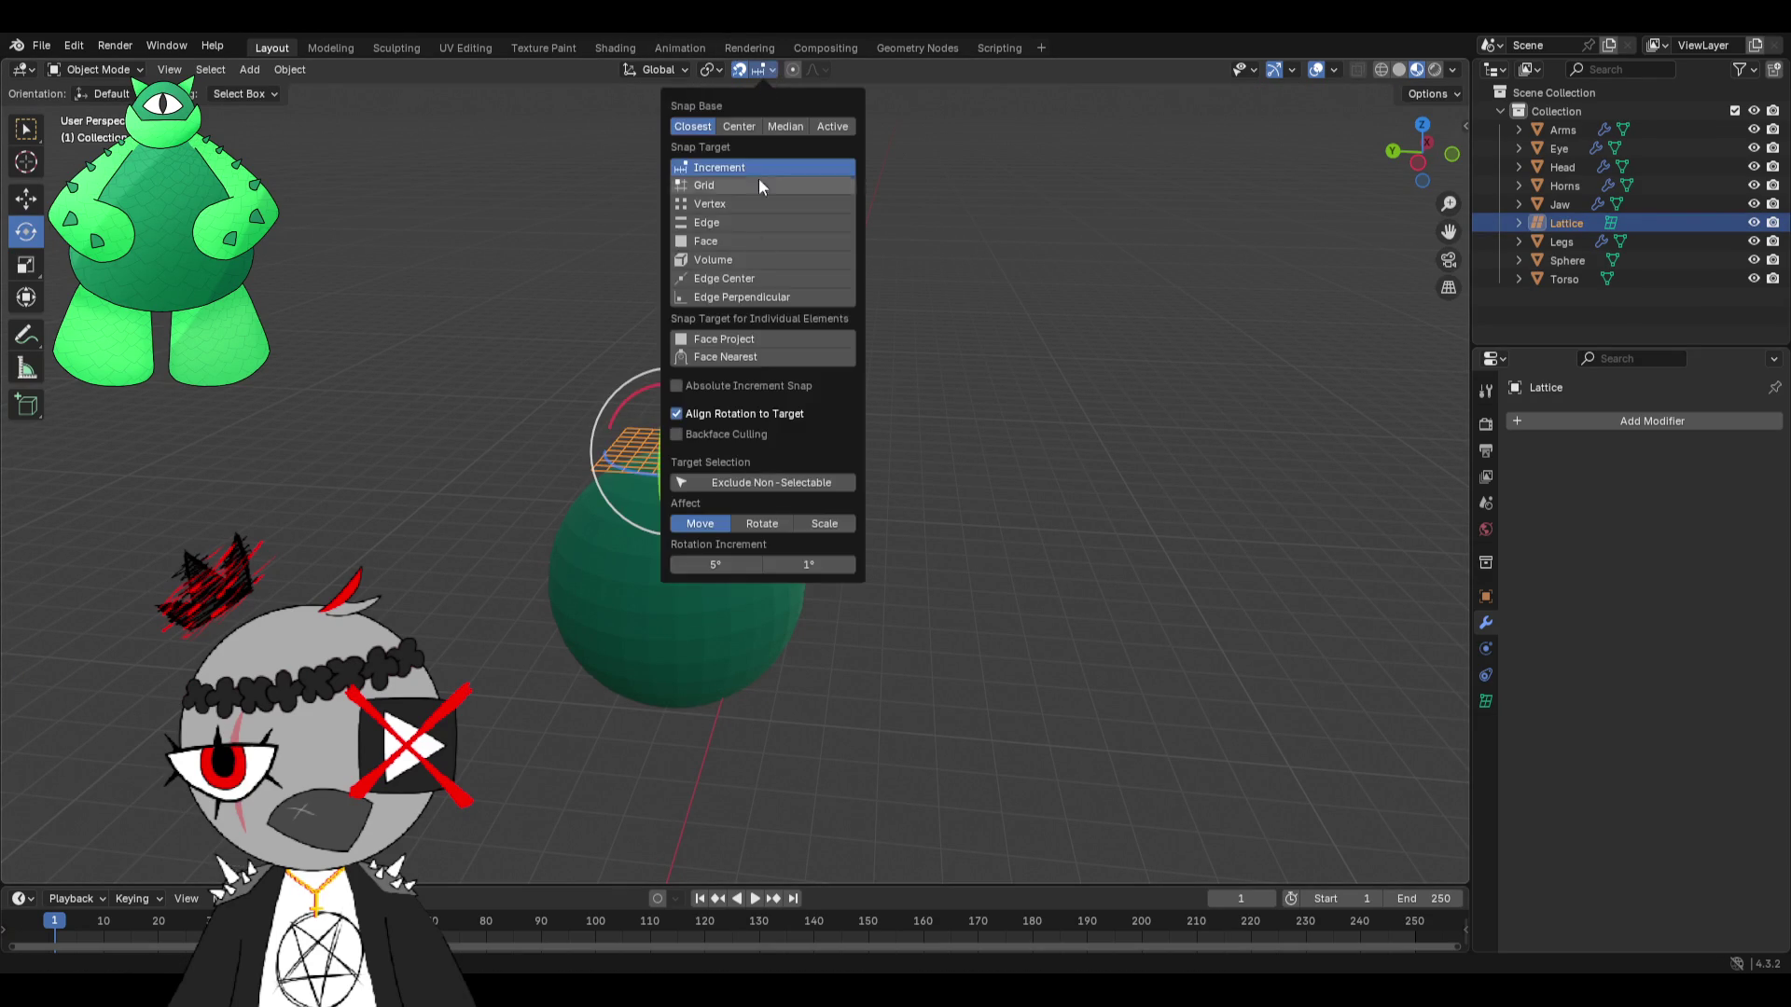
{"action": "key", "text": "g"}
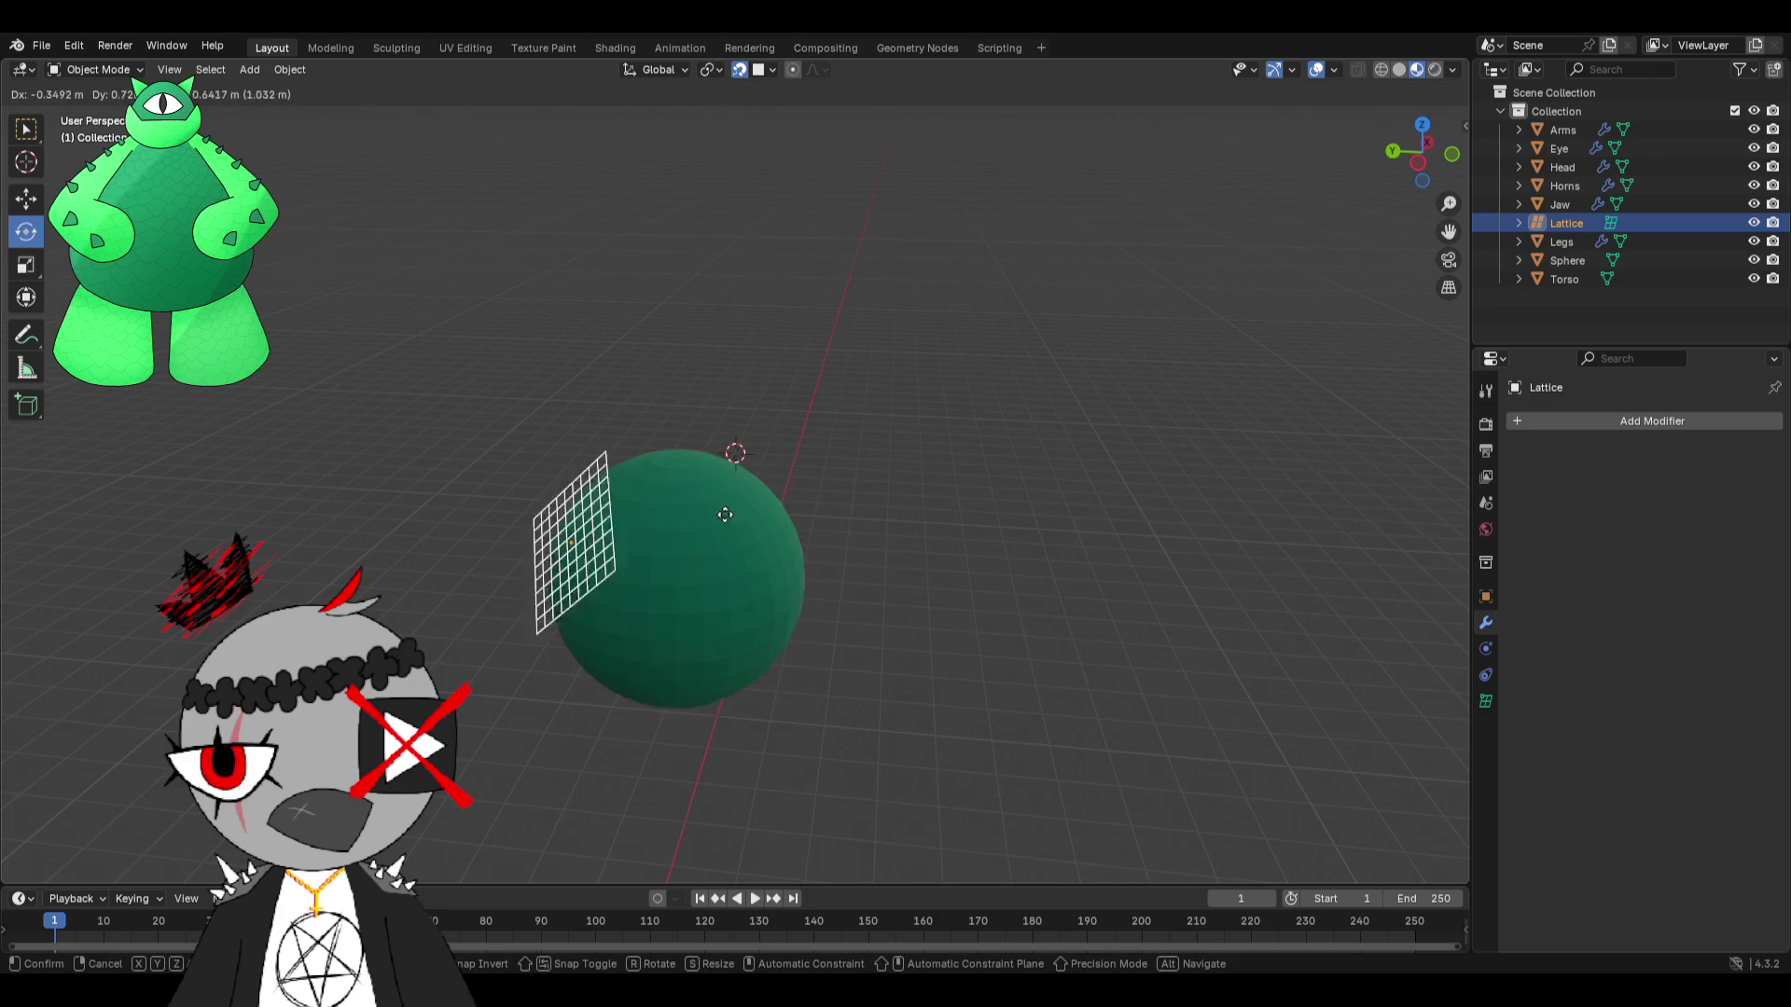
{"action": "left_click", "coordinate": [911, 518]}
{"action": "key", "text": "ctrl+z"}
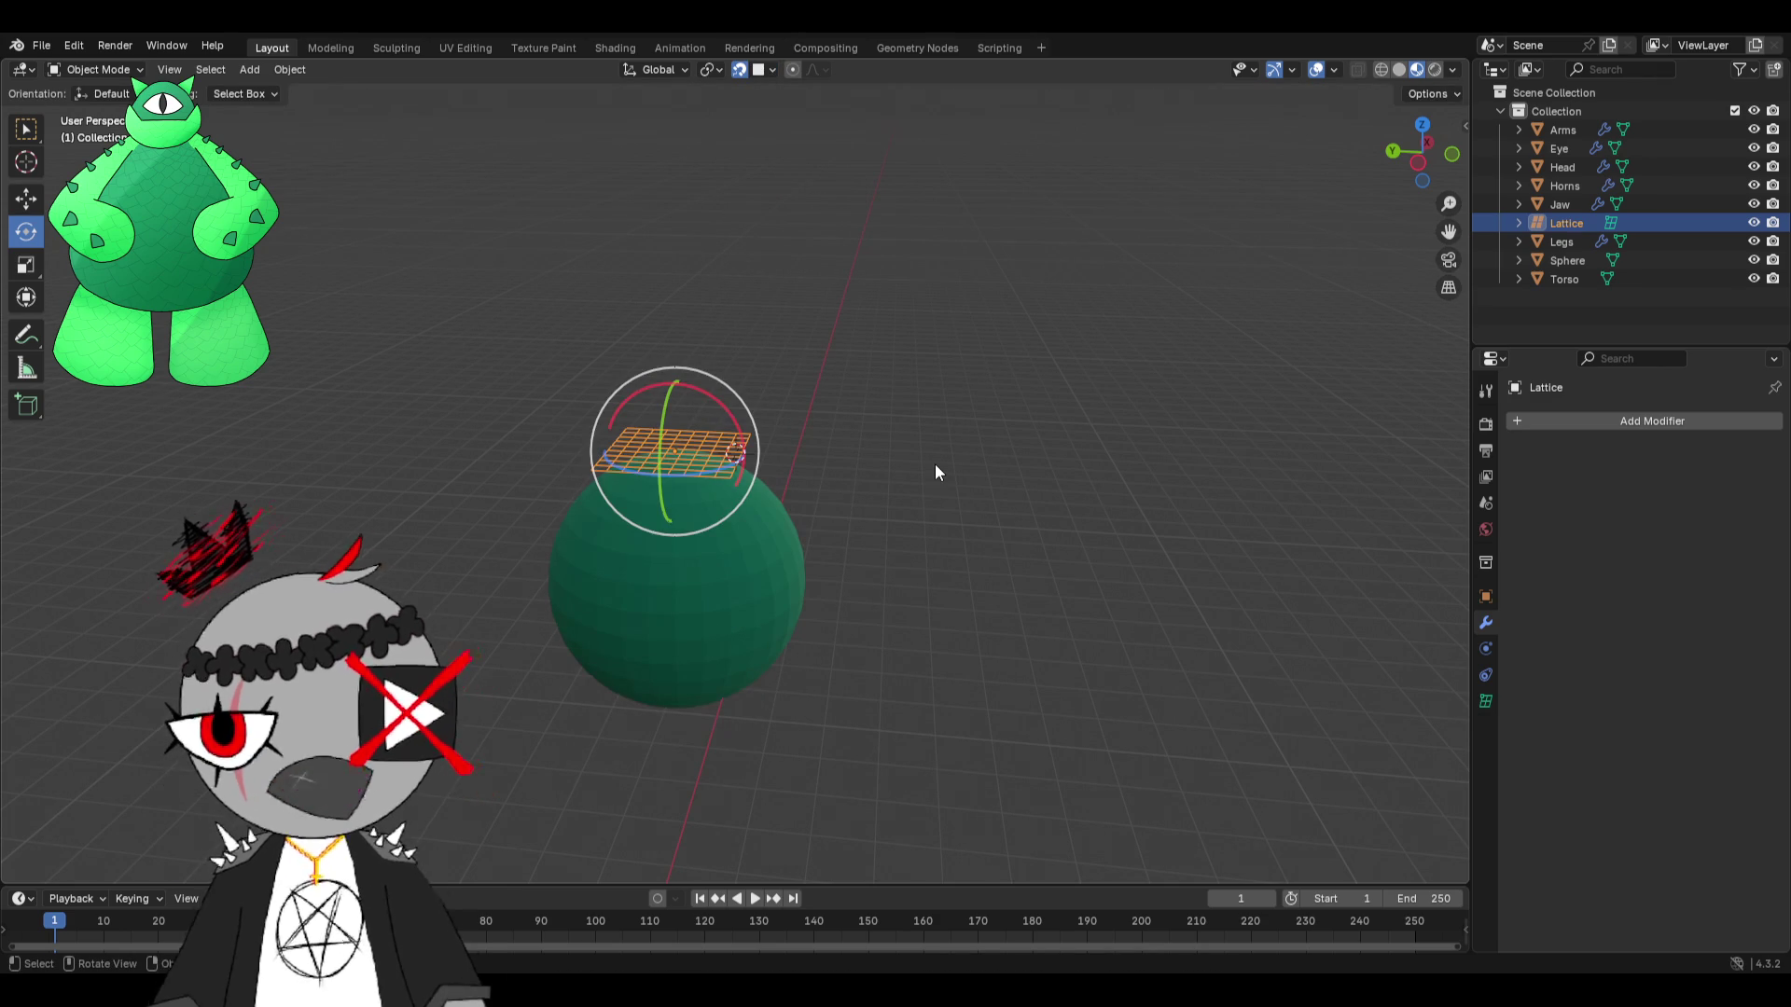